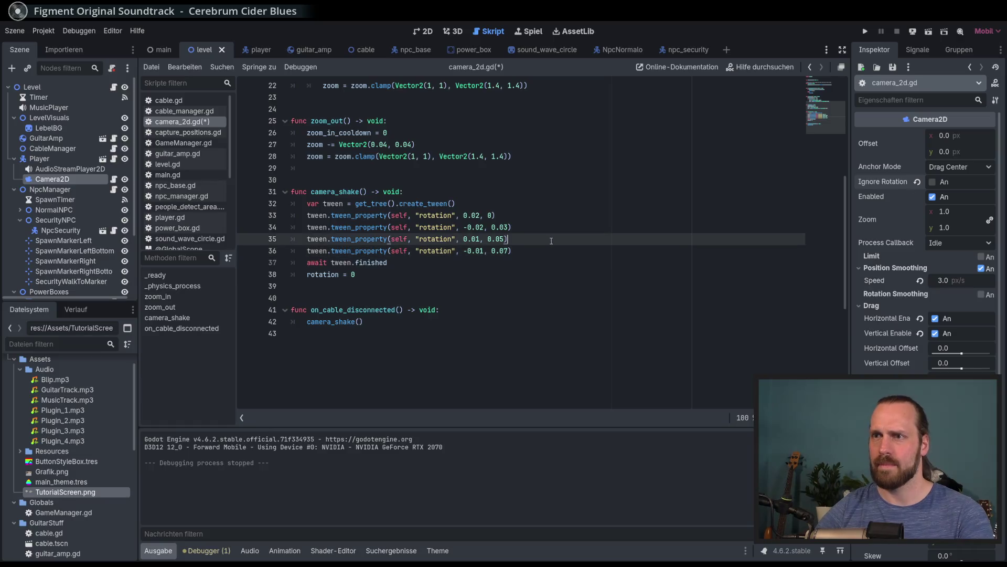
Launch gameplay and walk the guitarist around, stretching the amp cable
key(Return)
key(Return)
key(Down)
key(Right)
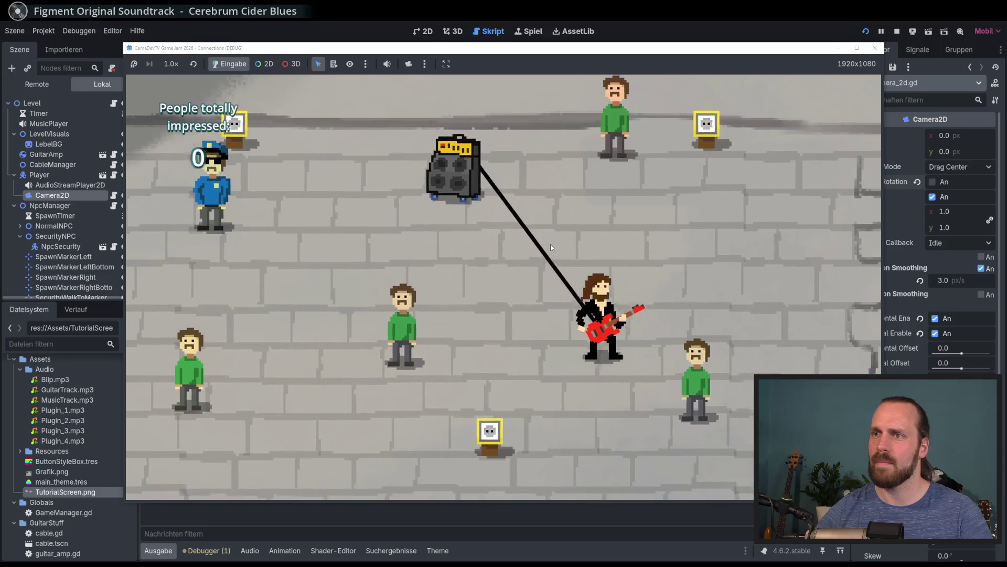
key(Up)
key(Left)
key(Up)
key(Left)
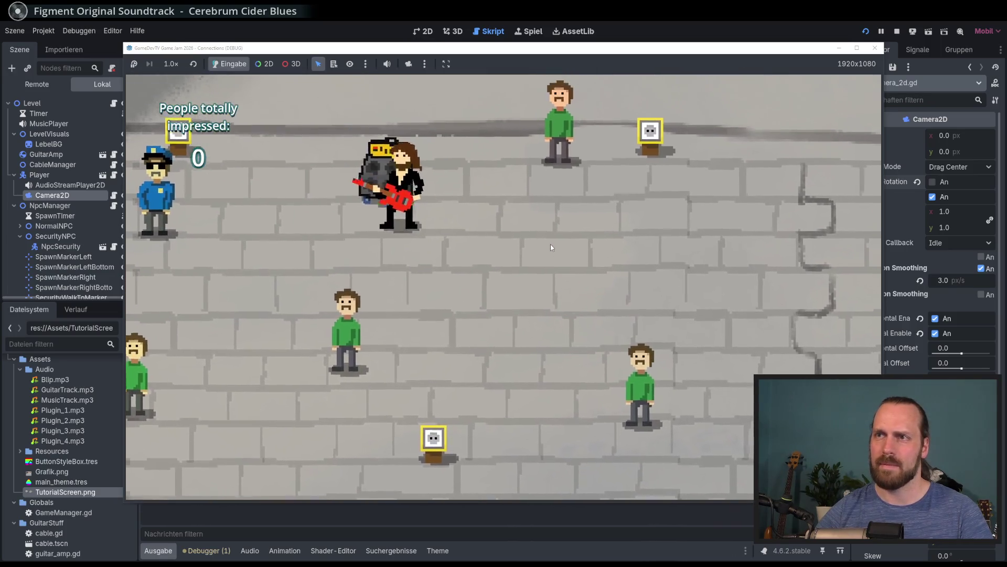
Carry the amp left until the wall cable disconnects, then stop the game with F8
key(Right)
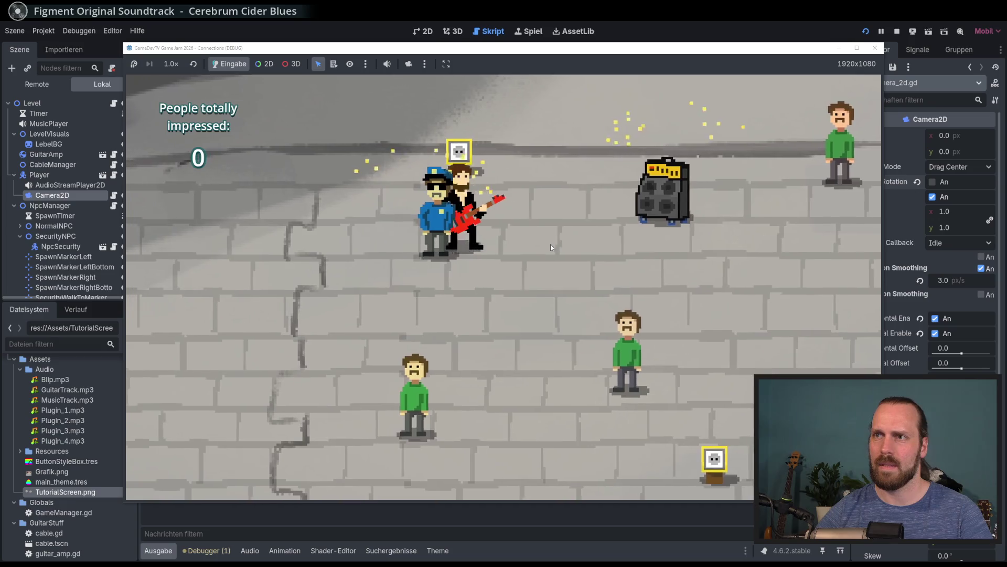
key(Up)
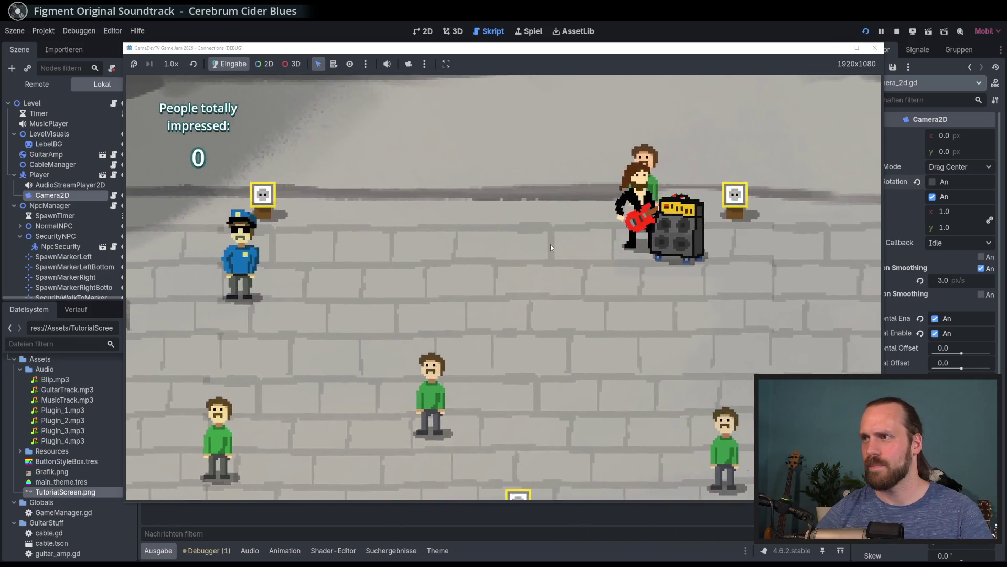
key(Down)
key(Left)
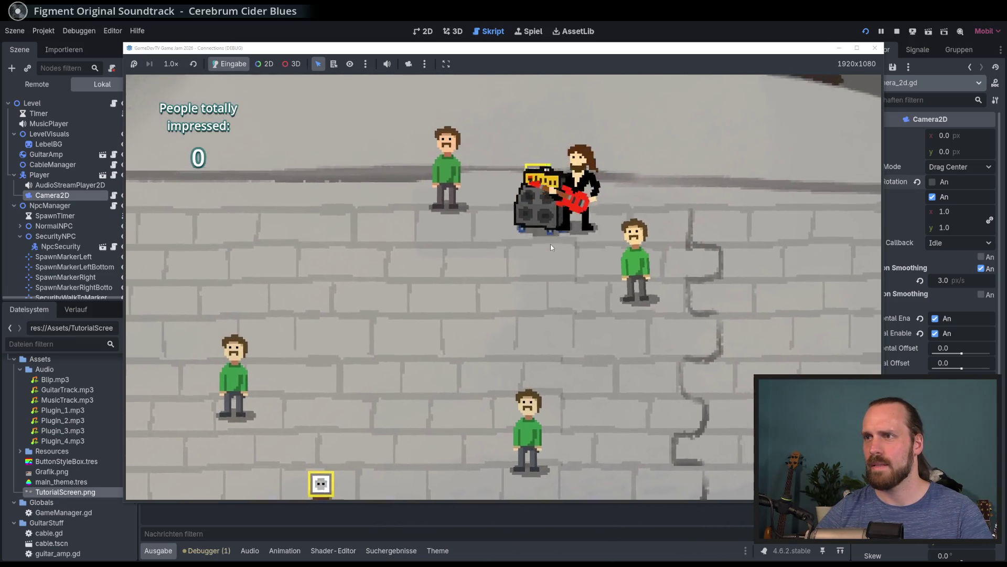
key(Up)
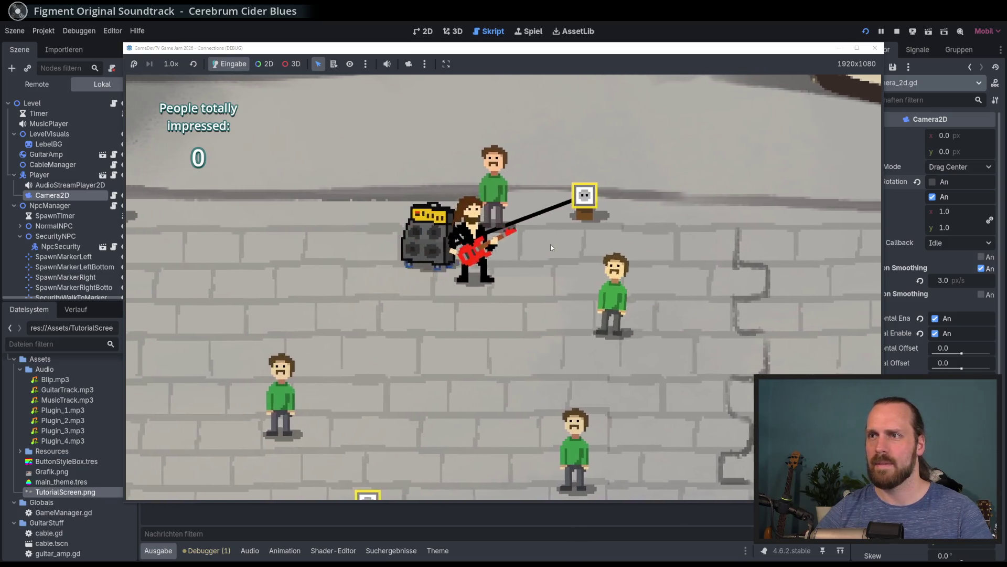
key(Down)
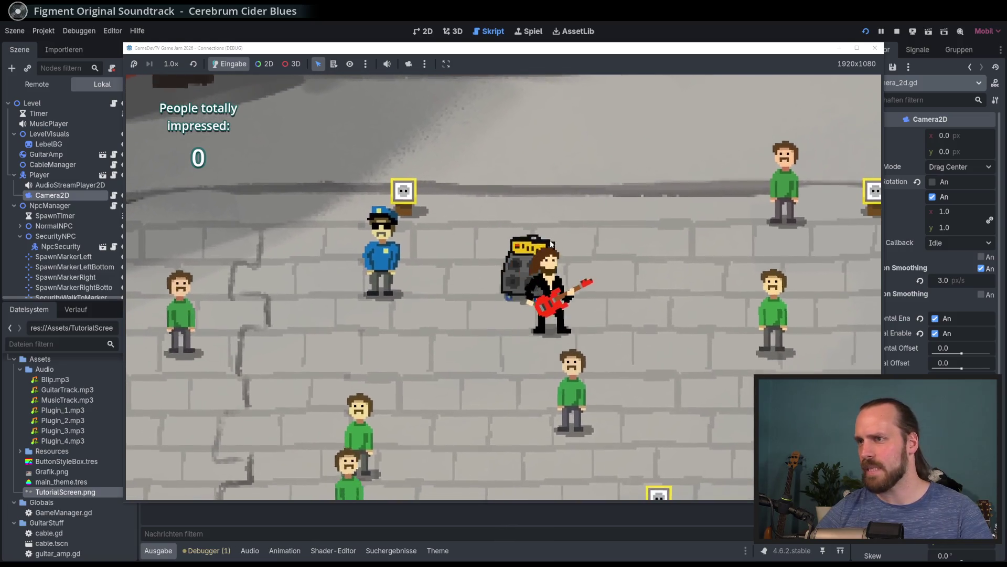
key(Up)
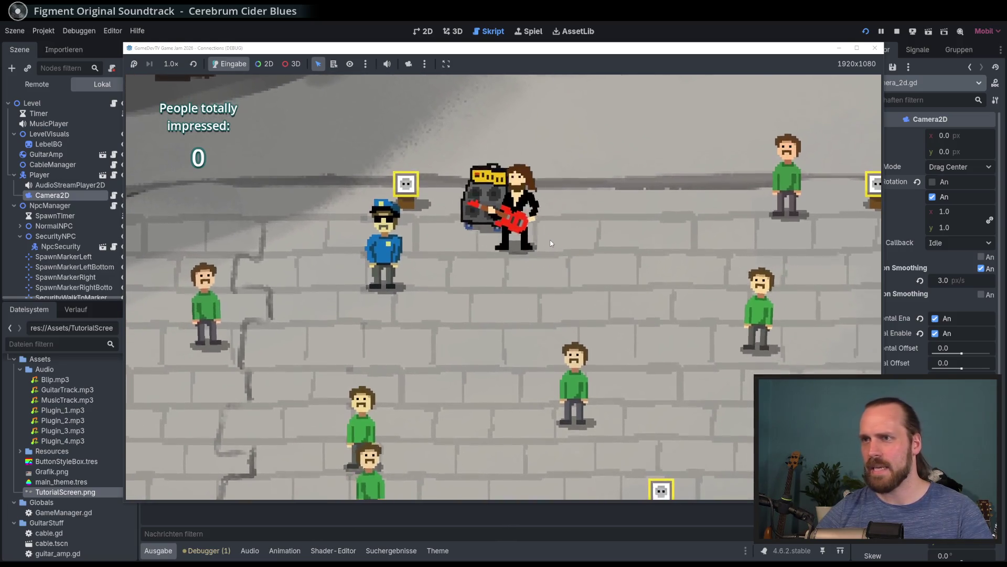
key(F8)
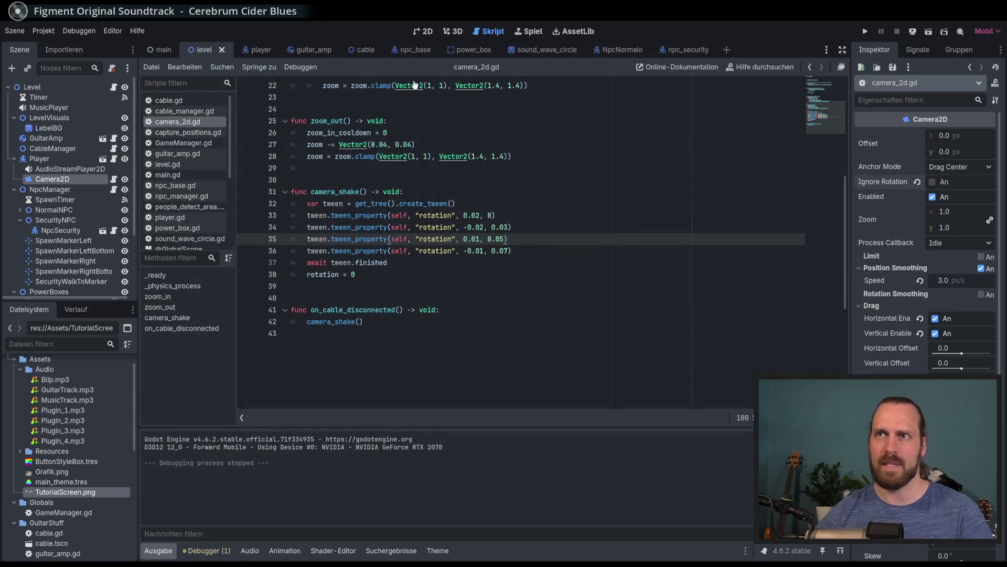
Open guitar_amp.gd and inspect the kick_amount (line 6) and connected_device declarations
click(300, 49)
scroll(465, 231, up, 10)
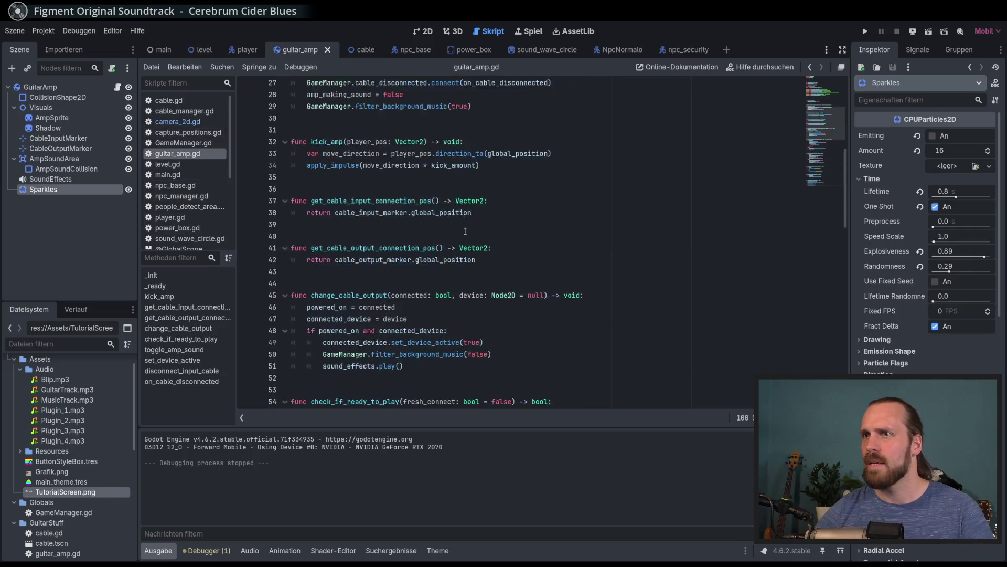
scroll(465, 231, up, 9)
scroll(404, 207, down, 3)
scroll(403, 208, up, 4)
click(399, 147)
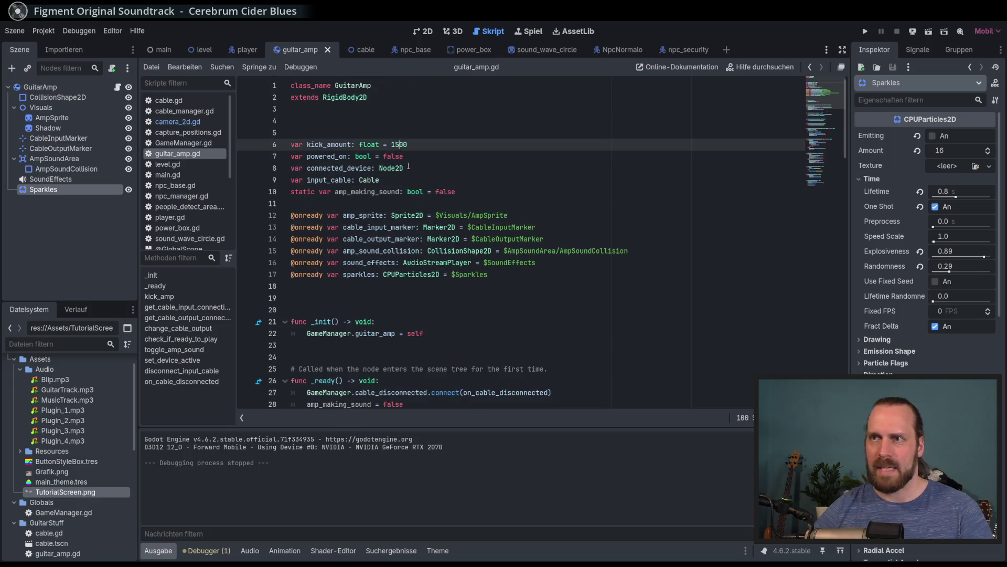
click(414, 167)
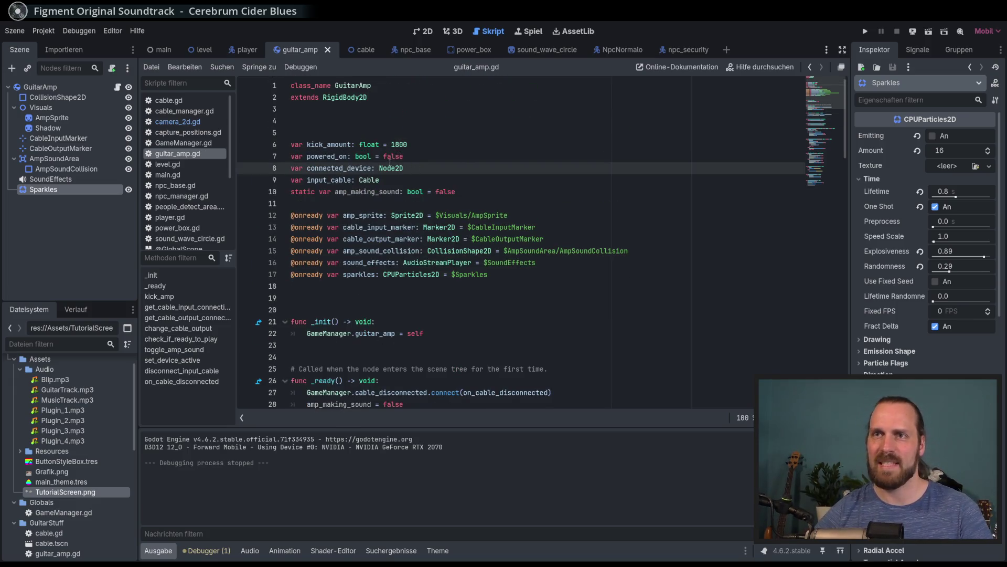
scroll(431, 190, down, 5)
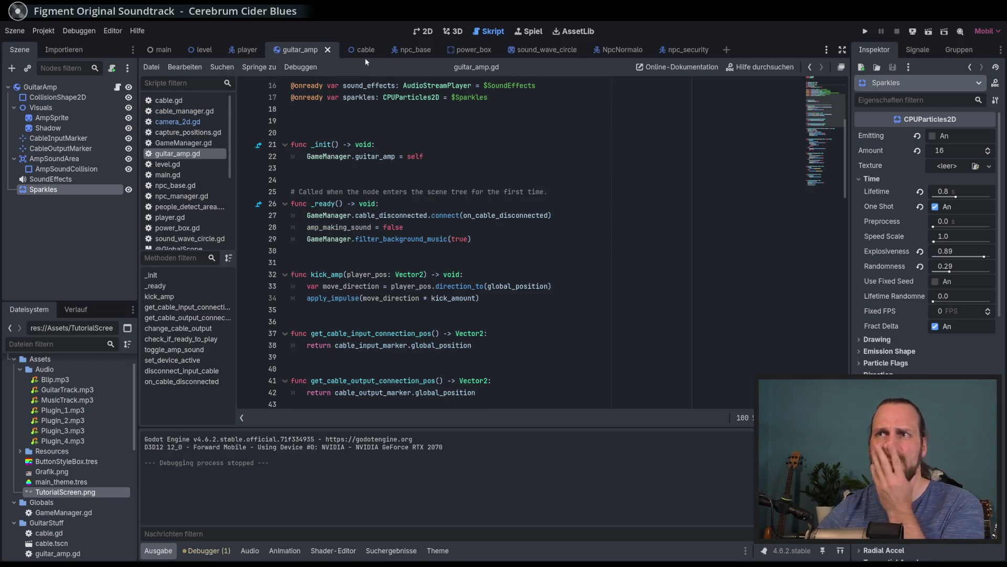
Look over the power_box.gd script
click(479, 51)
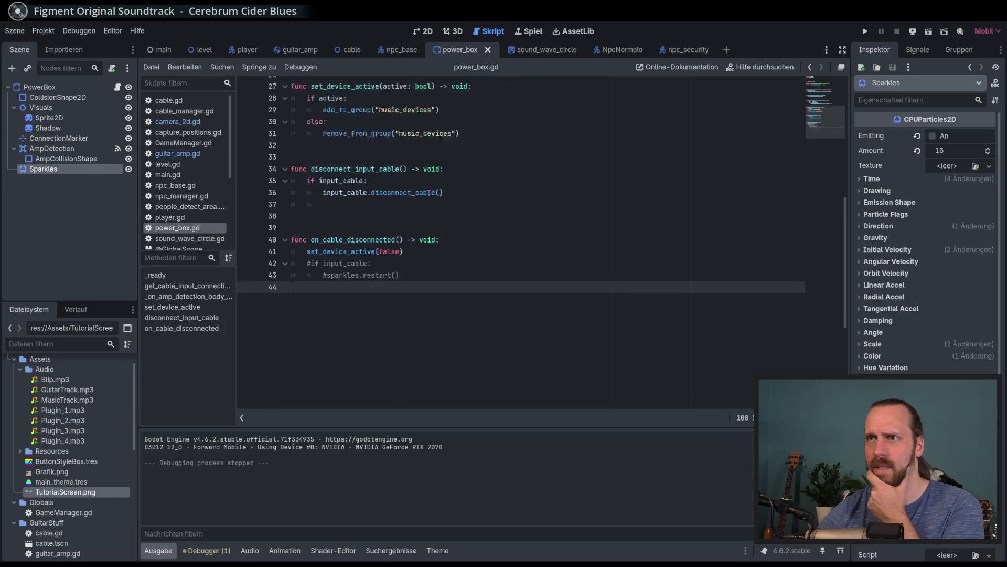
scroll(431, 199, up, 9)
scroll(423, 179, down, 5)
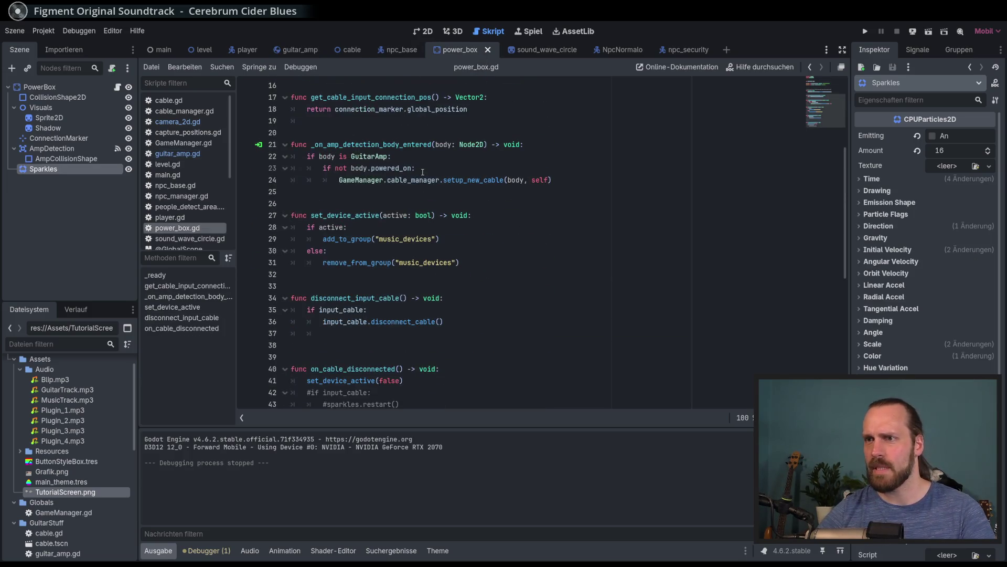
scroll(424, 178, up, 5)
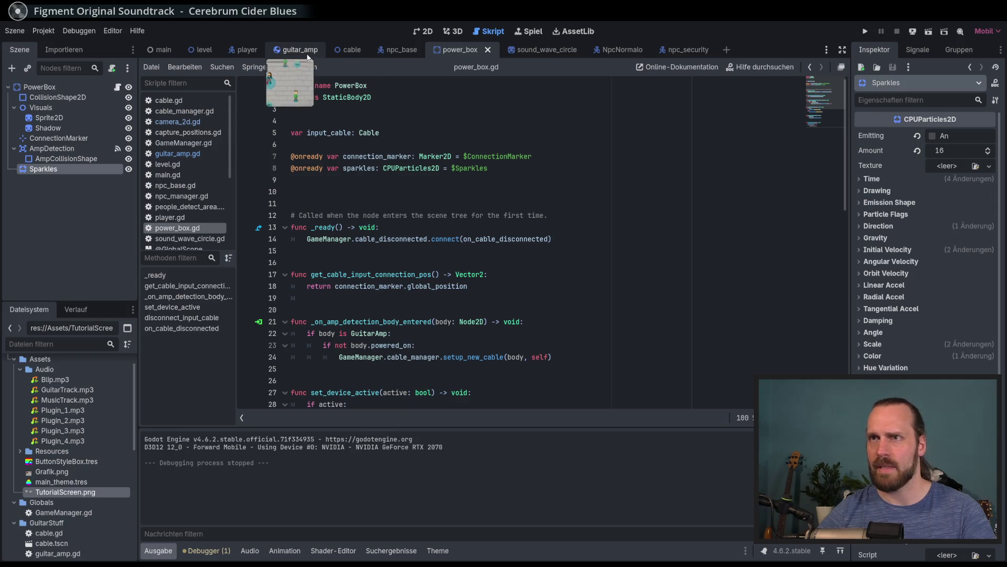
Return to guitar_amp.gd with the cursor on the input_cable declaration on line 9
click(296, 49)
scroll(413, 190, up, 5)
scroll(372, 192, down, 1)
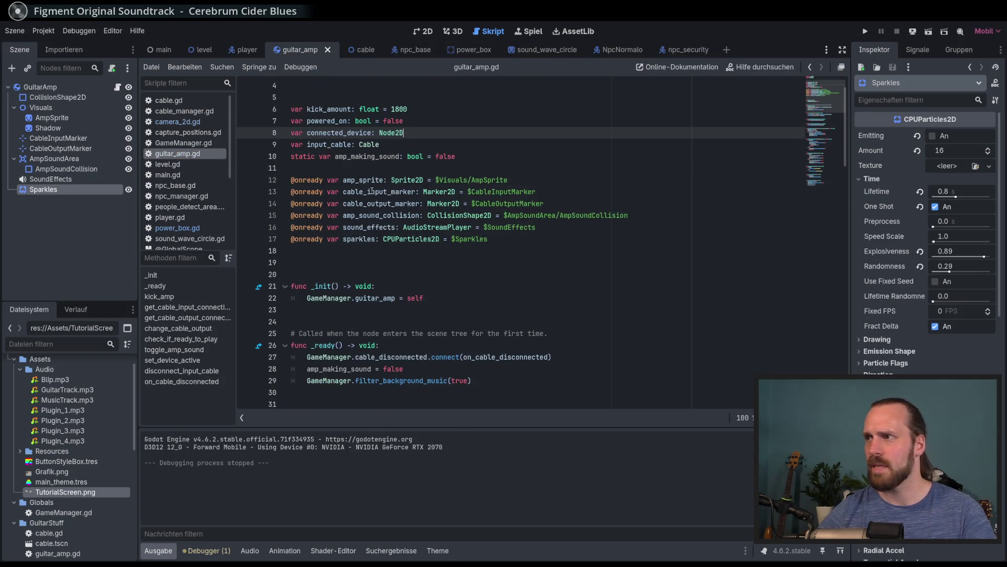
scroll(387, 183, up, 1)
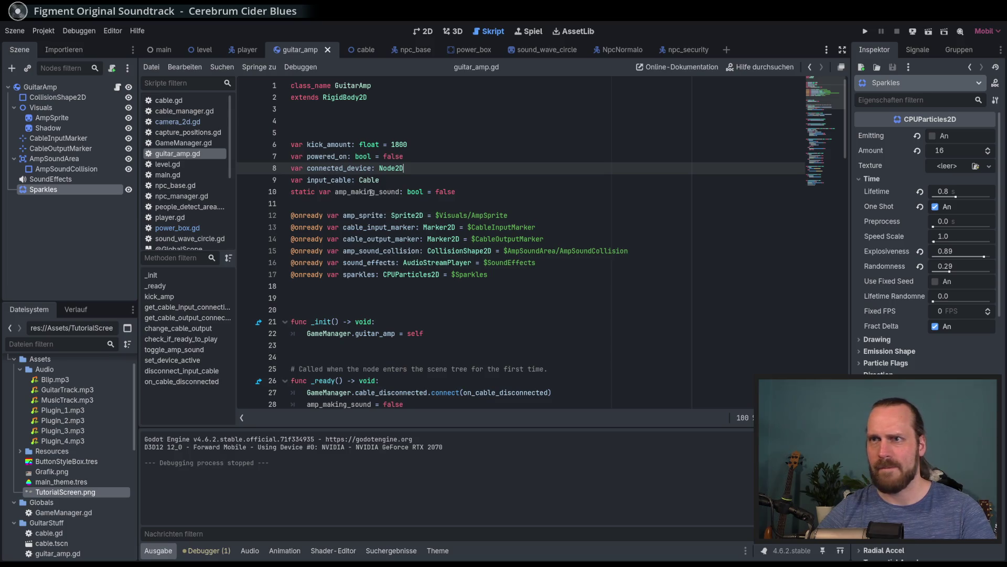
click(438, 179)
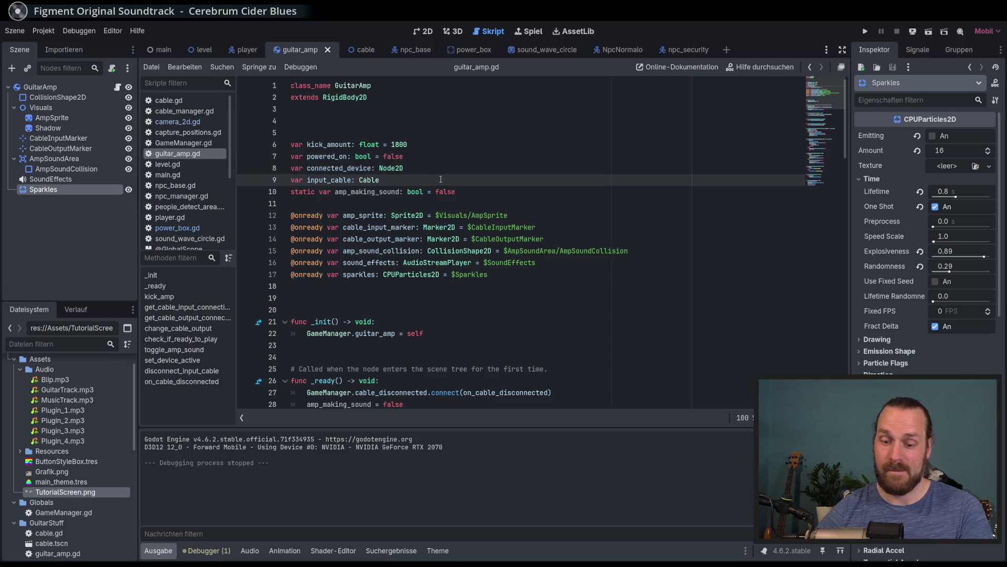
Start a project-wide search for 'disca', then cancel it
key(ctrl+shift+f)
text(disca)
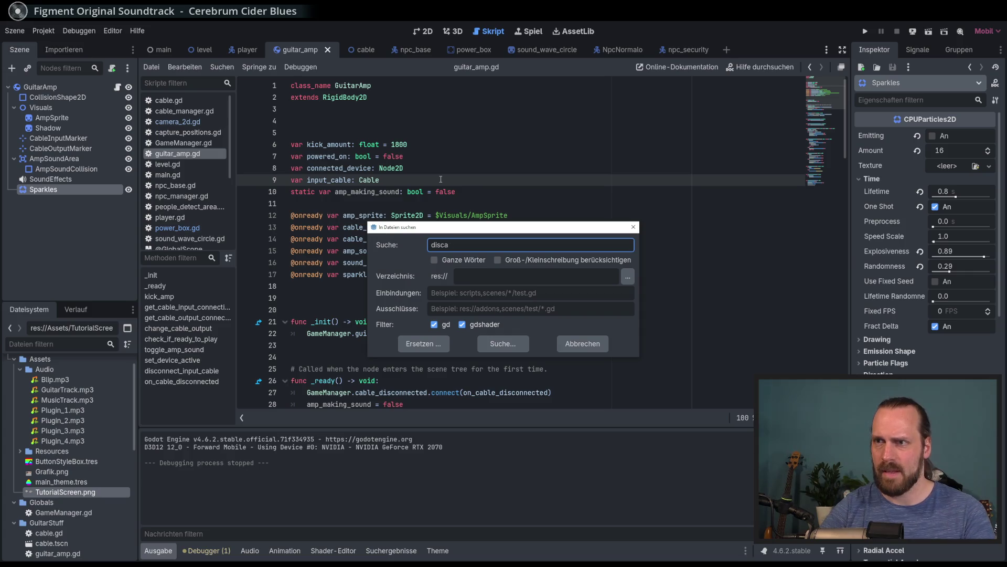
key(Escape)
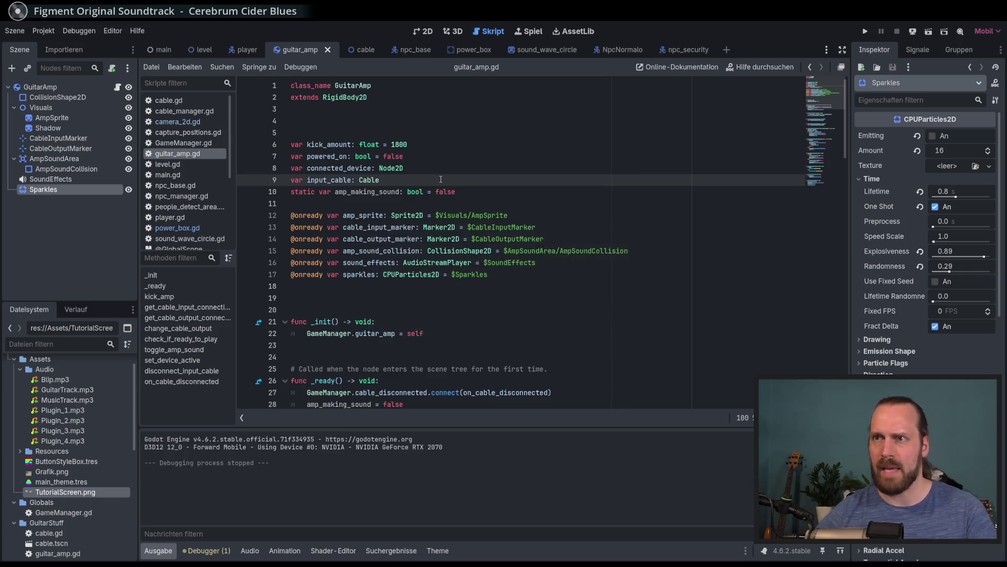
Scroll down to kick_amp and place the cursor at the end of its apply_impulse line
scroll(453, 225, down, 2)
scroll(453, 225, down, 3)
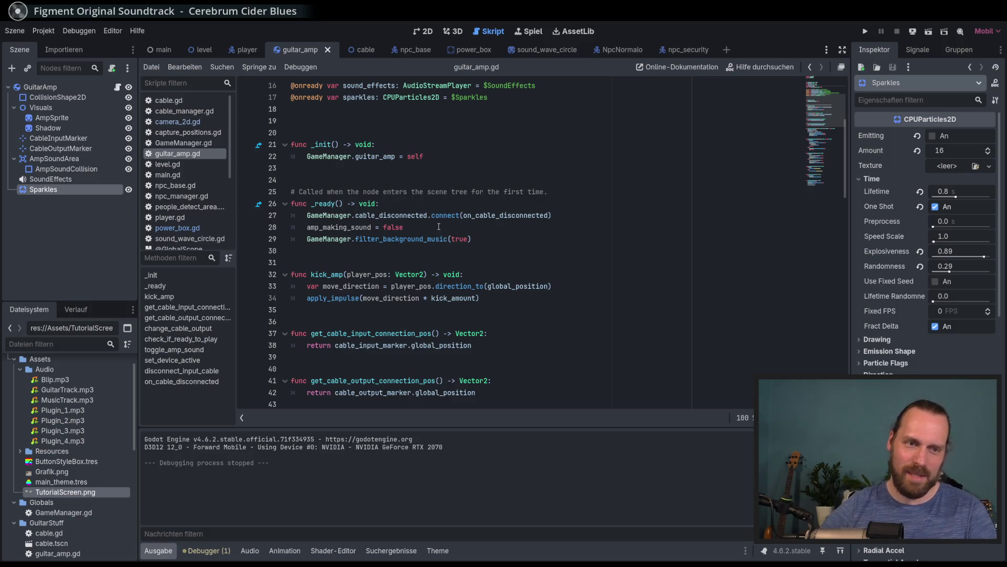
scroll(226, 199, down, 5)
drag(226, 200, 228, 145)
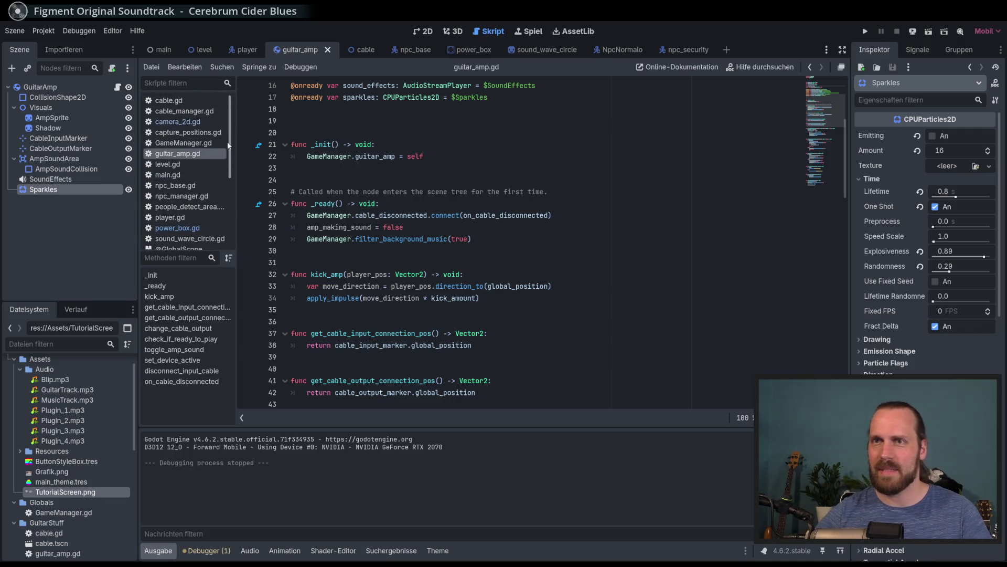
click(524, 240)
click(593, 287)
click(599, 294)
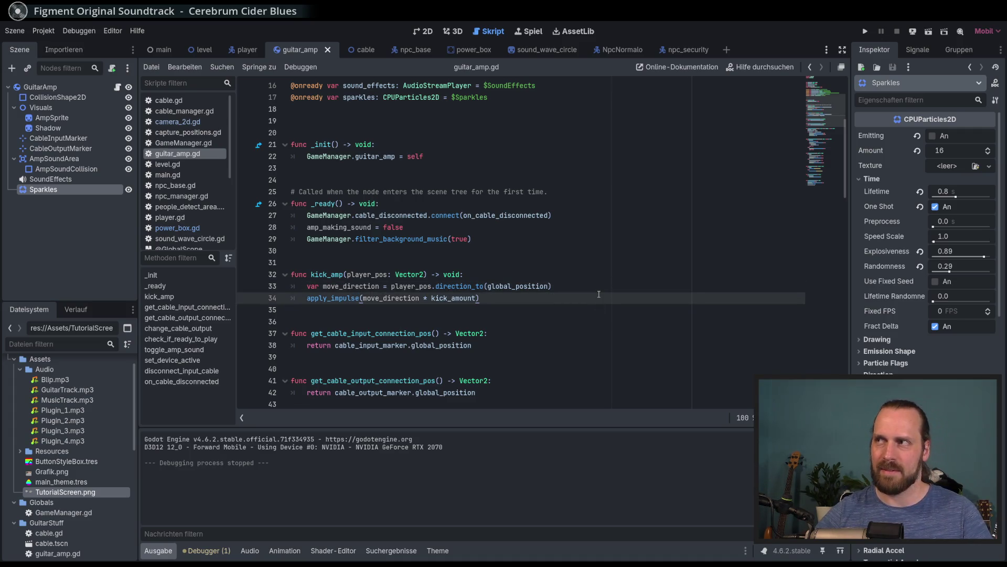
Review kick_amp's move_direction line and declaration, ending on empty line 31
click(549, 286)
click(578, 293)
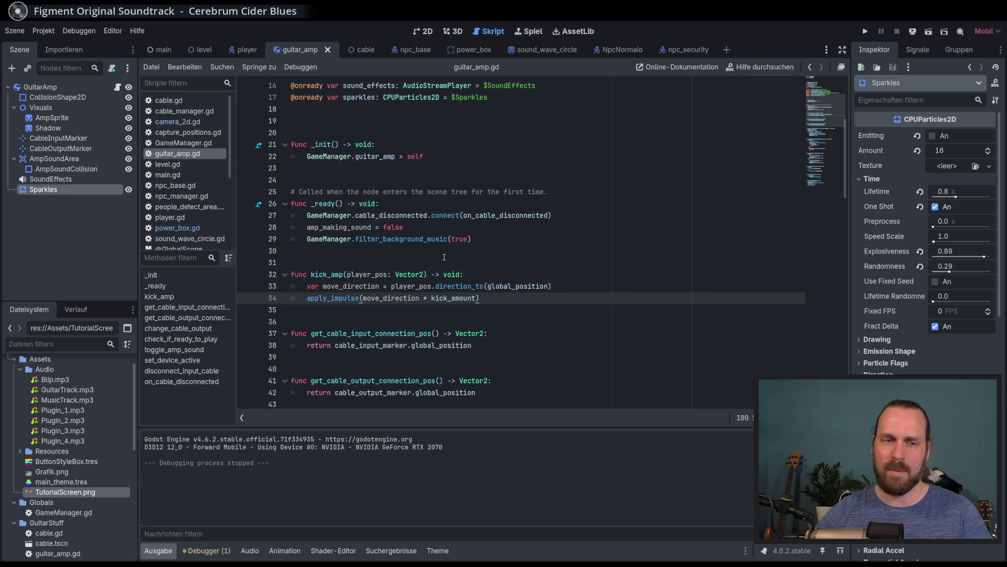
scroll(201, 184, down, 5)
click(537, 276)
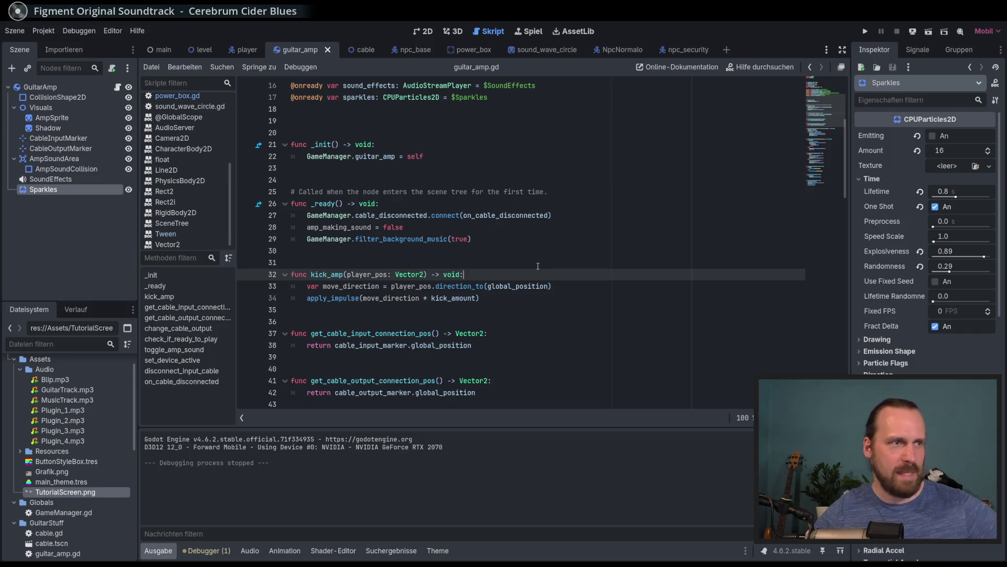
click(533, 266)
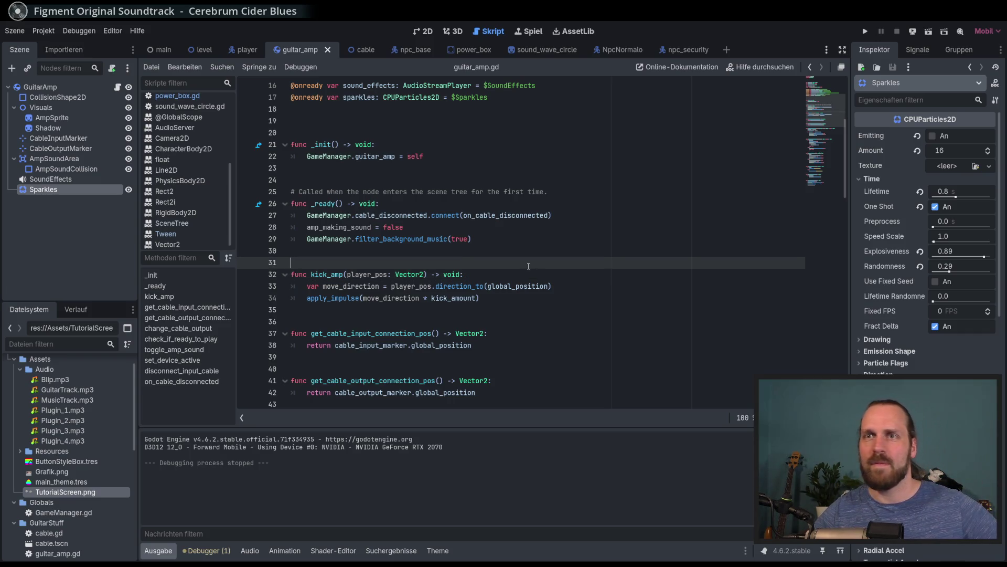
Show GuitarAmp's properties, go to the end of amp_making_sound on line 10, then view camera_2d.gd
click(40, 87)
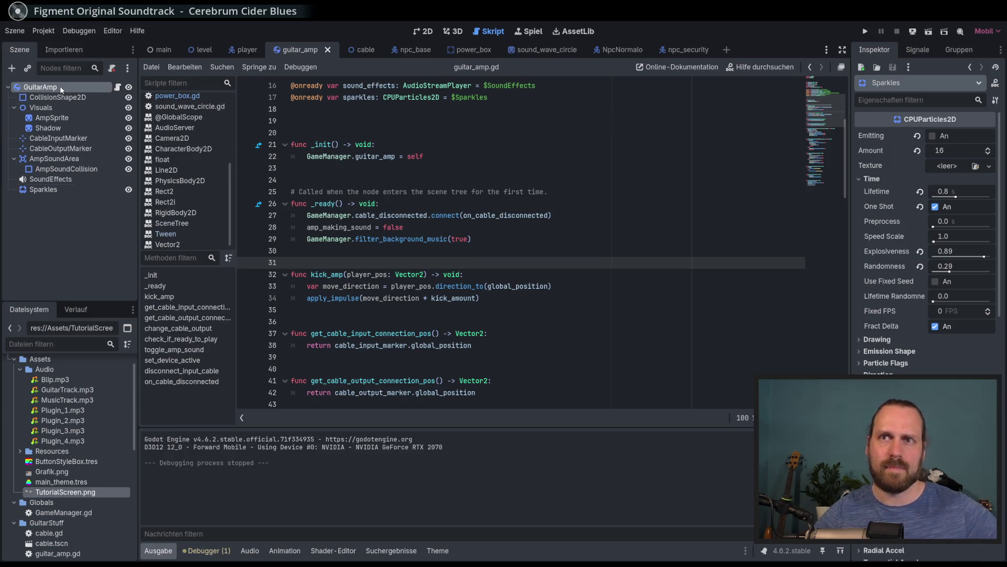
scroll(445, 221, up, 5)
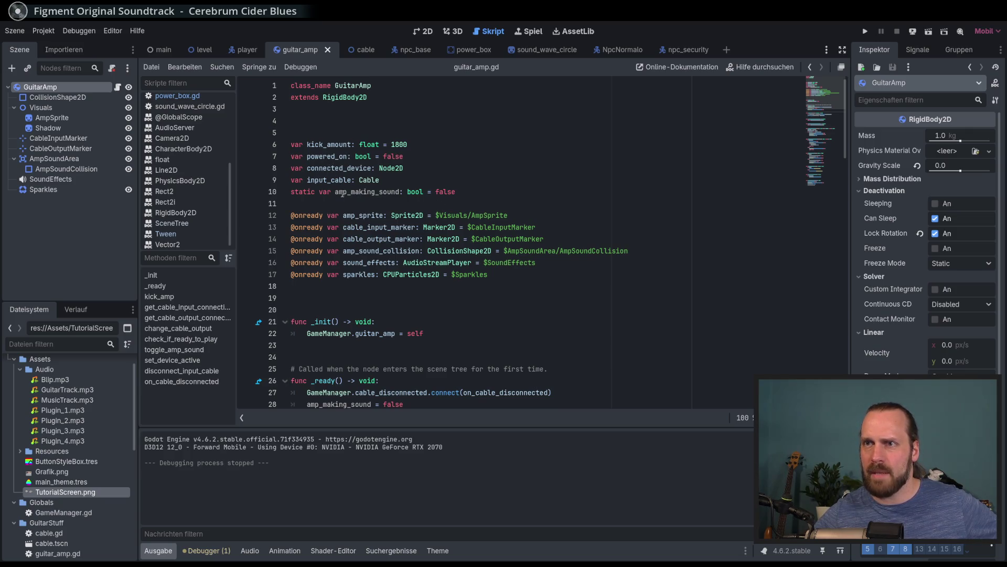
click(368, 192)
key(End)
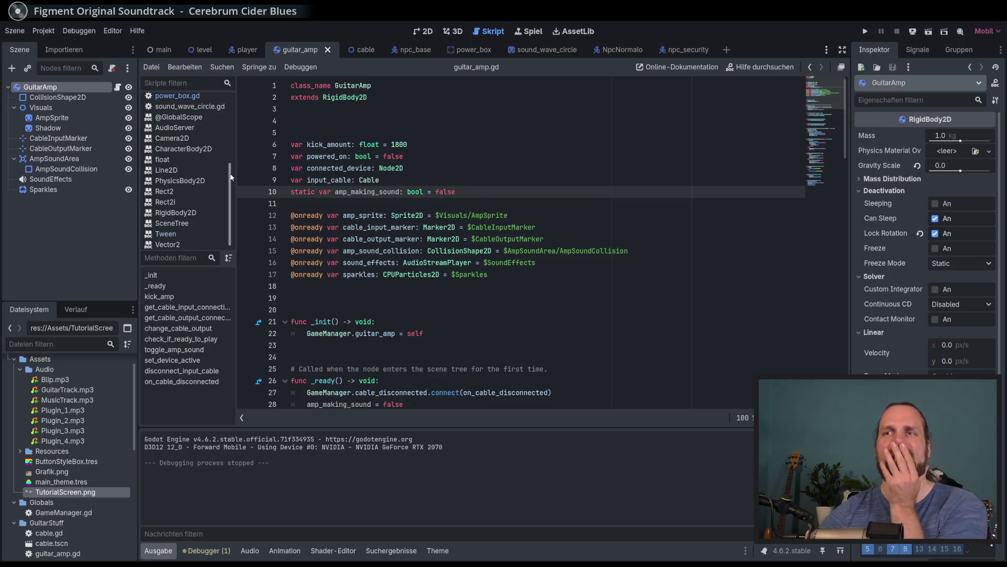
scroll(231, 177, up, 4)
click(190, 121)
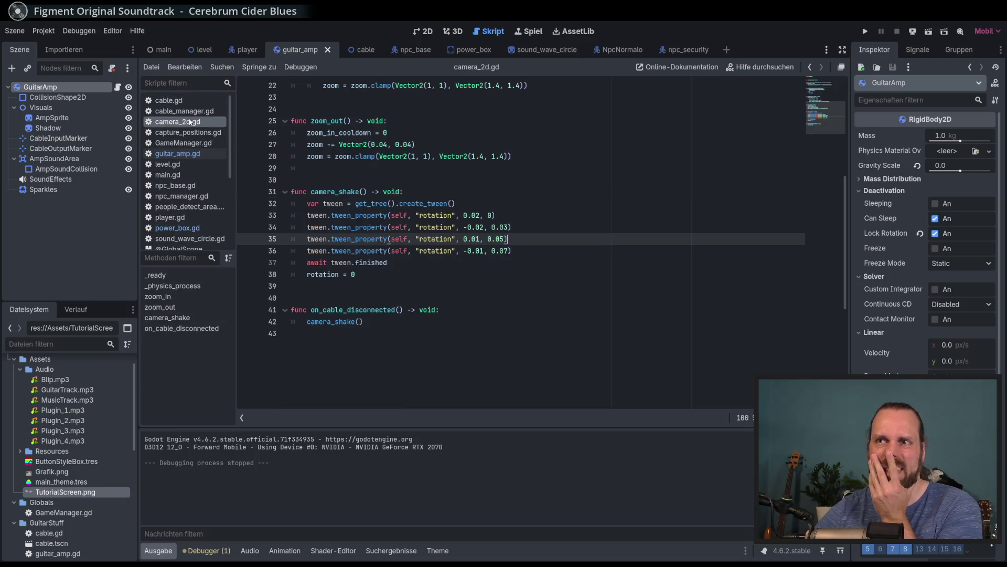
scroll(445, 183, up, 4)
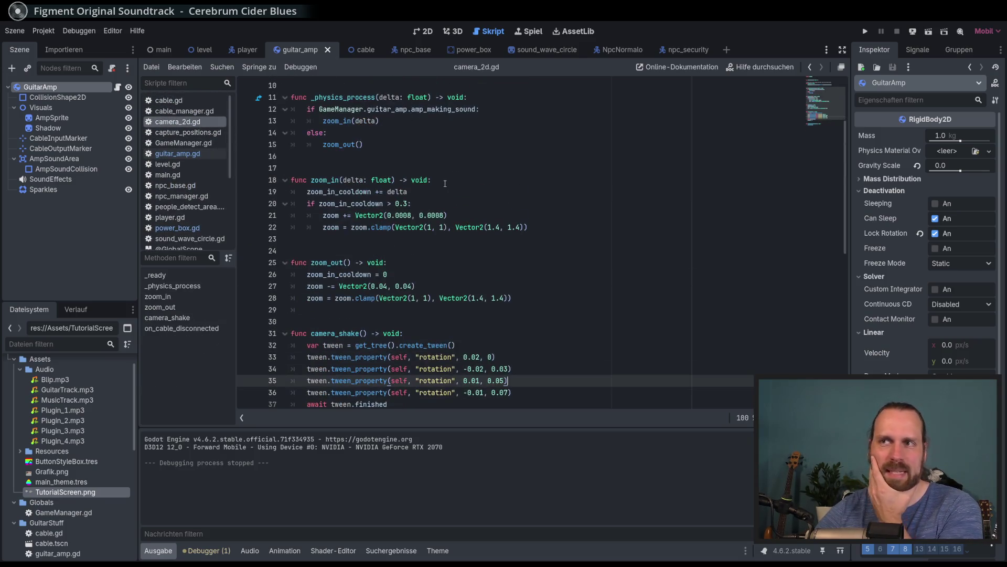
scroll(445, 183, down, 3)
scroll(534, 218, up, 6)
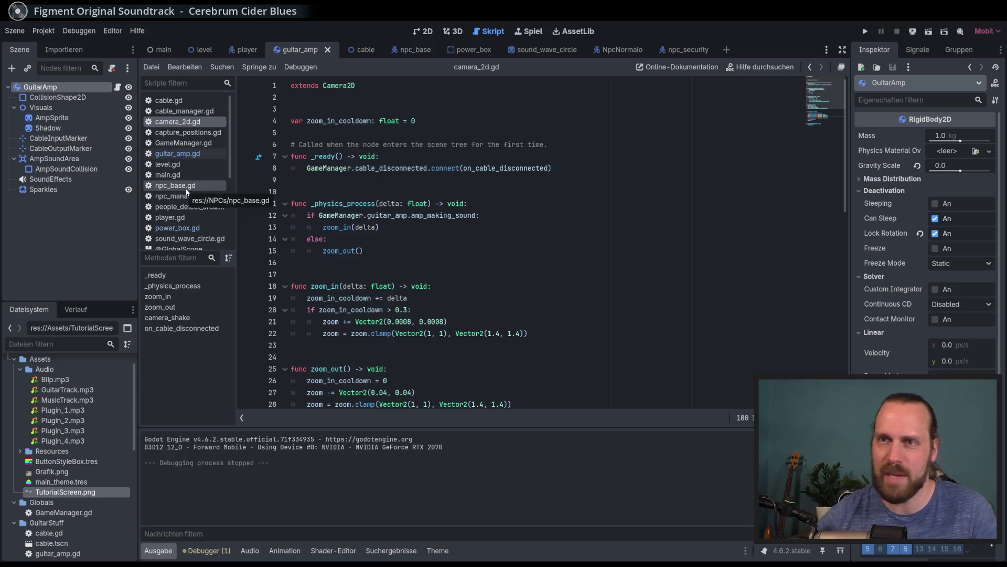
click(202, 156)
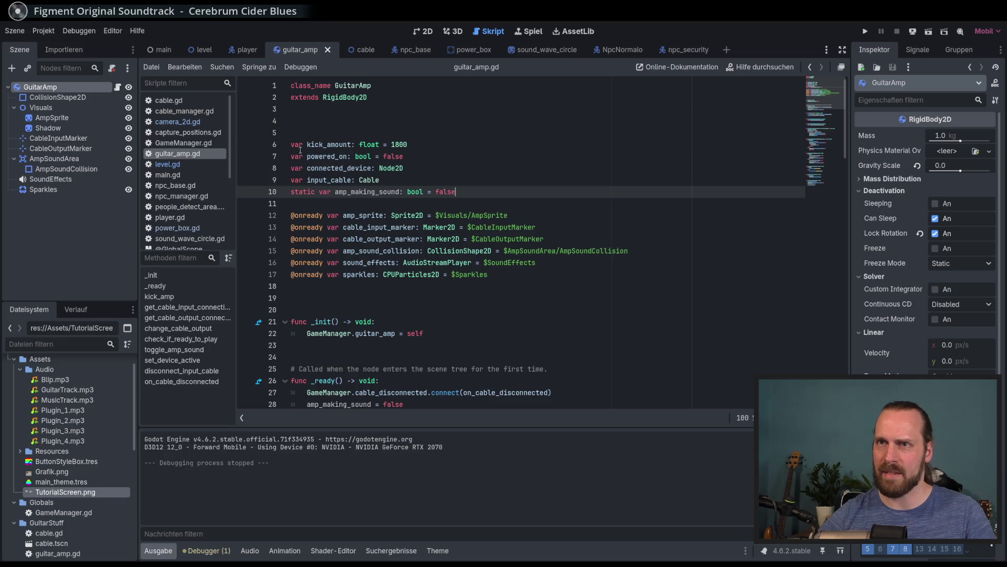
click(208, 123)
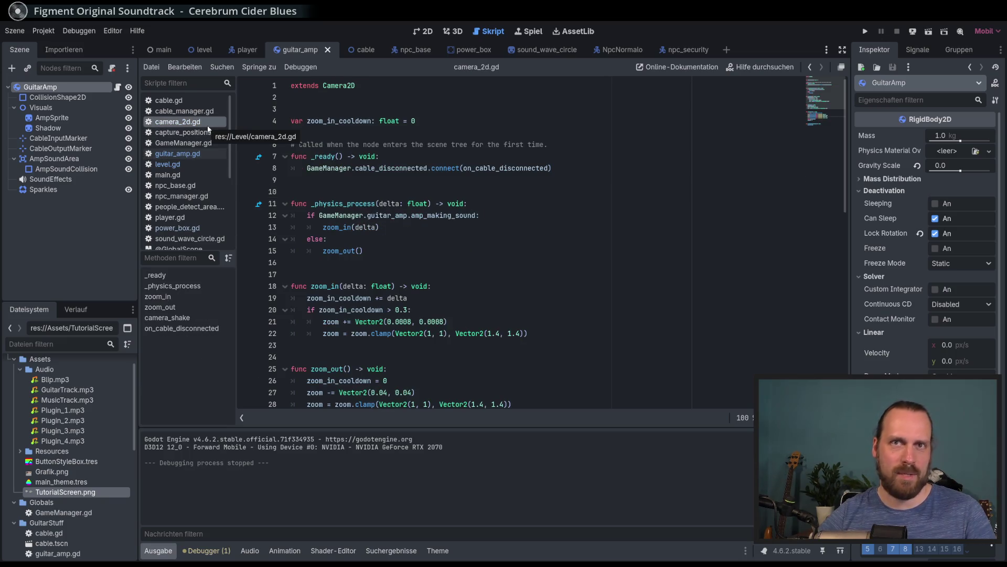
scroll(575, 234, down, 4)
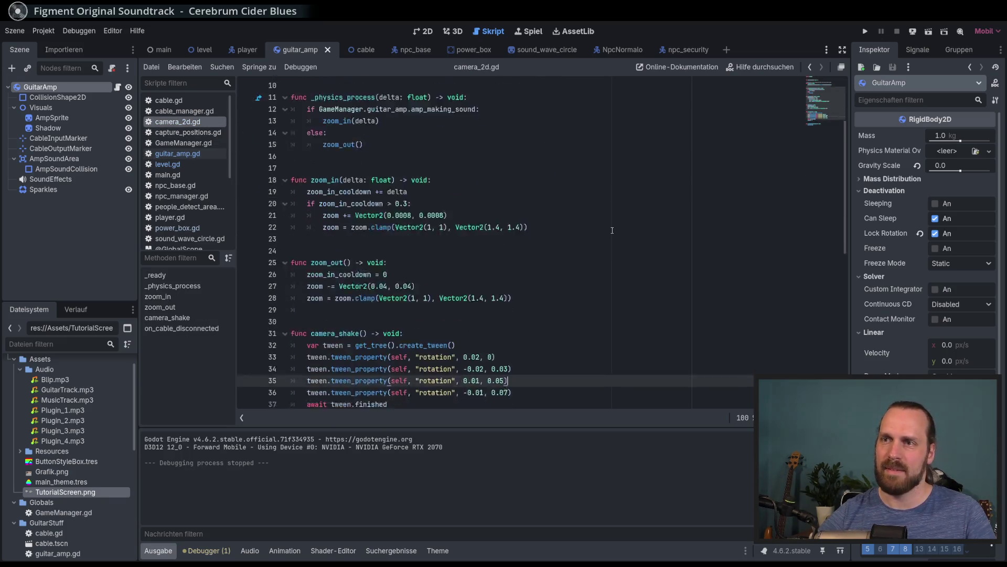
scroll(429, 185, up, 4)
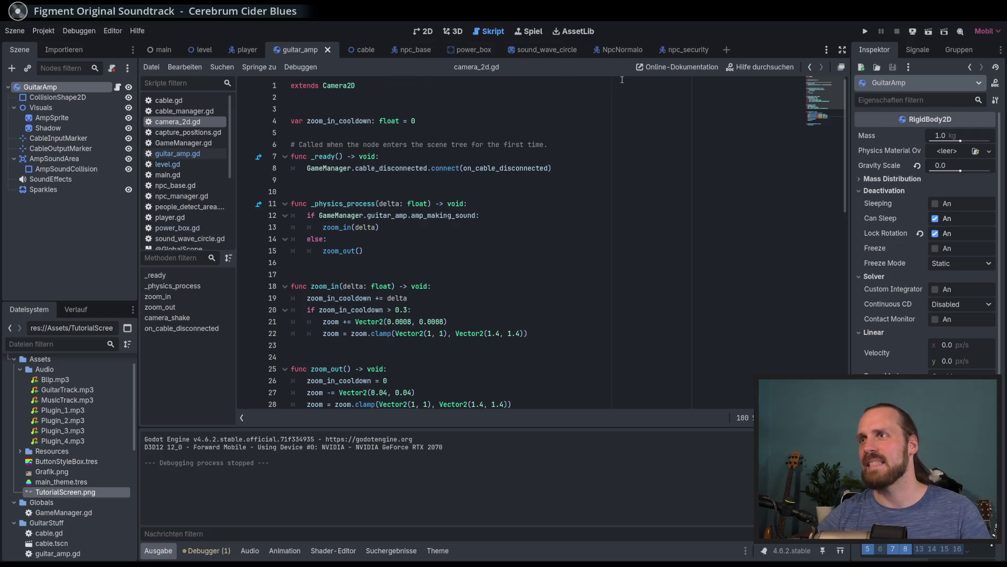
click(362, 53)
scroll(447, 210, up, 8)
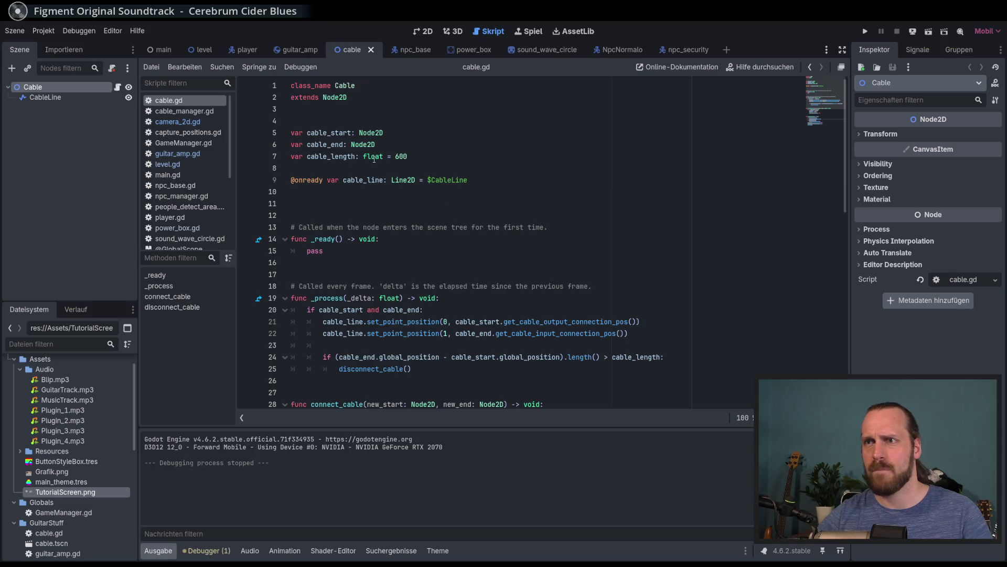
click(311, 51)
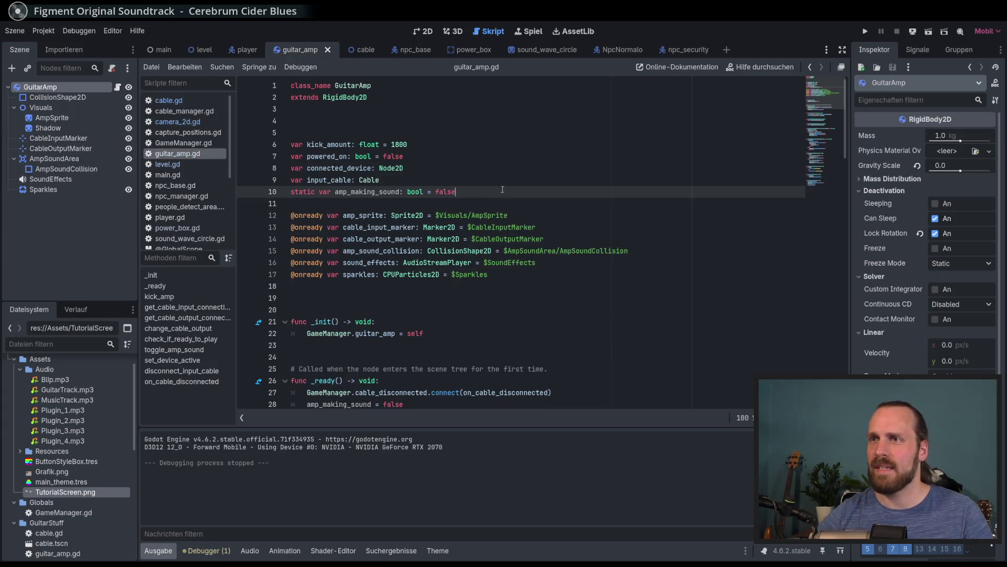
scroll(468, 176, down, 5)
scroll(462, 174, up, 5)
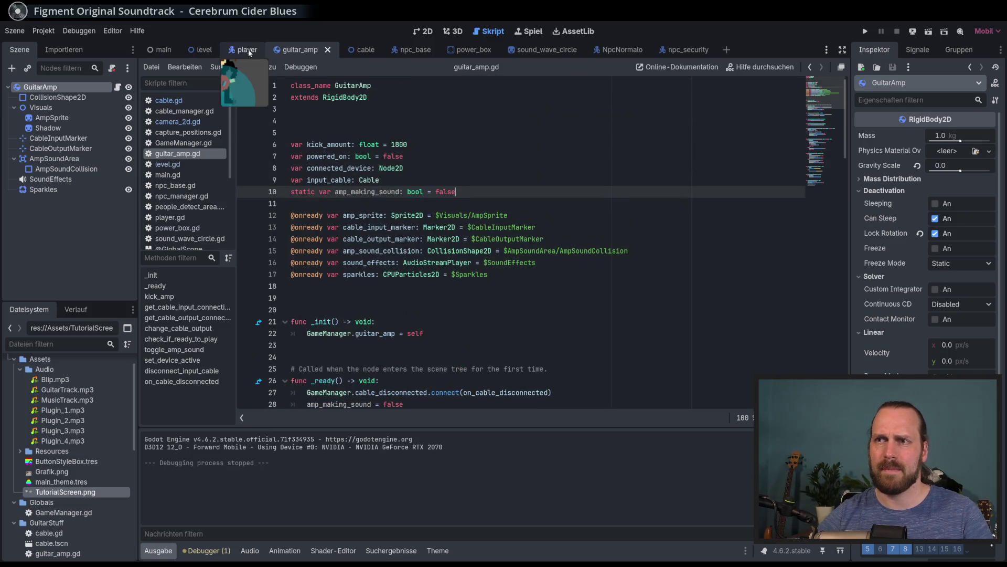
scroll(418, 199, down, 8)
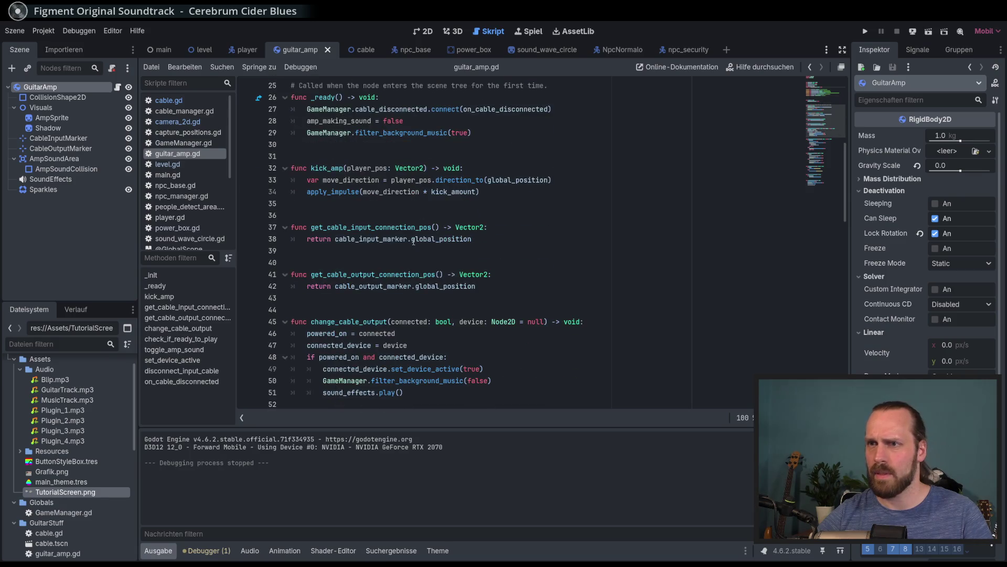
Enlarge the power_box AmpCollisionShape circle to about 197 px radius and run the game with F5
click(417, 33)
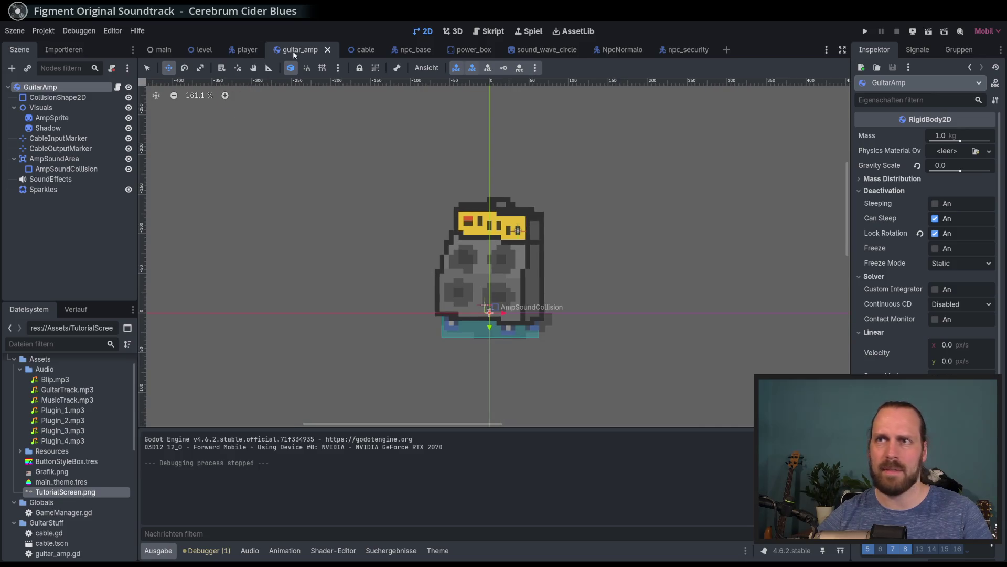
click(364, 52)
click(470, 50)
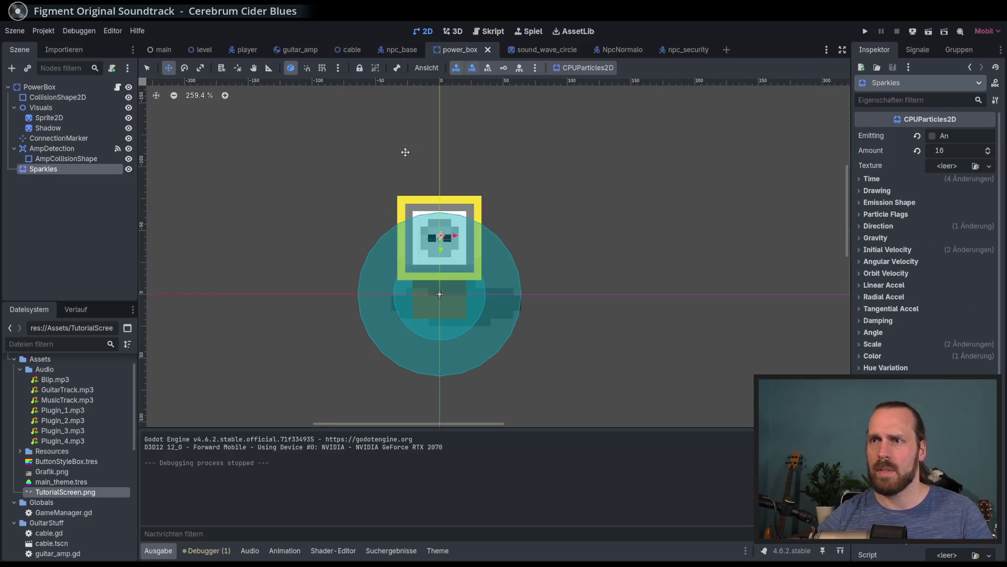
click(79, 158)
key(q)
drag(514, 283, 535, 283)
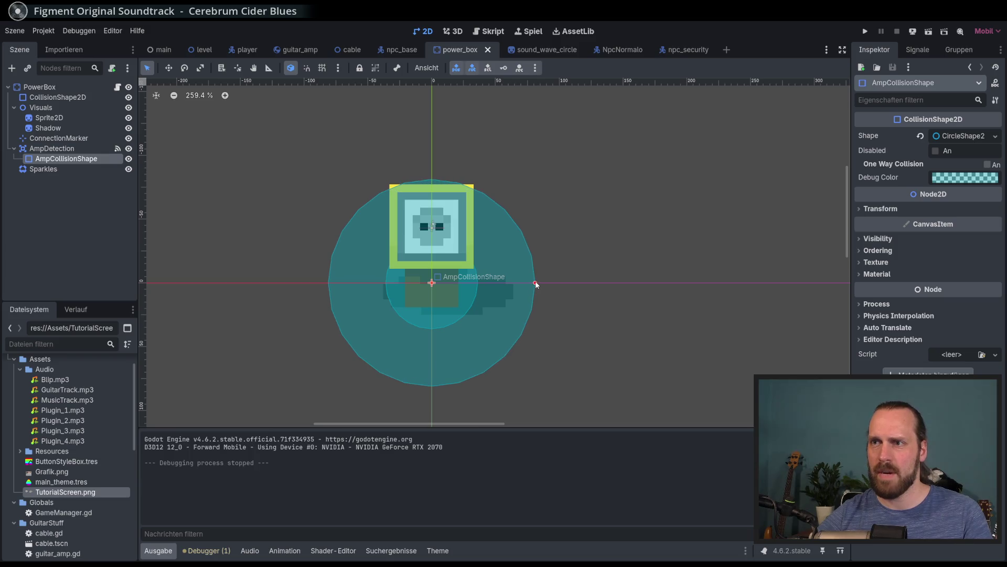
key(F5)
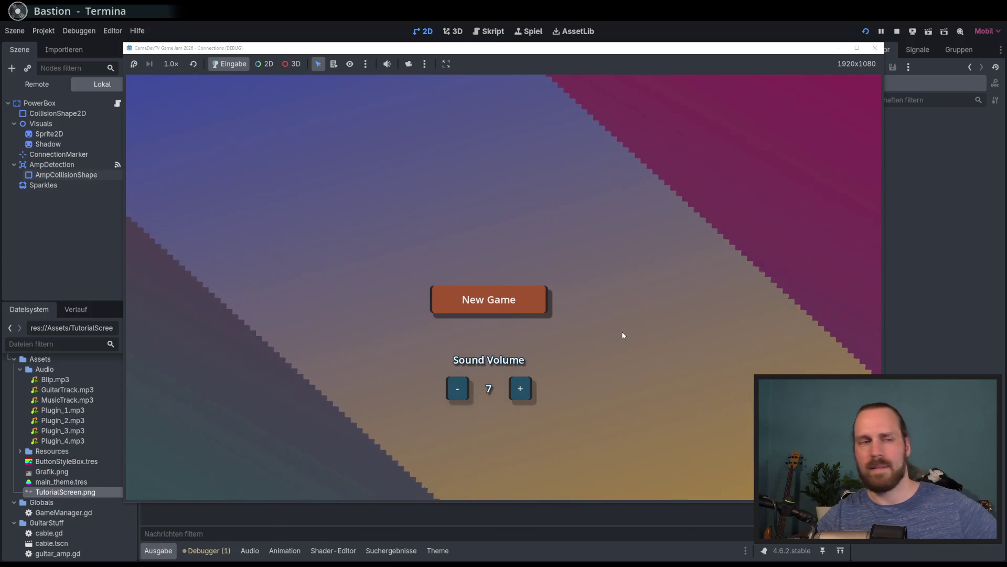
Move the game window aside and set the sound volume to 8 in the menu
drag(568, 48, 492, 44)
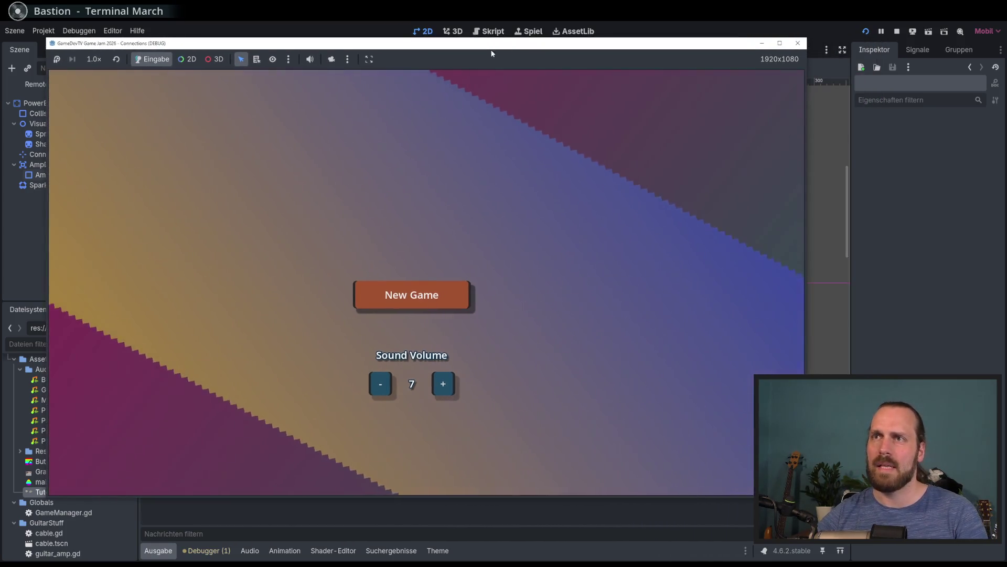
key(Down)
key(Right)
key(Return)
key(Return)
key(Return)
key(Left)
key(Return)
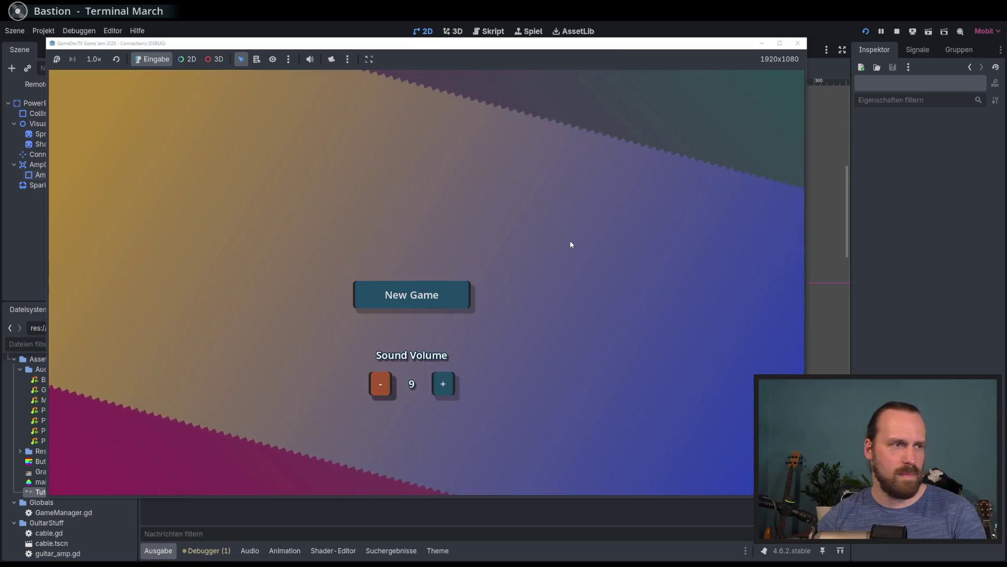
key(Return)
key(Return)
key(Right)
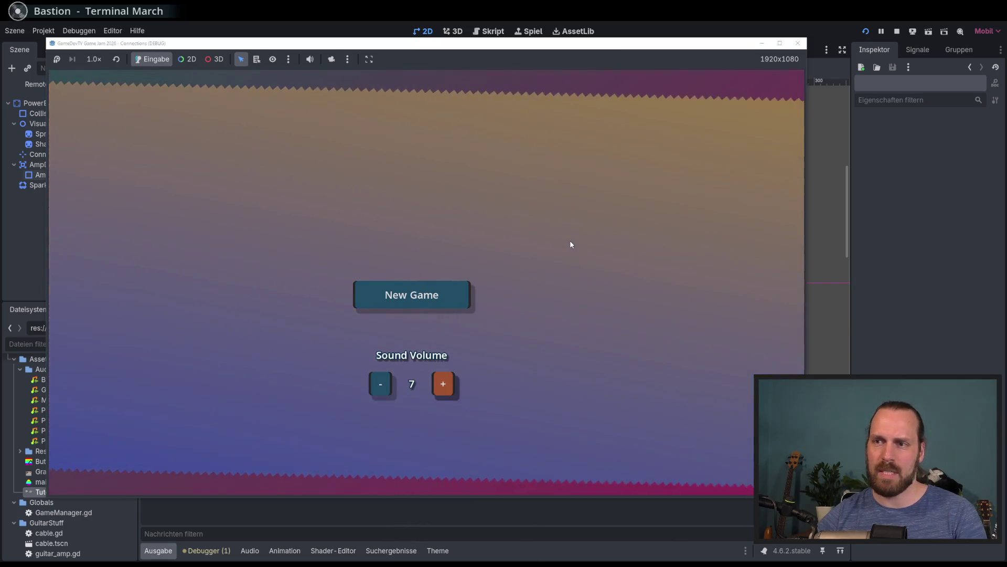
key(Return)
key(Up)
key(Down)
key(Right)
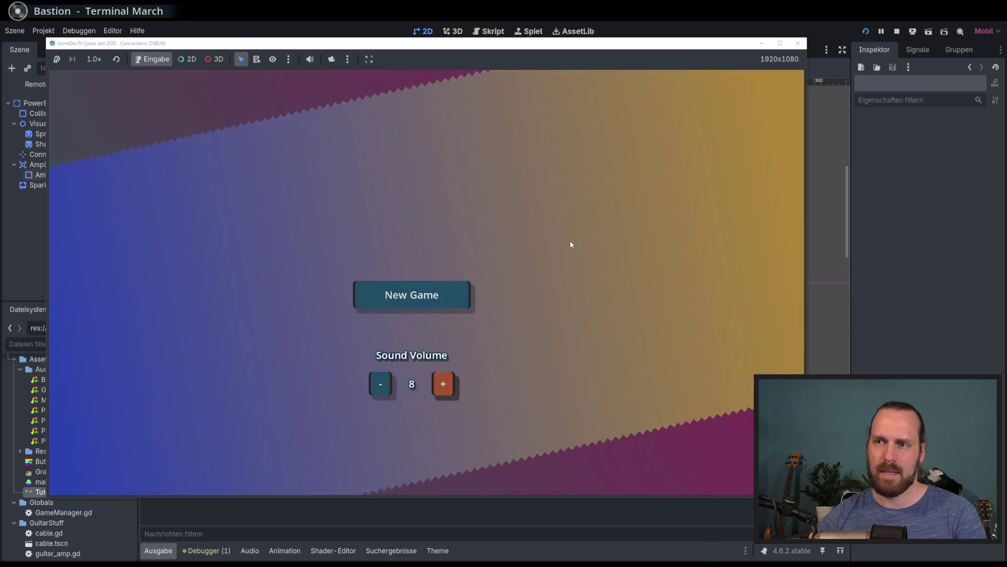
Start a new game and dismiss the tutorial screen to enter the level
key(Up)
key(Return)
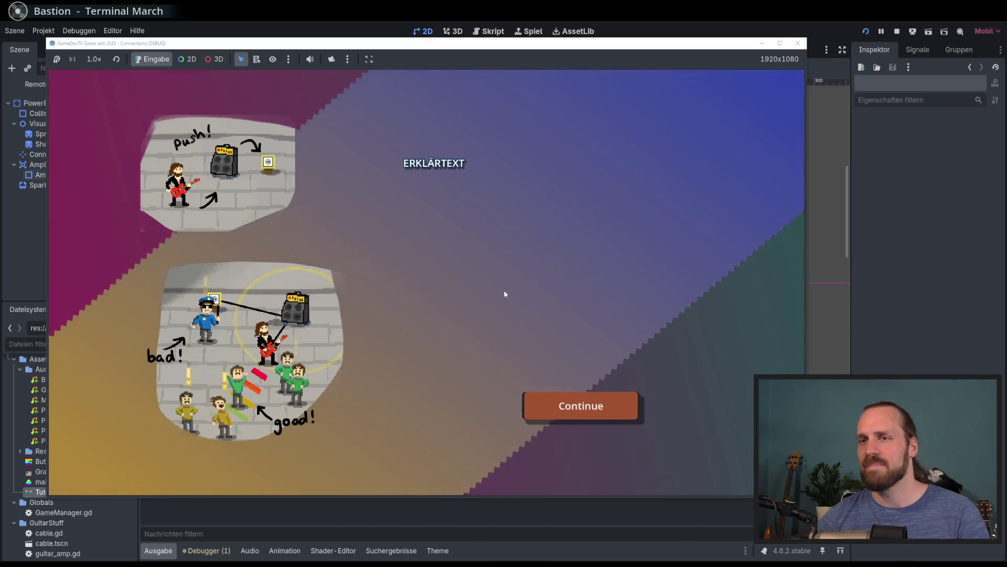
key(Return)
Walk the guitarist around the street level, trailing the amp cable past the police officer
key(d)
key(a)
key(s)
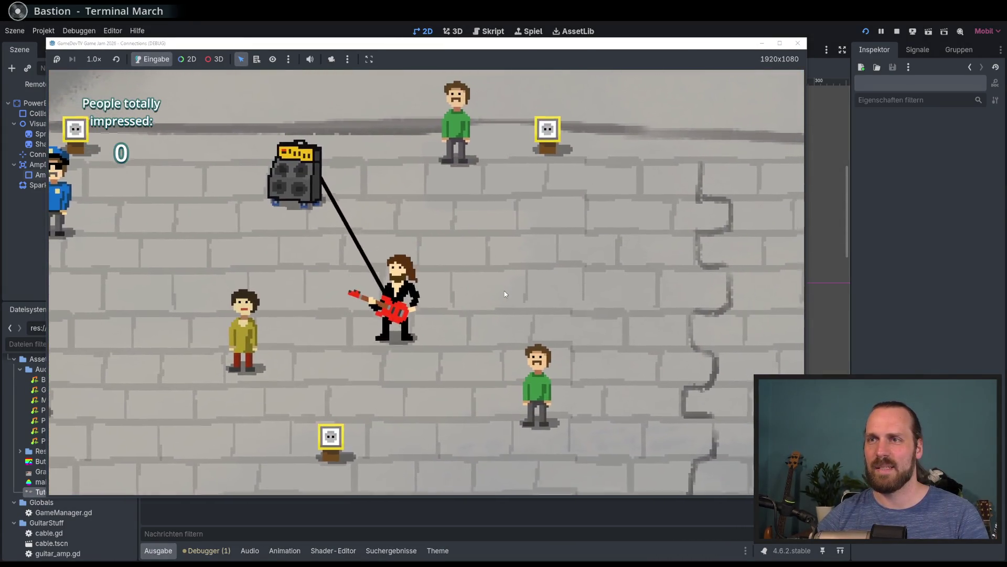
key(a)
key(w)
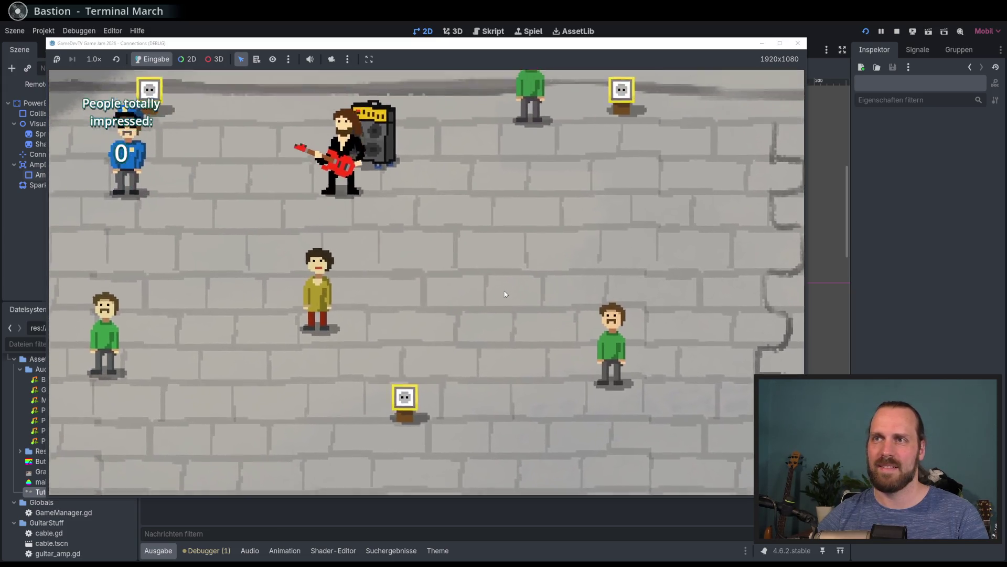
key(a)
key(d)
key(d)
key(s)
key(w)
key(a)
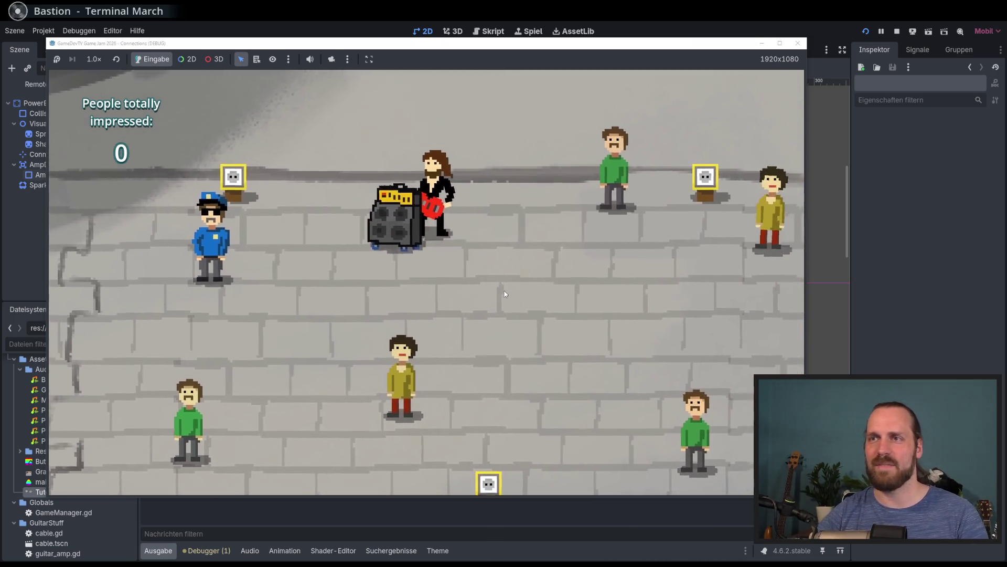
key(a)
key(w)
Drag the amp right and down along its cable, then play to the green listener
key(d)
key(s)
key(a)
key(w)
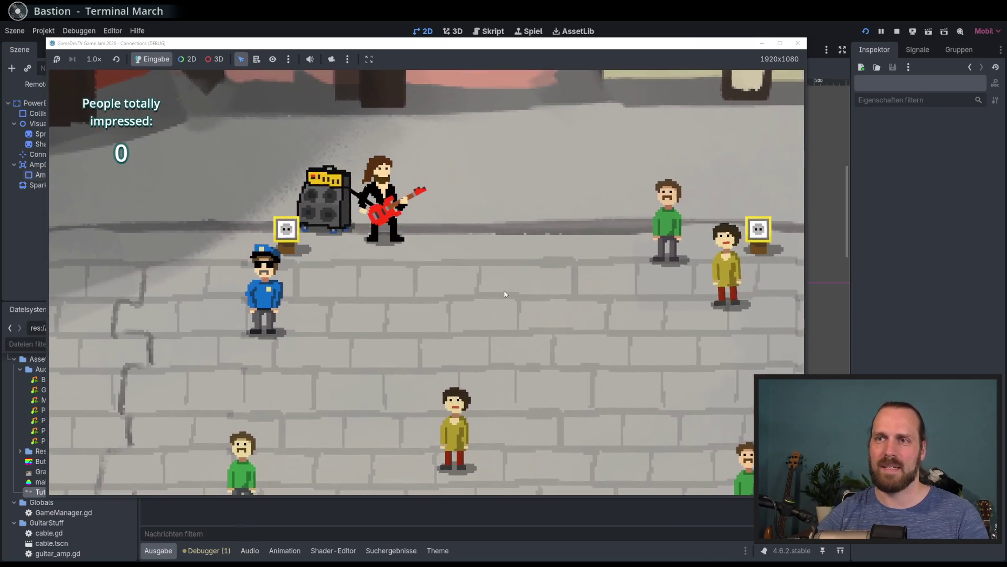
key(w)
key(a)
key(s)
key(d)
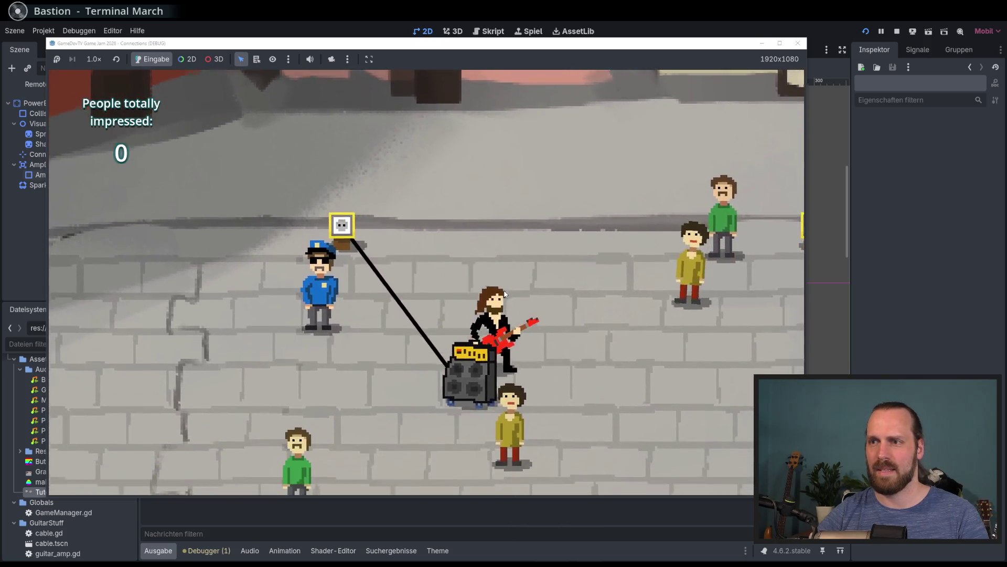
key(s)
key(d)
key(a)
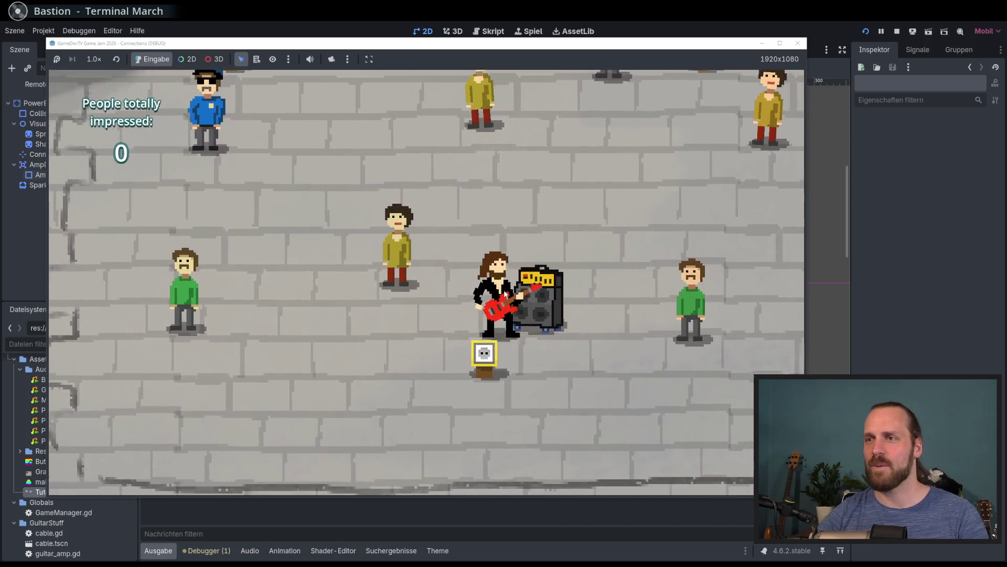
key(d)
key(s)
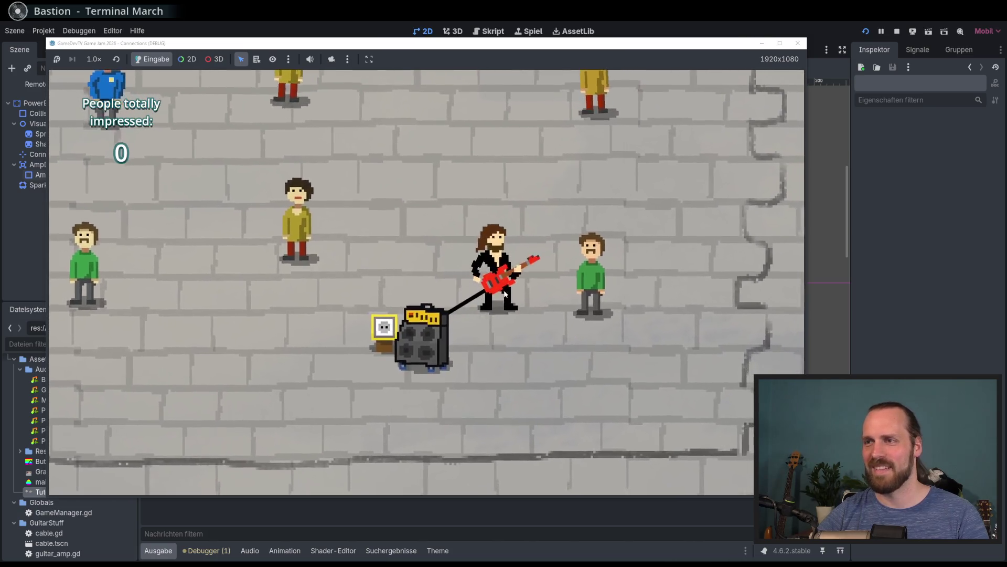
key(d)
key(space)
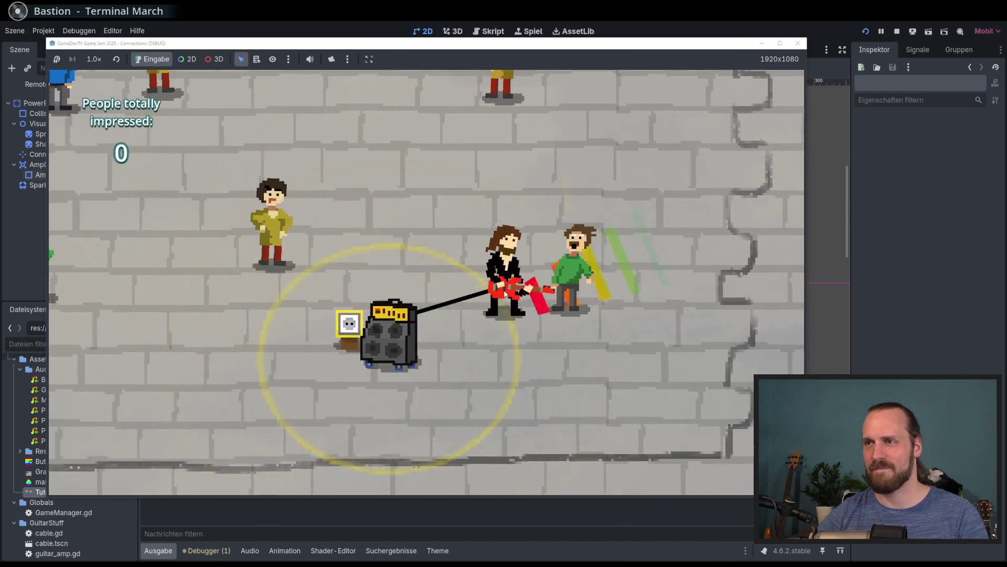
Lead the amp up and left, then start playing guitar for the crowd
key(a)
key(s)
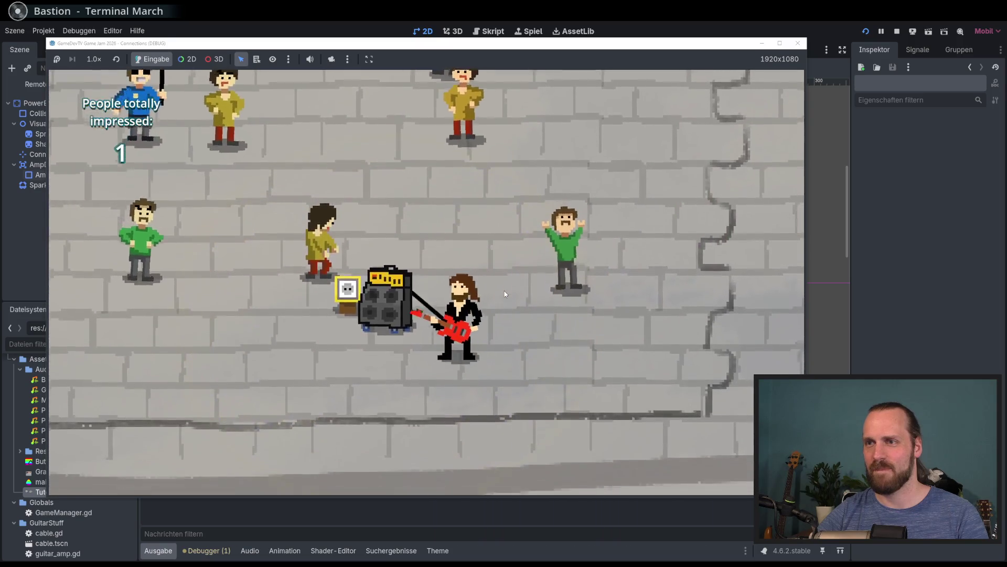
key(a)
key(w)
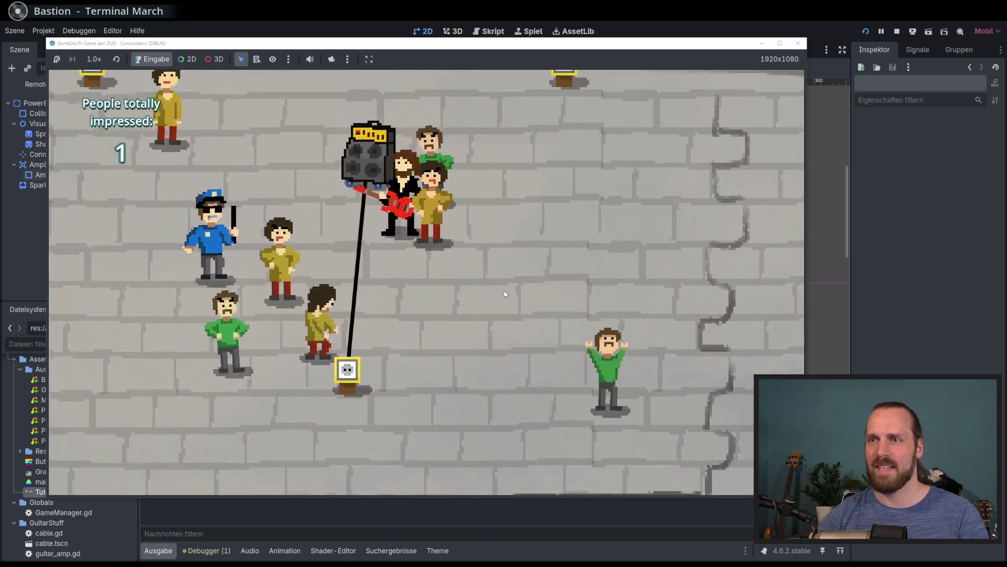
key(a)
key(w)
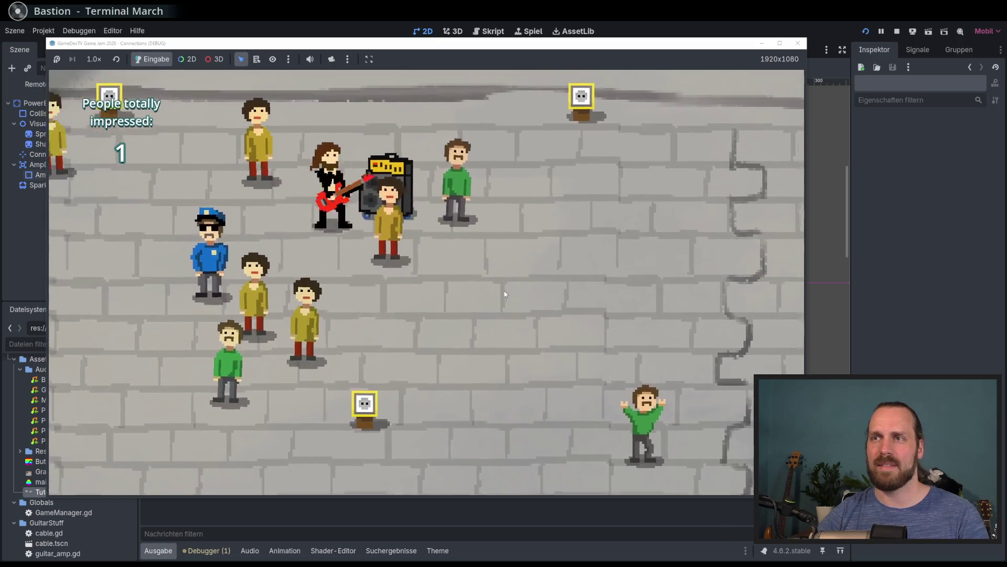
key(d)
key(space)
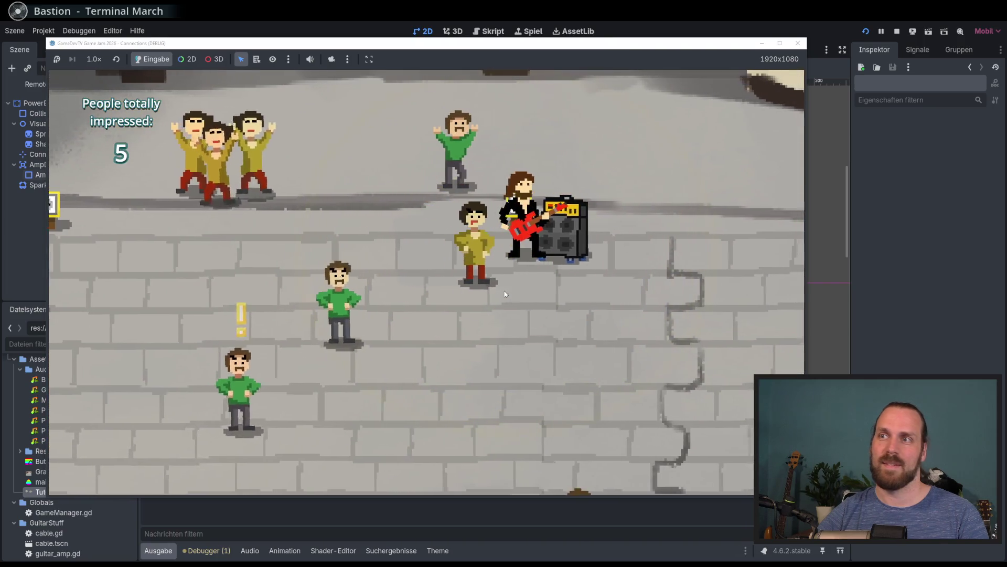
Walk the guitarist and amp to the socket and on into the crowd
key(Right)
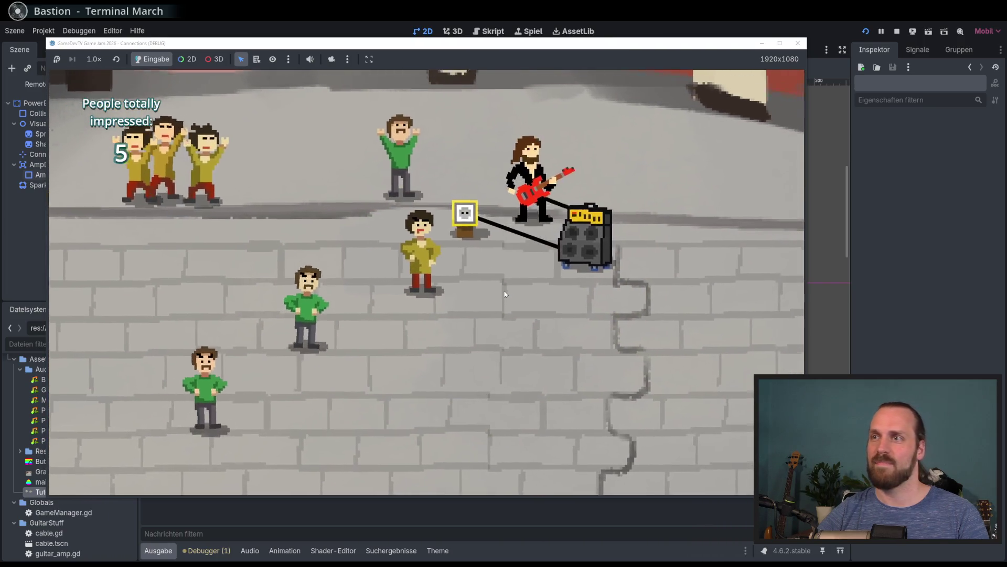
key(Down)
key(Up)
key(Left)
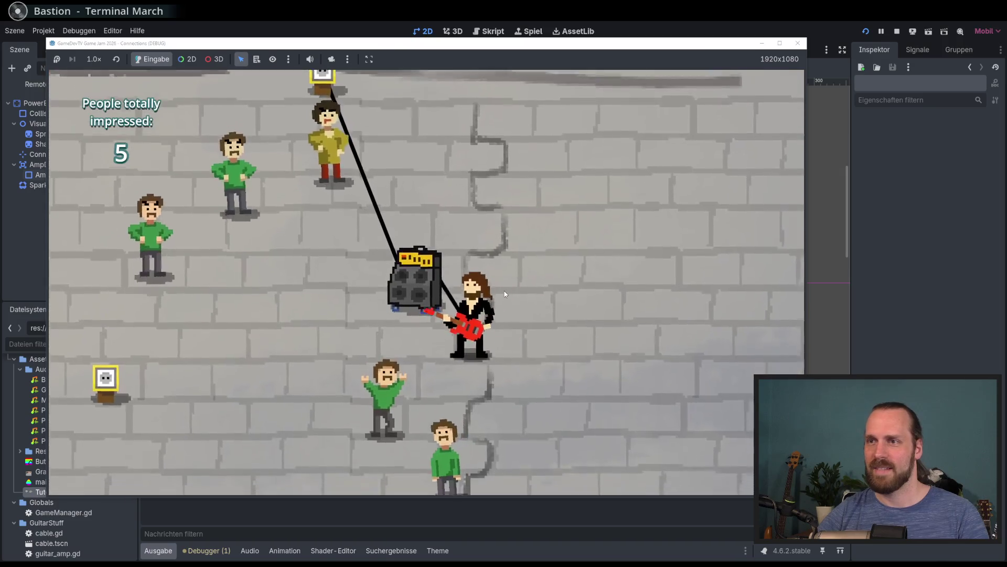
key(Up)
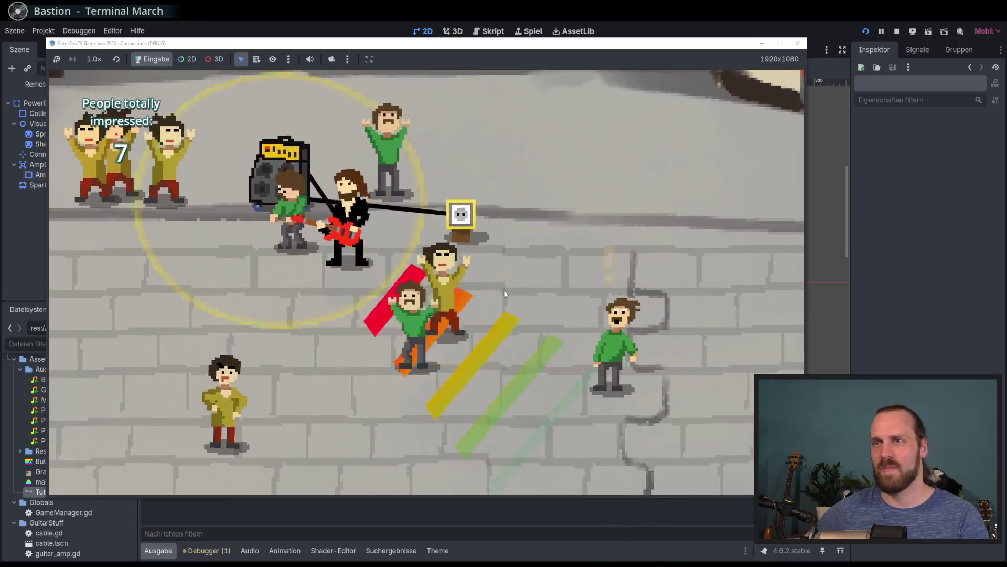
key(Up)
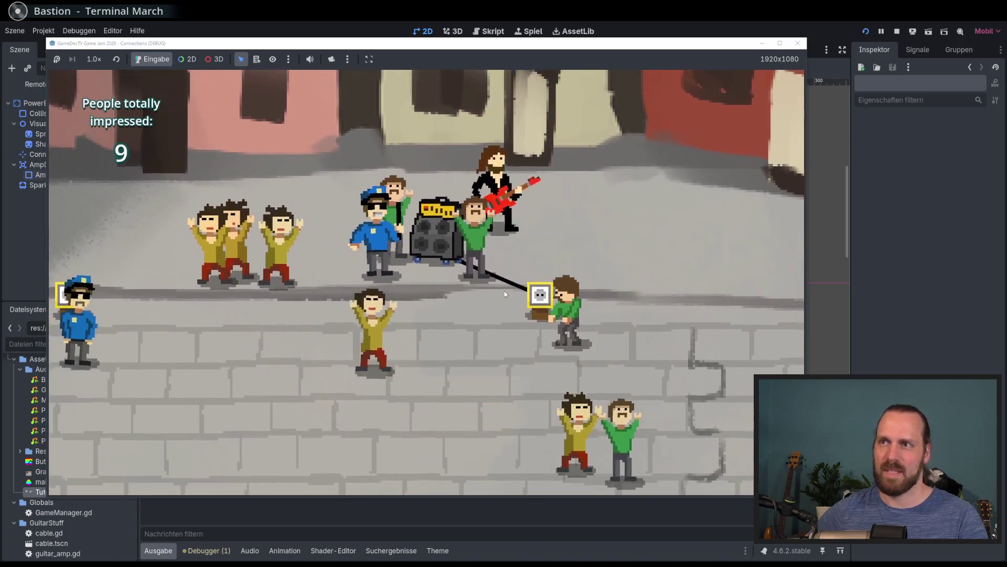
Walk the guitarist to the socket and play, then unplug and head up the street
key(Left)
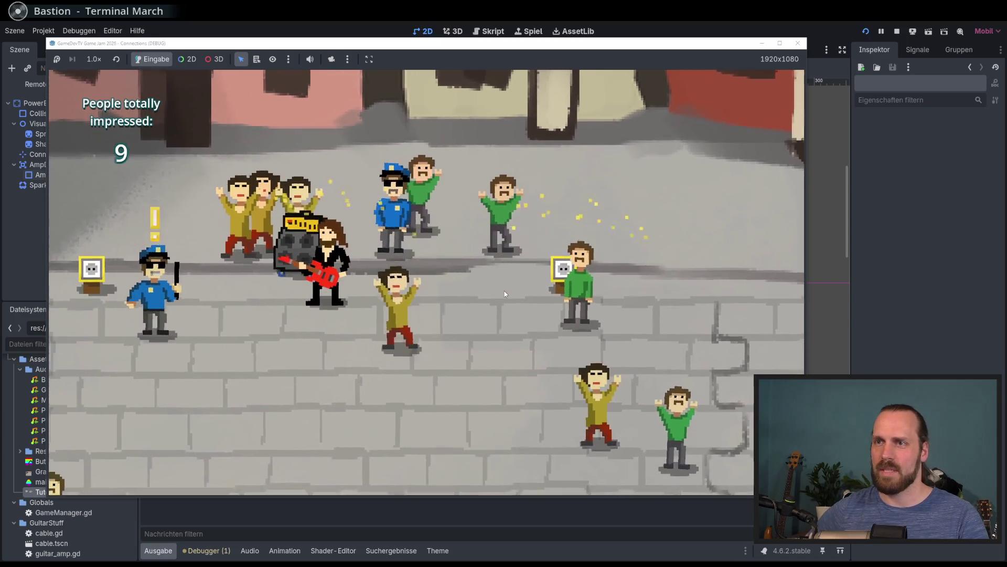
key(Left)
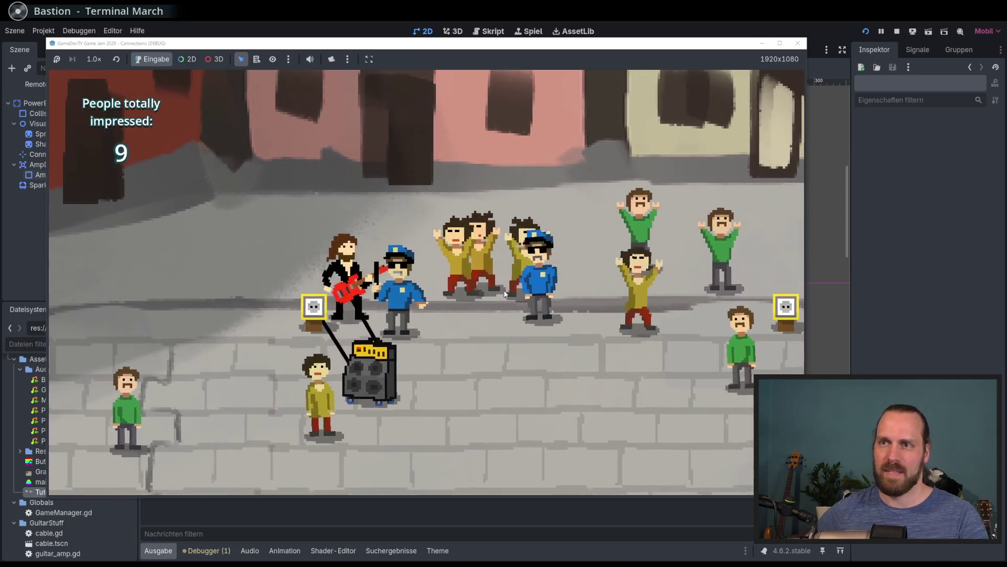
key(Down)
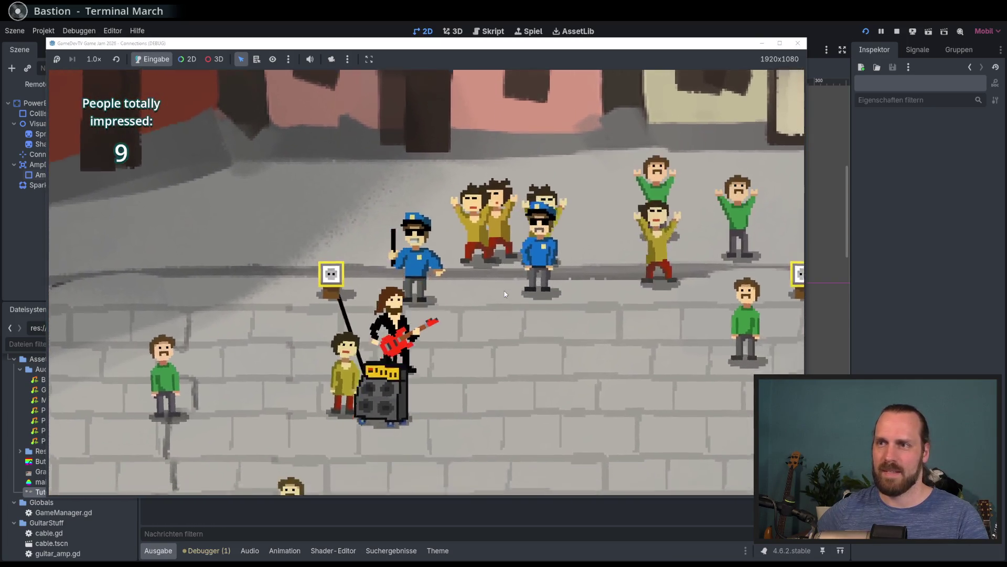
key(Right)
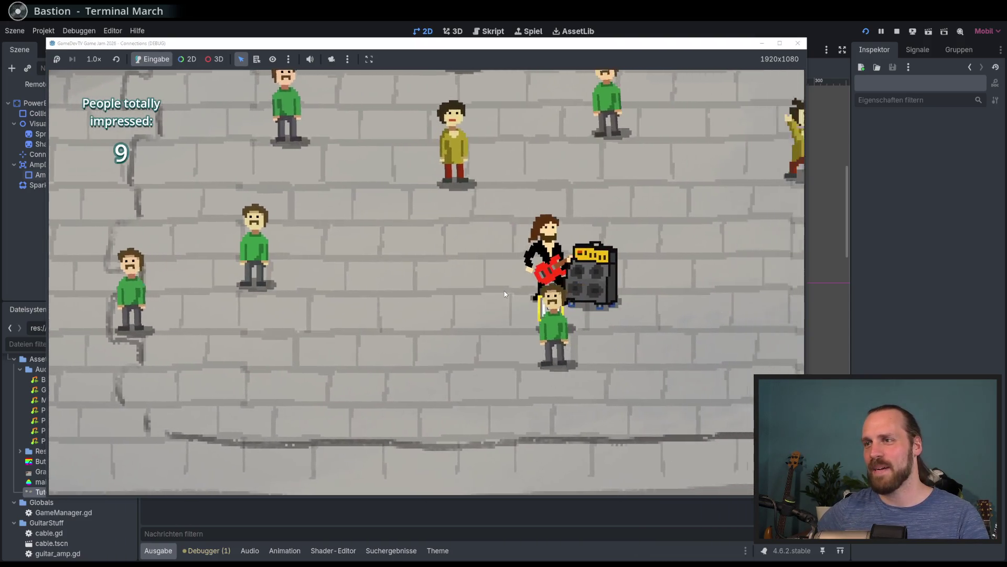
key(Left)
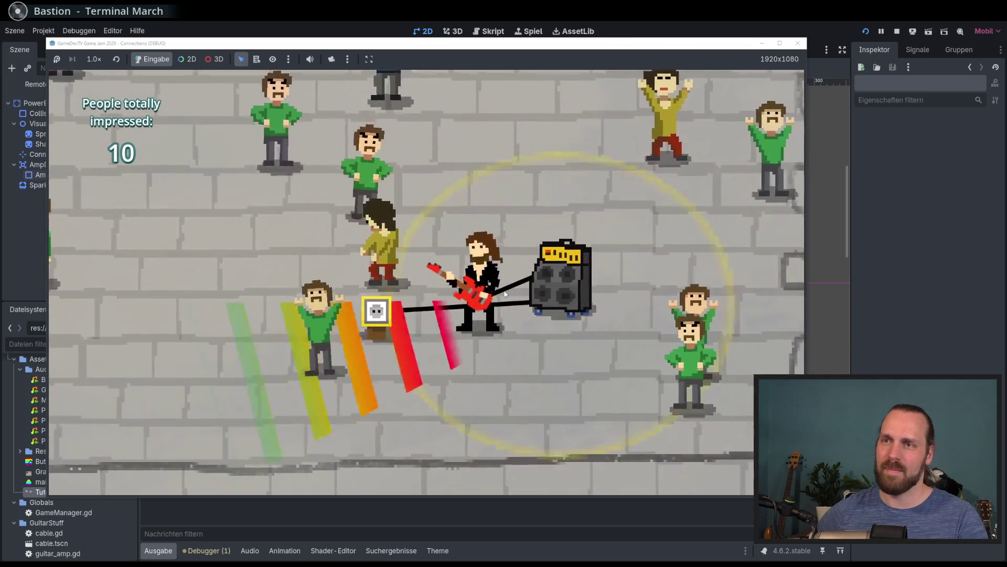
key(Right)
key(Up)
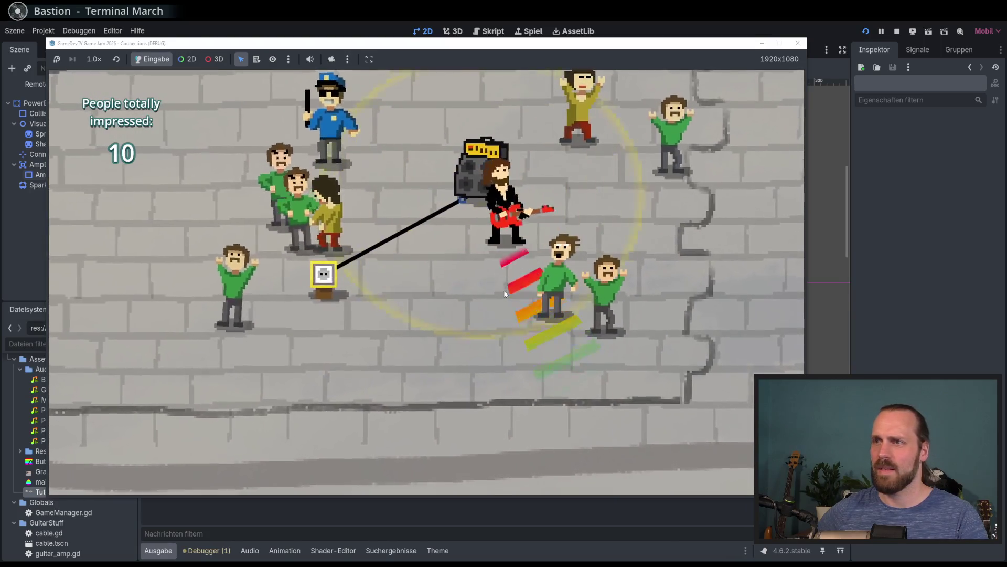
key(Left)
key(Up)
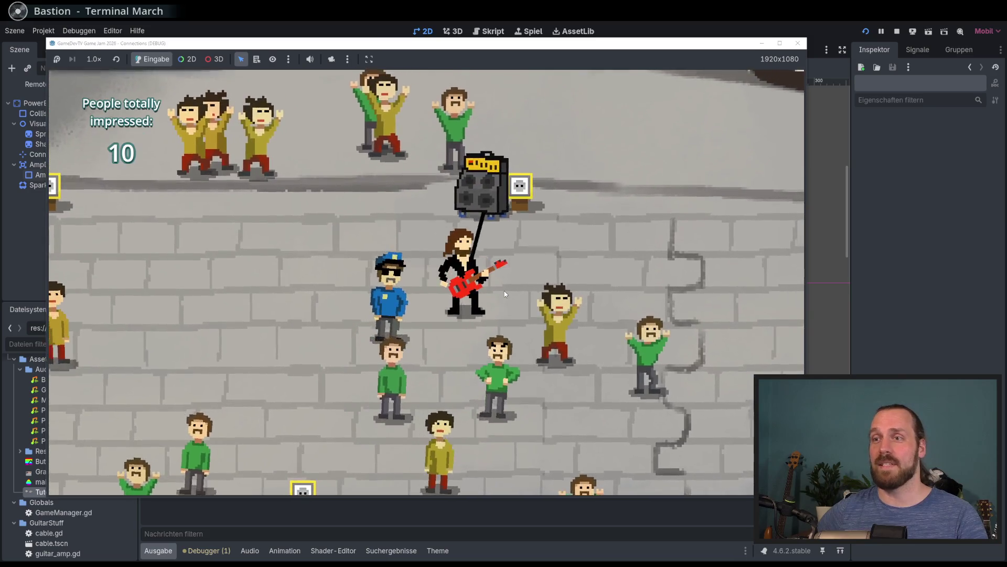
Drag the amp along to the crowd and start playing guitar for them
key(Up)
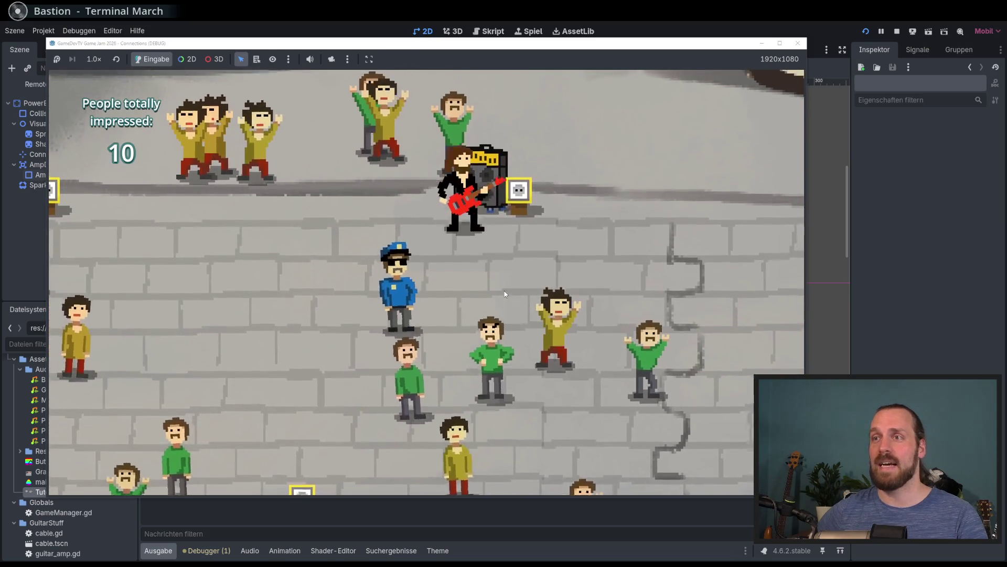
key(Left)
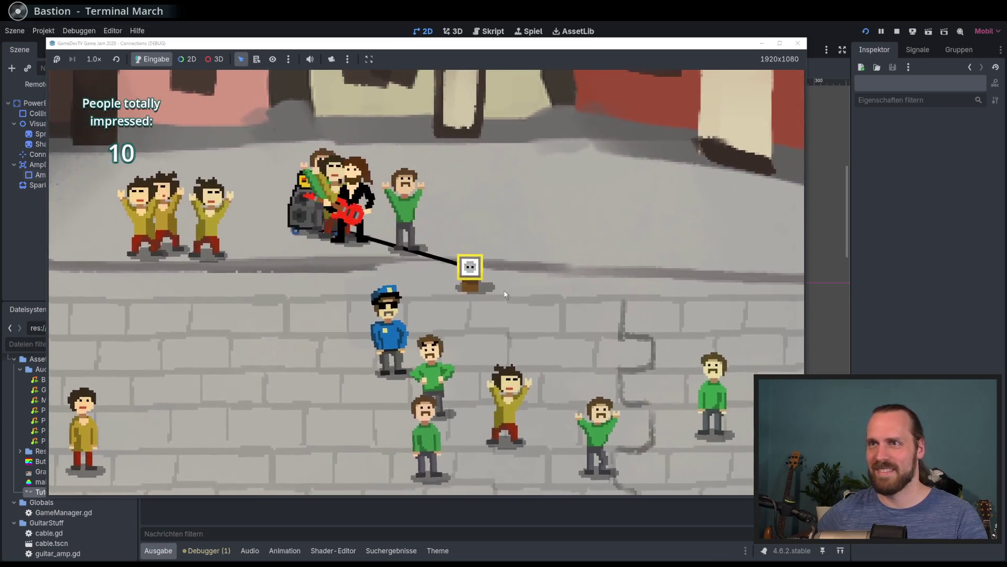
key(Left)
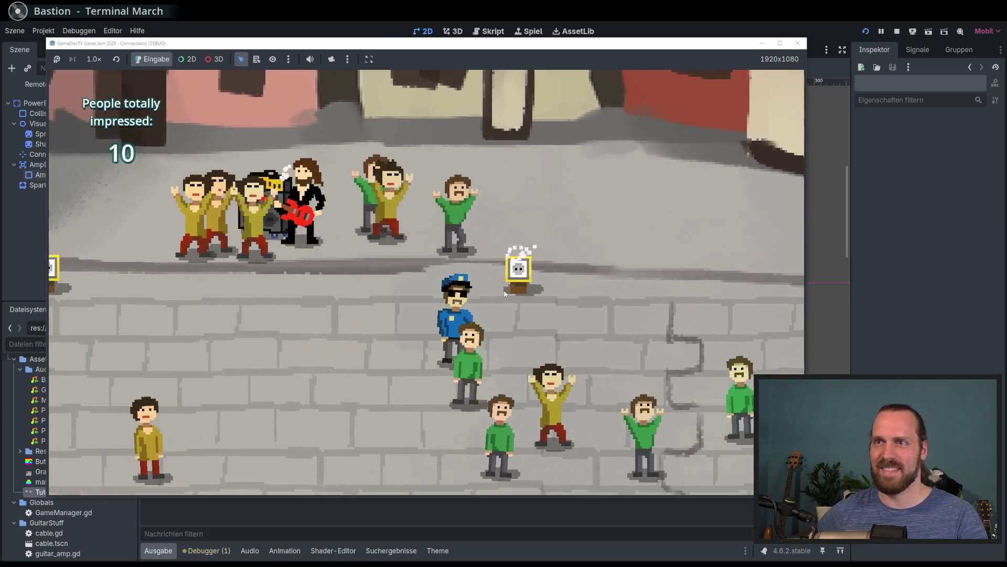
key(Down)
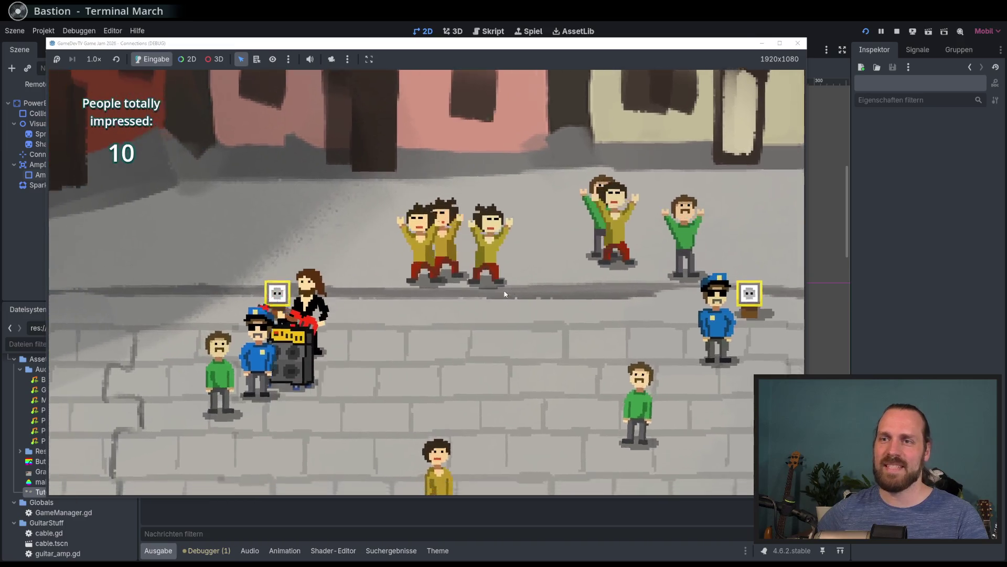
key(Down)
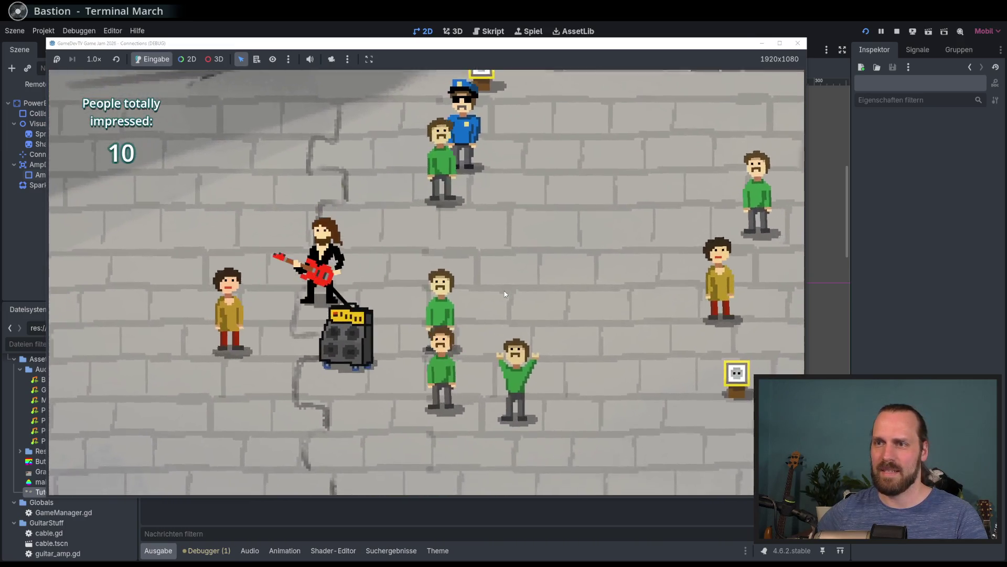
key(Right)
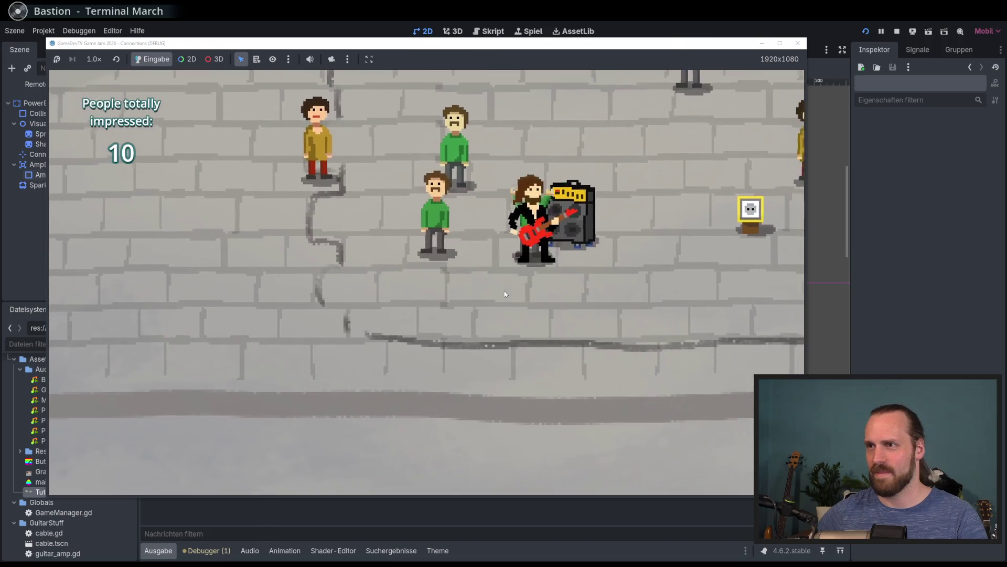
key(Left)
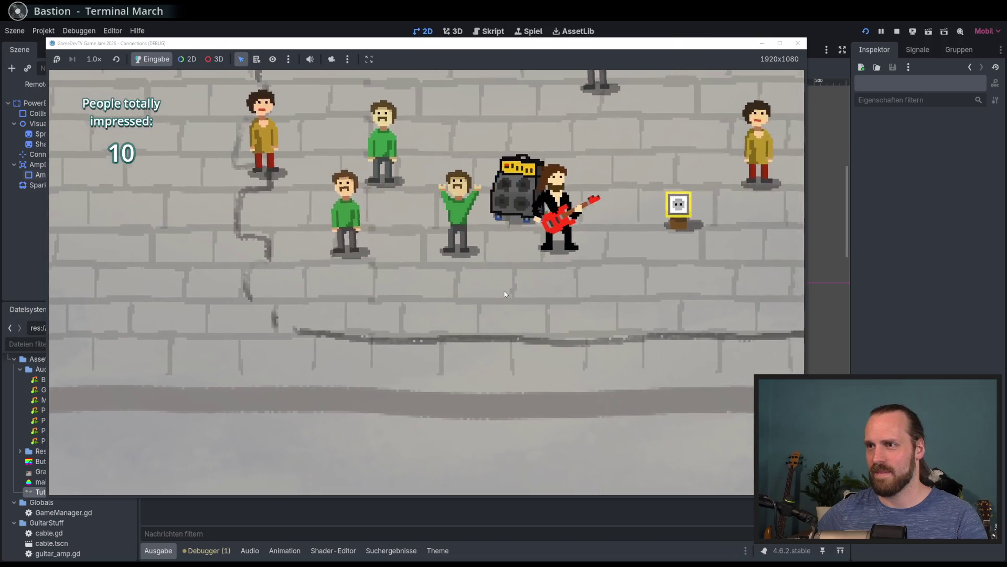
key(Up)
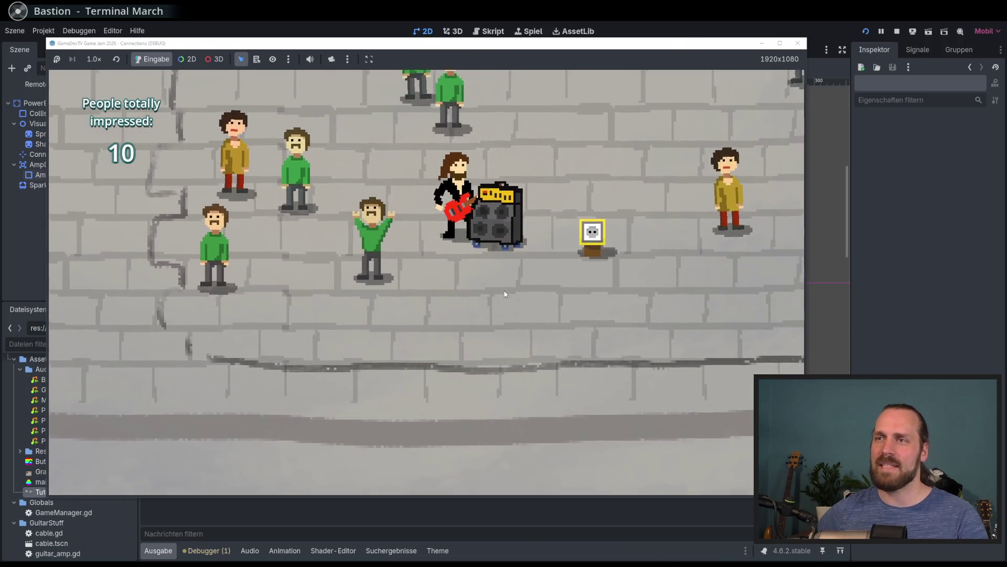
key(Right)
key(Up)
key(space)
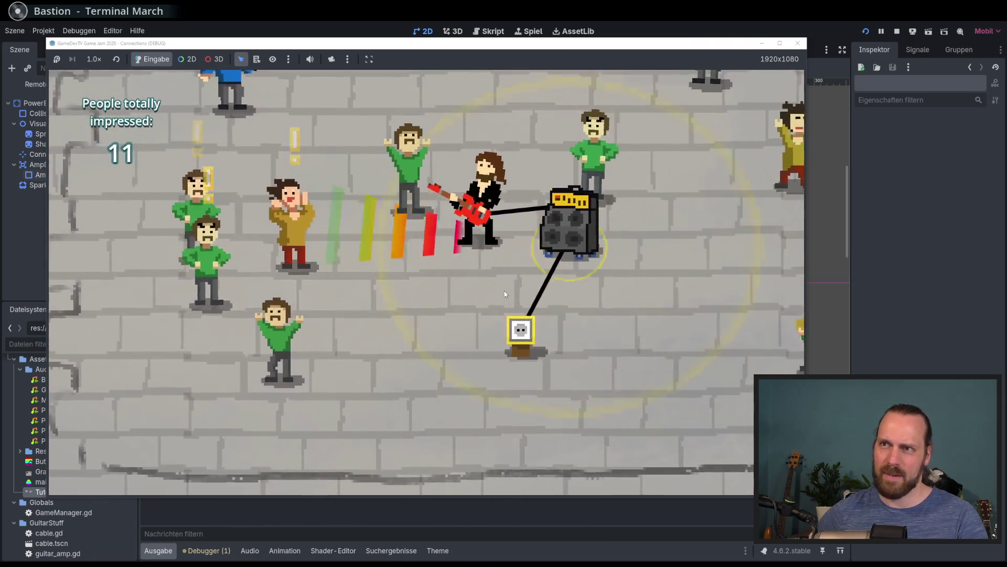
Keep playing through the crowd until 12 people are impressed, then stop the game with F8
key(Right)
key(Up)
key(Down)
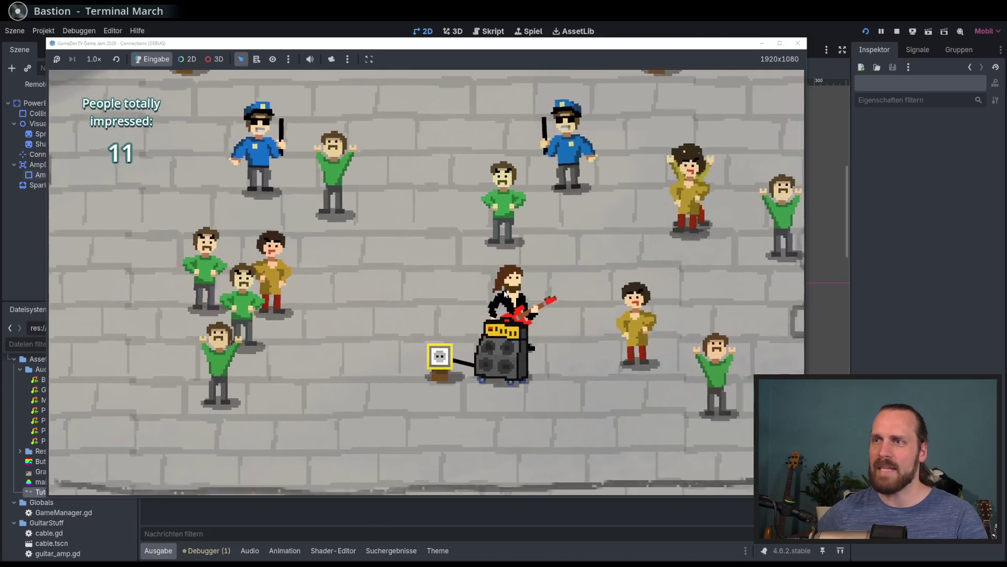
key(space)
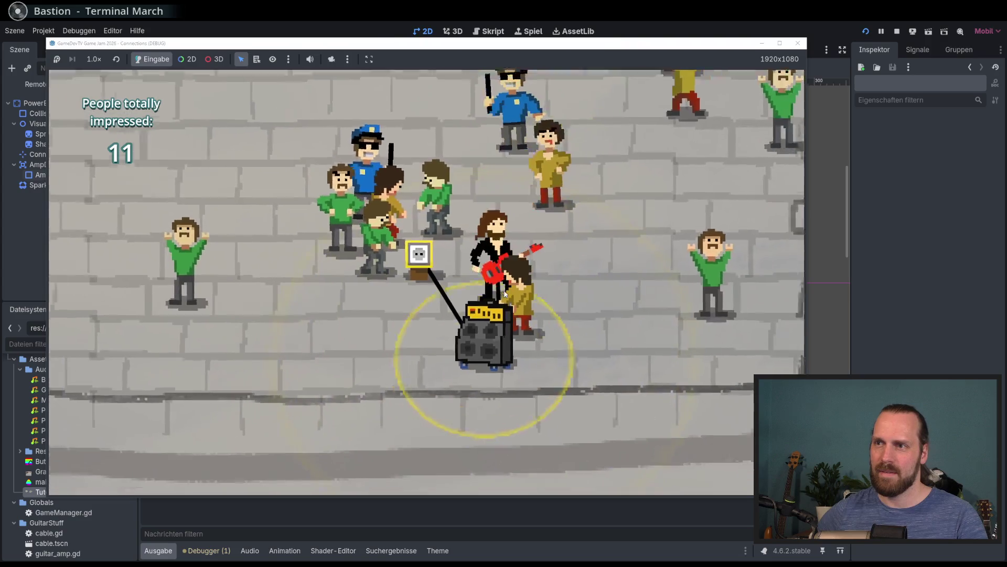
key(Left)
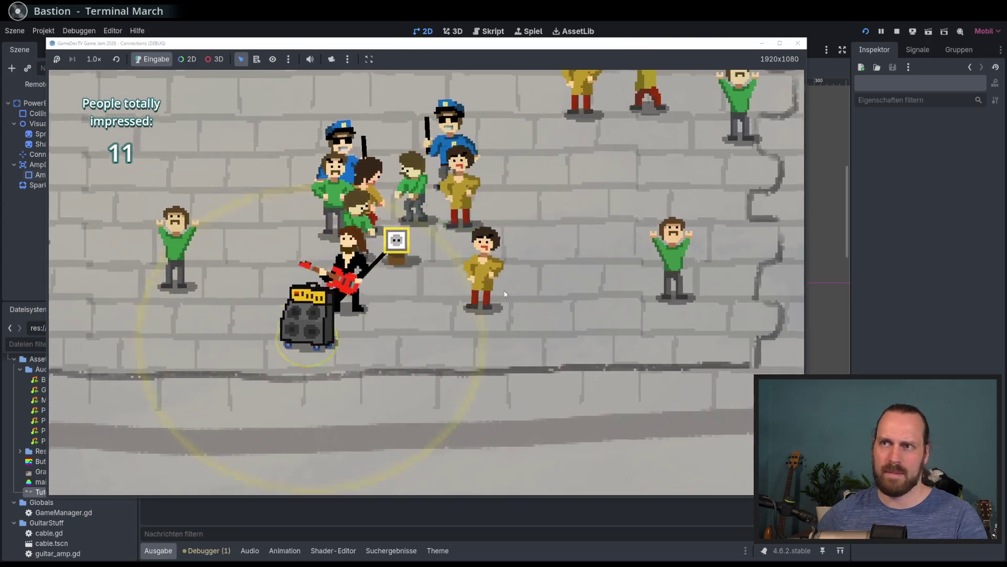
key(Up)
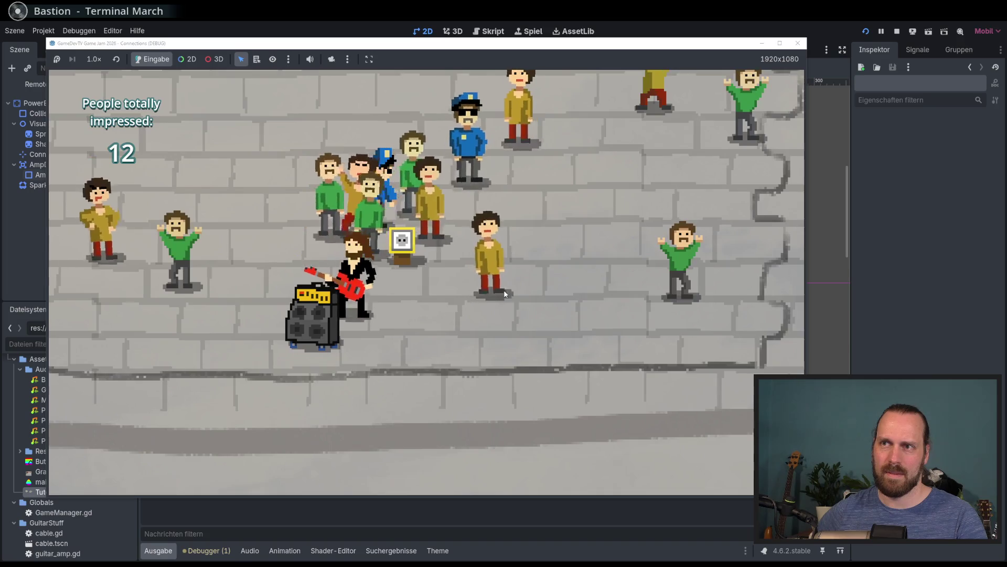
key(Left)
key(Down)
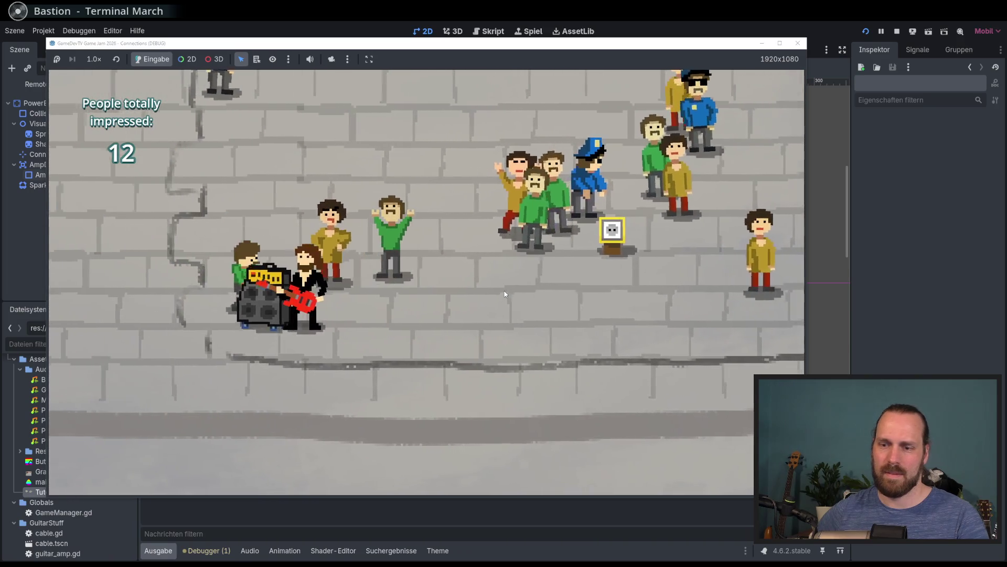
key(F8)
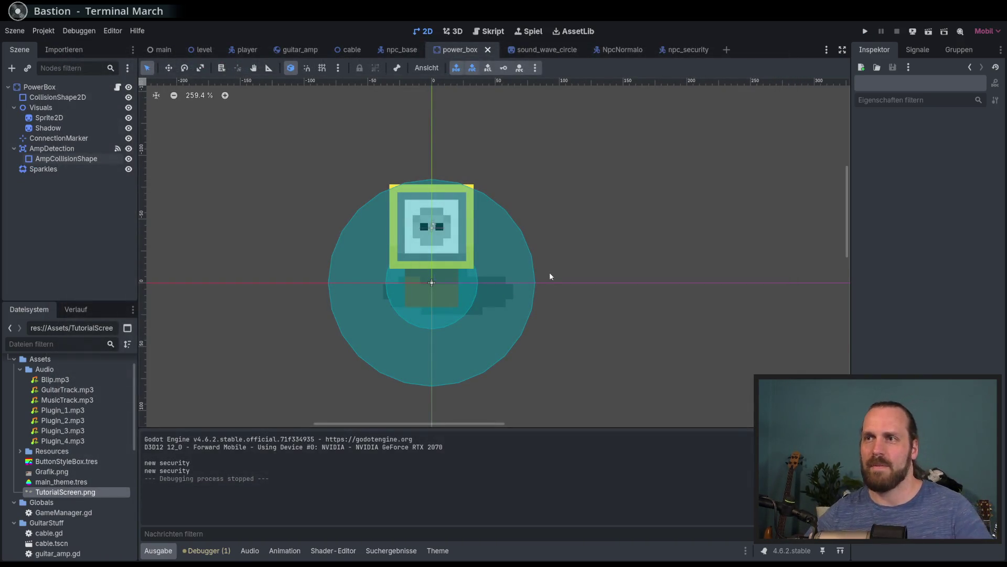
Leave the power_box scene, passing through the level scene tab to the main scene tab
drag(531, 224, 546, 213)
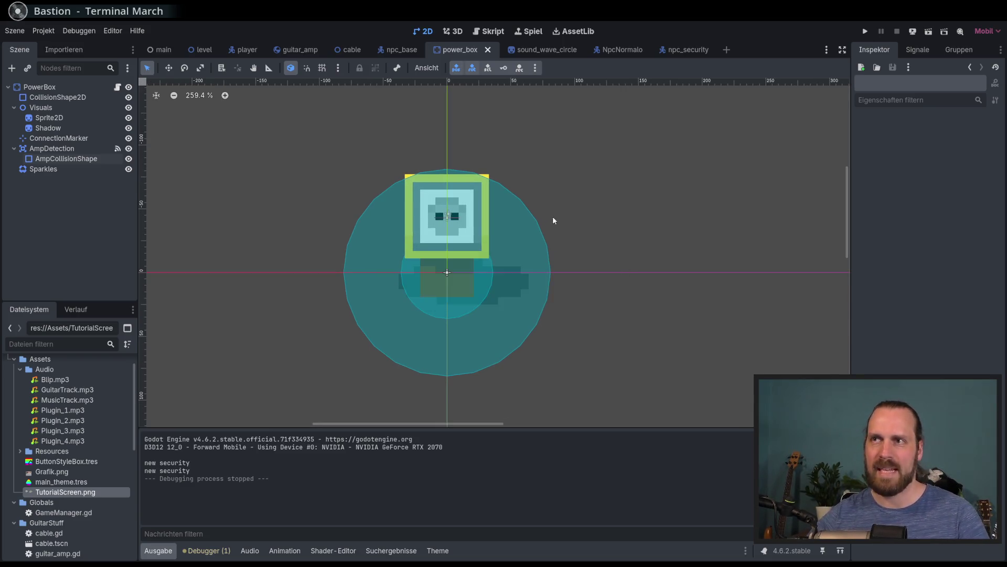
click(204, 49)
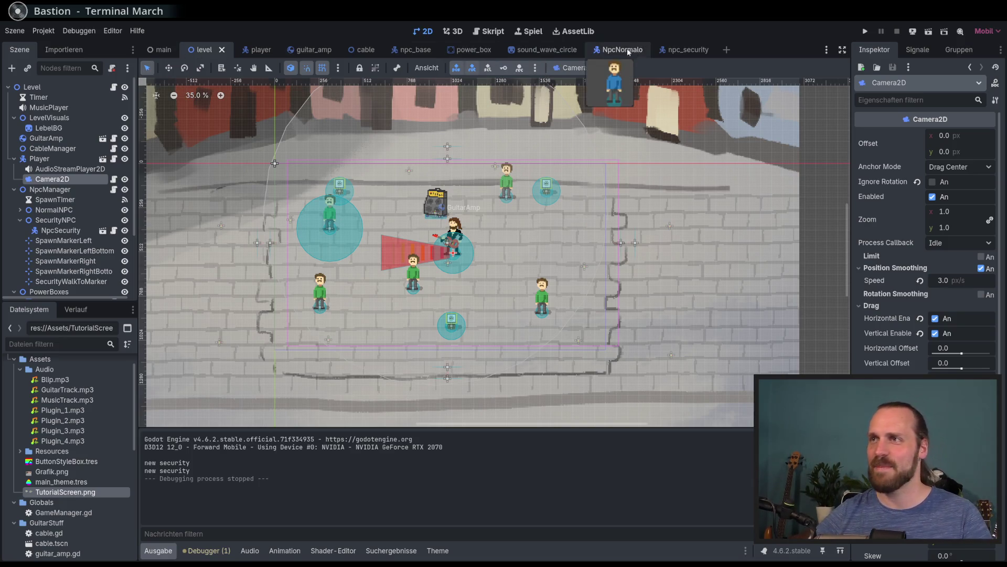
scroll(520, 129, down, 1)
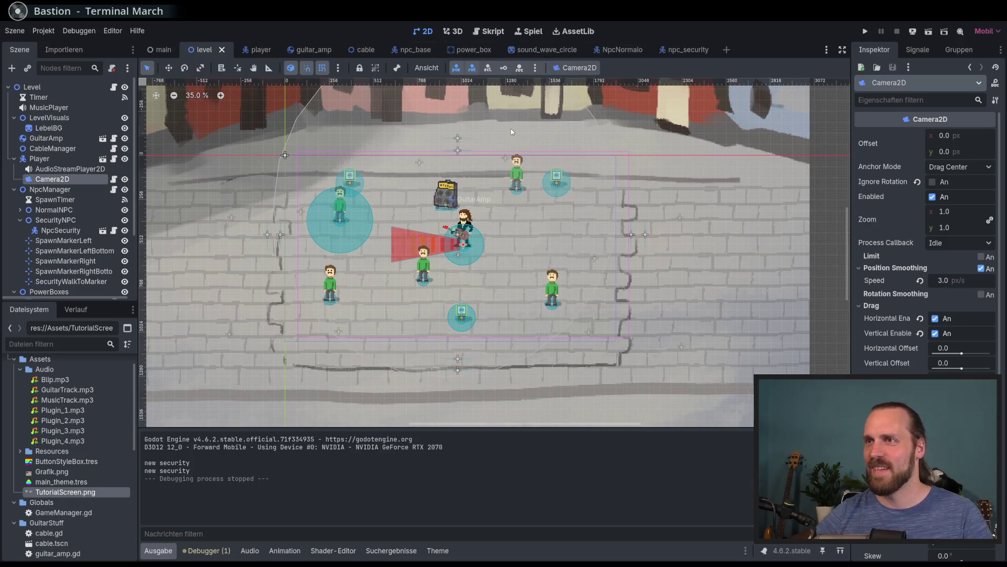
scroll(512, 134, up, 1)
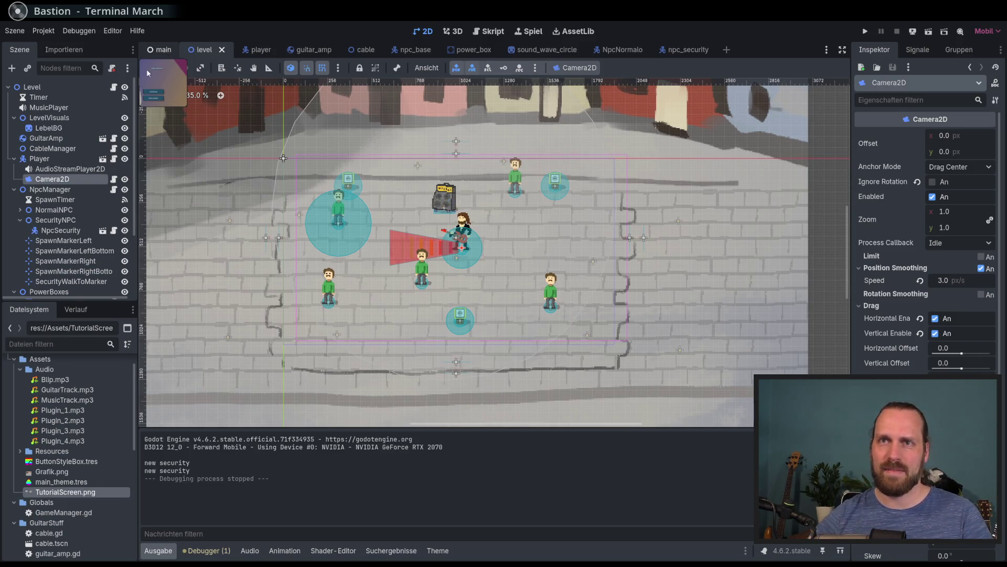
click(160, 49)
Replace the label's ERKLÄRTEXT placeholder with 'You are a rockstar!'
scroll(440, 203, down, 1)
double_click(906, 171)
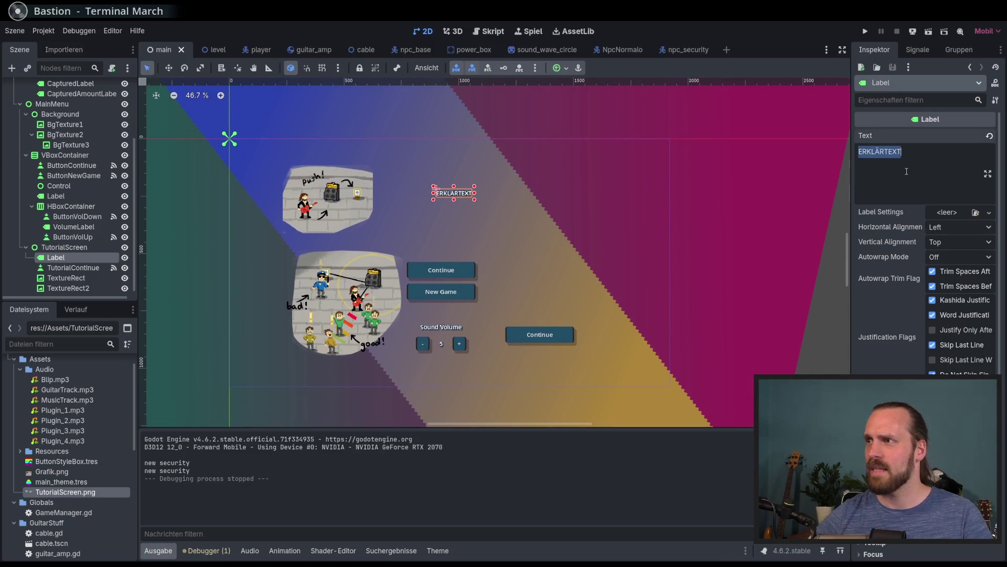
text(You are a )
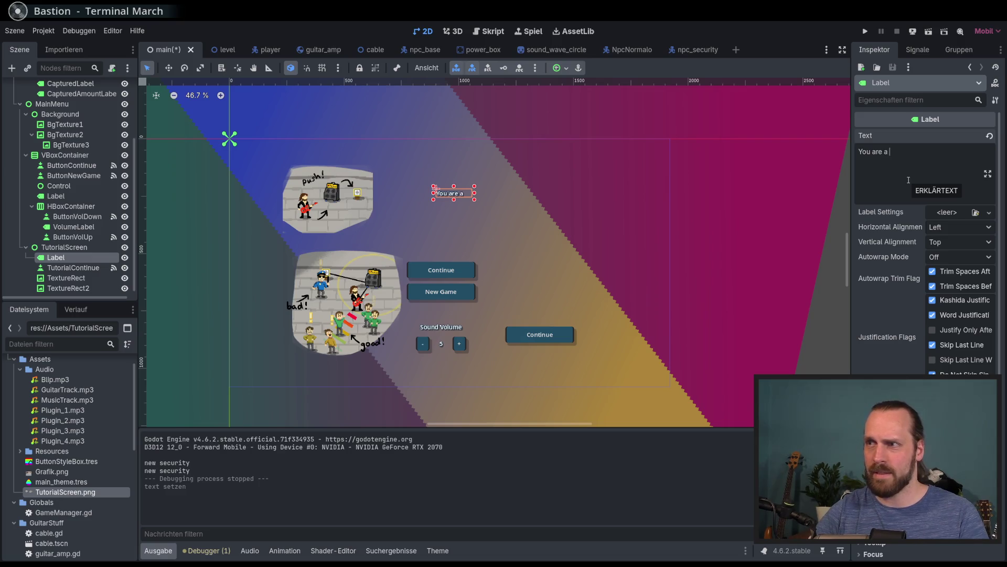
text(rockstar, at least)
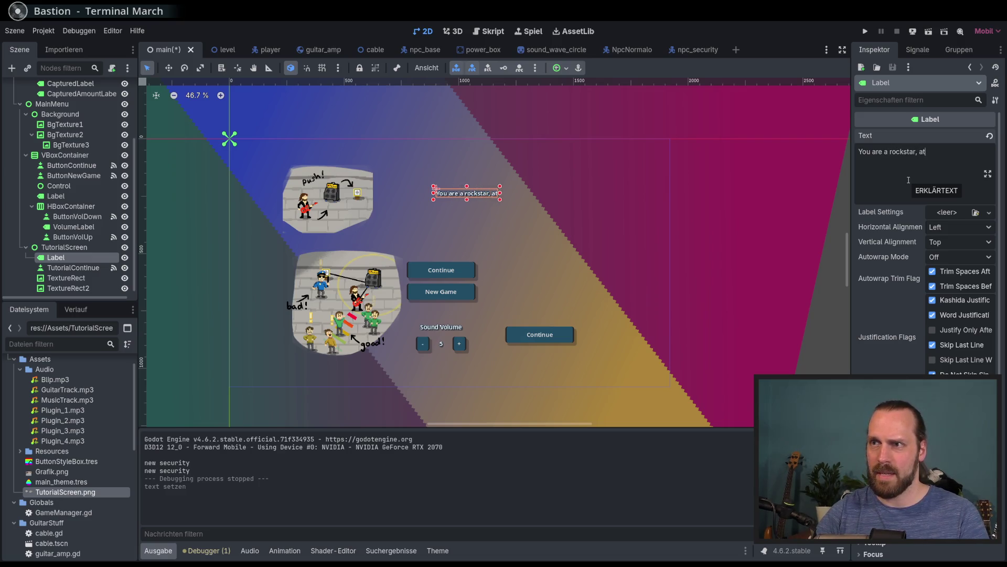
key(BackSpace)
key(BackSpace)
key(BackSpace)
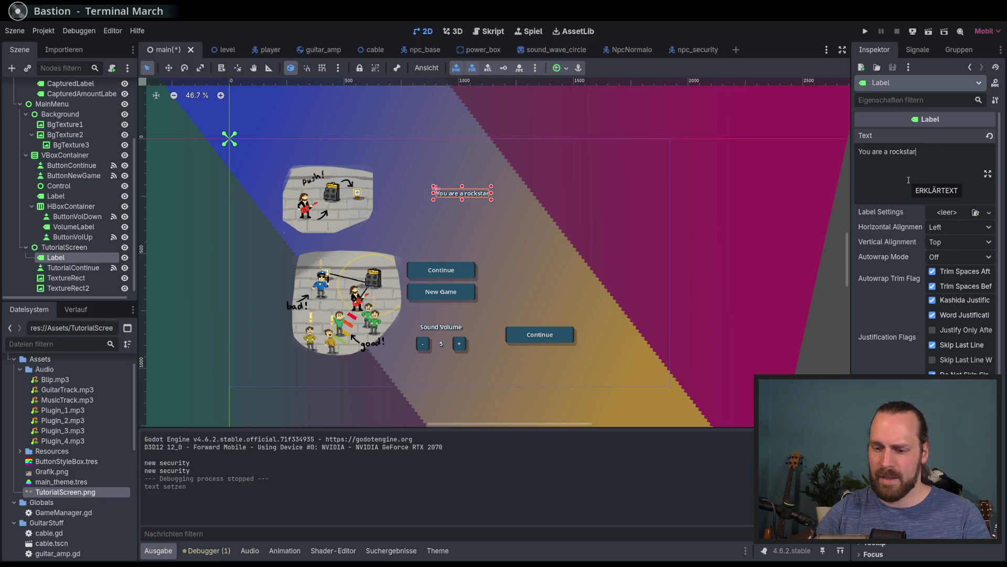
key(BackSpace)
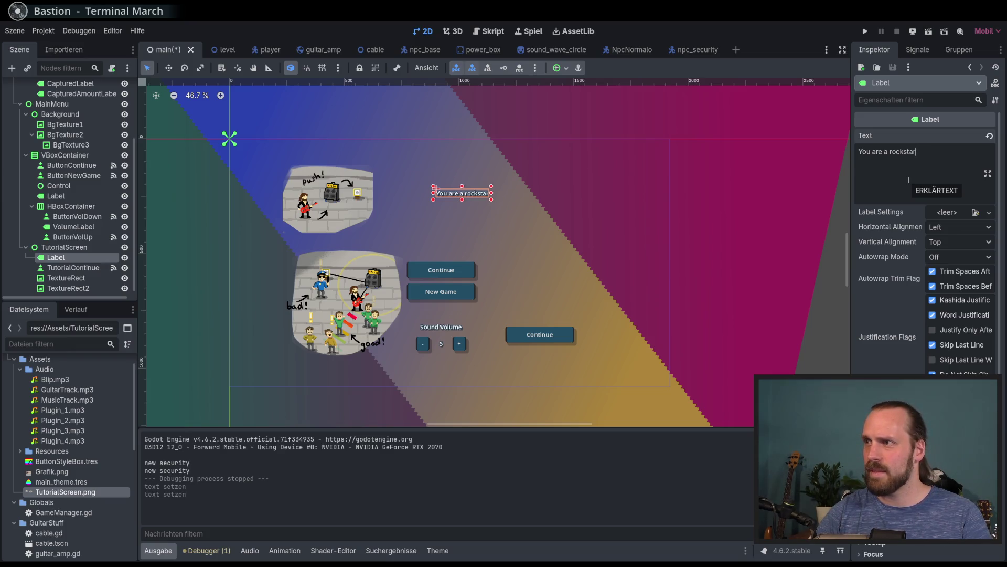
text((/)
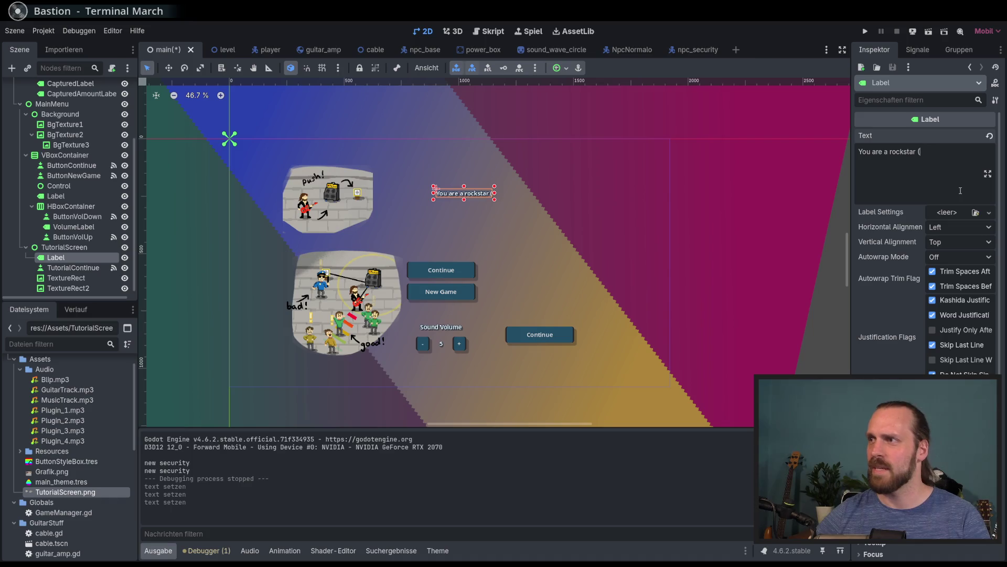
key(BackSpace)
key(BackSpace)
key(BackSpace)
text(r!)
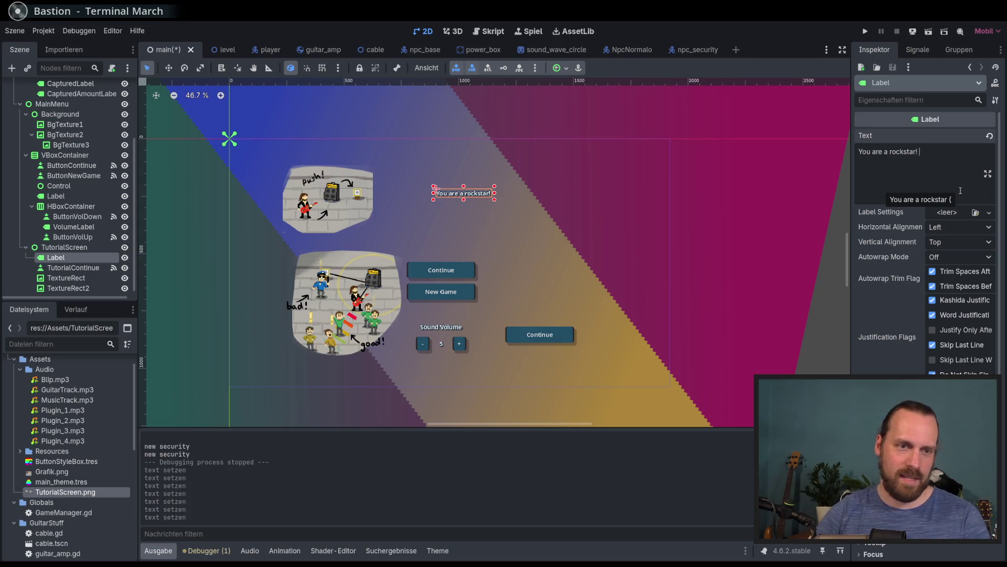
key(BackSpace)
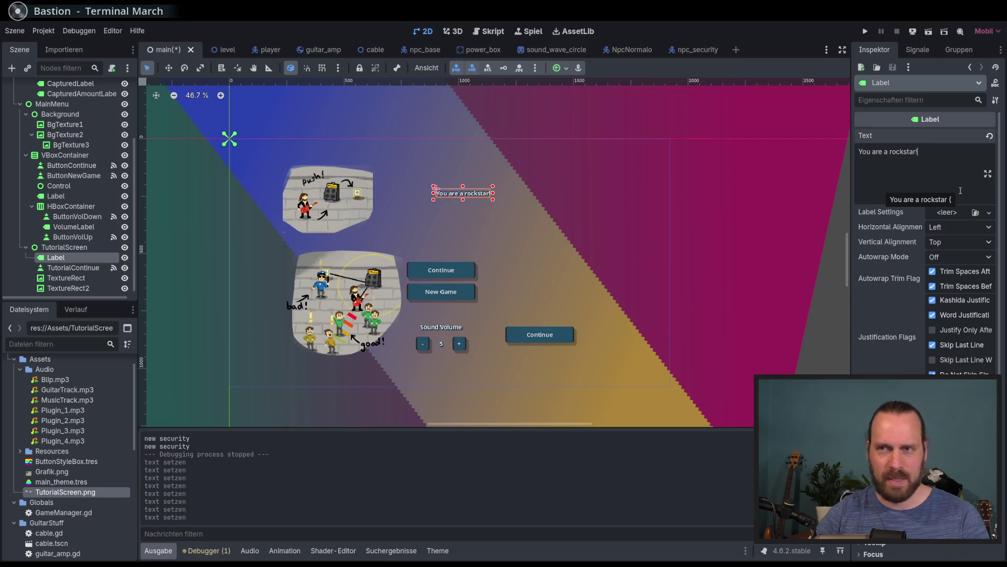
Discard the unfinished second line and start retyping the text as 'You are one of the…'
key(Return)
text(Your are so sure)
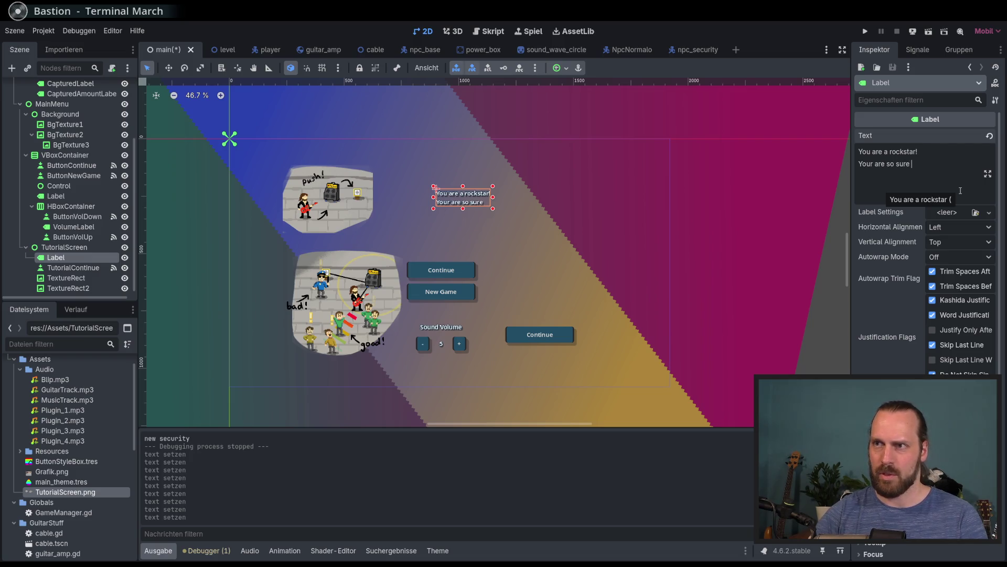
text(of it, )
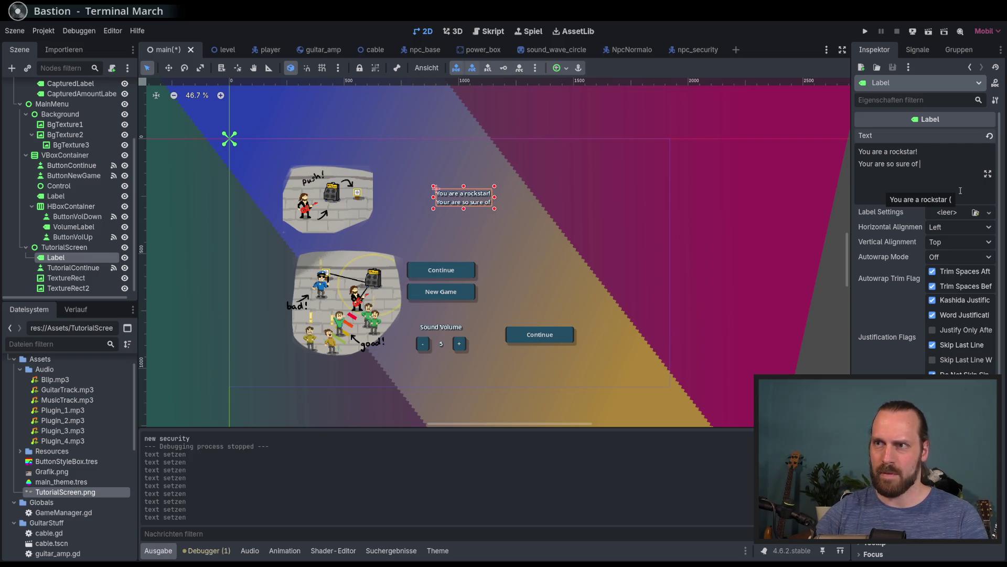
text(that yo)
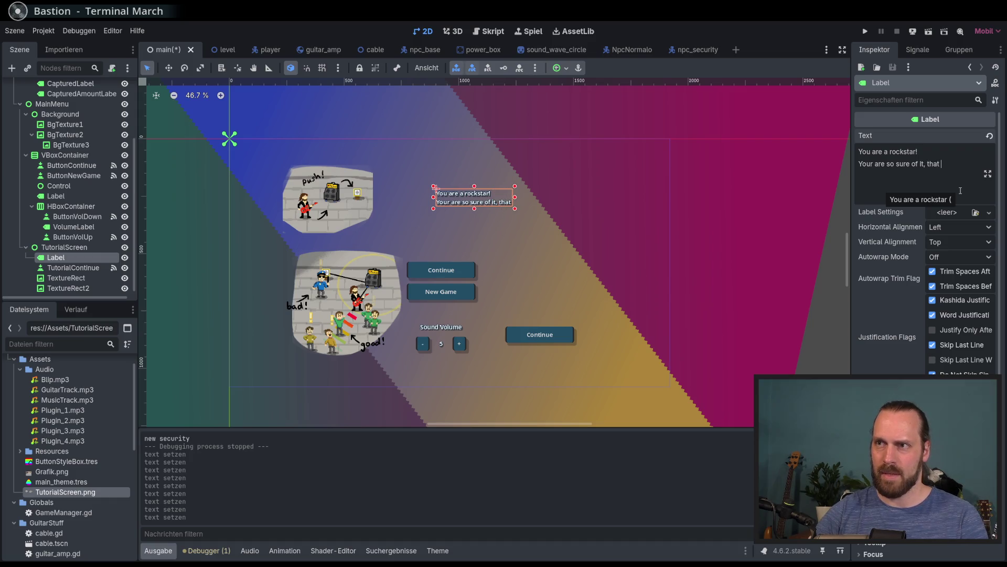
key(shift+Home)
key(BackSpace)
key(BackSpace)
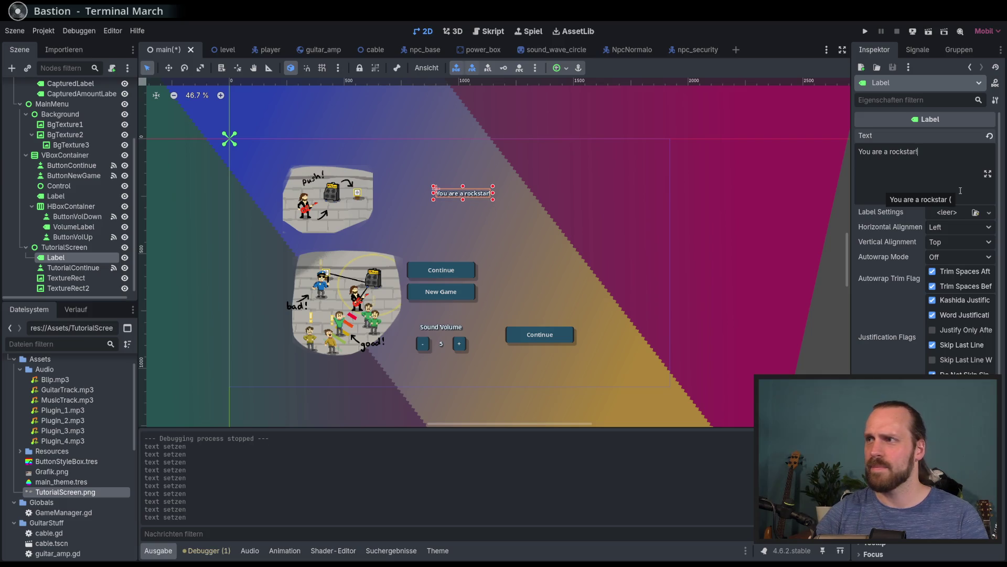
key(ctrl+a)
text(Y)
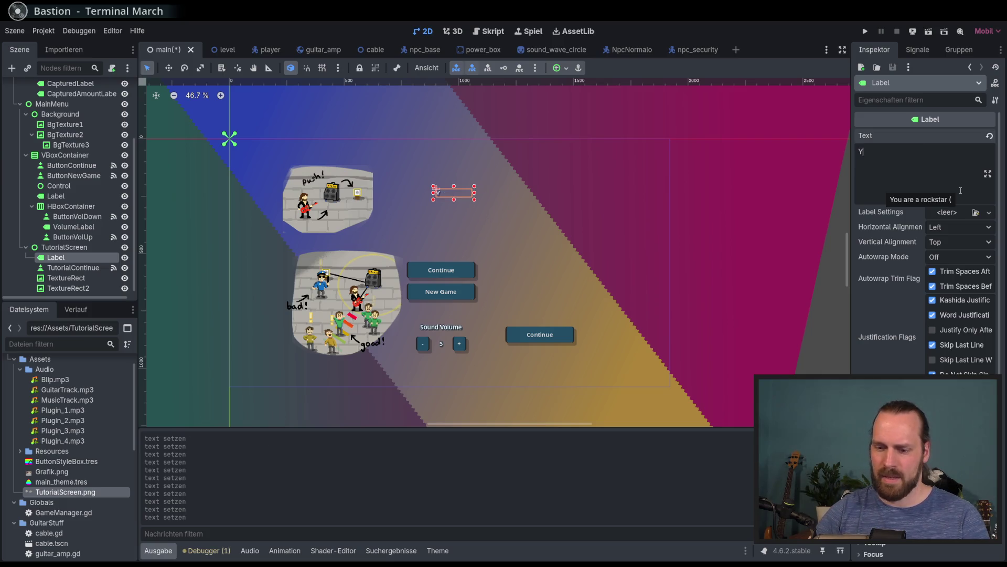
text(ou are one of the ger)
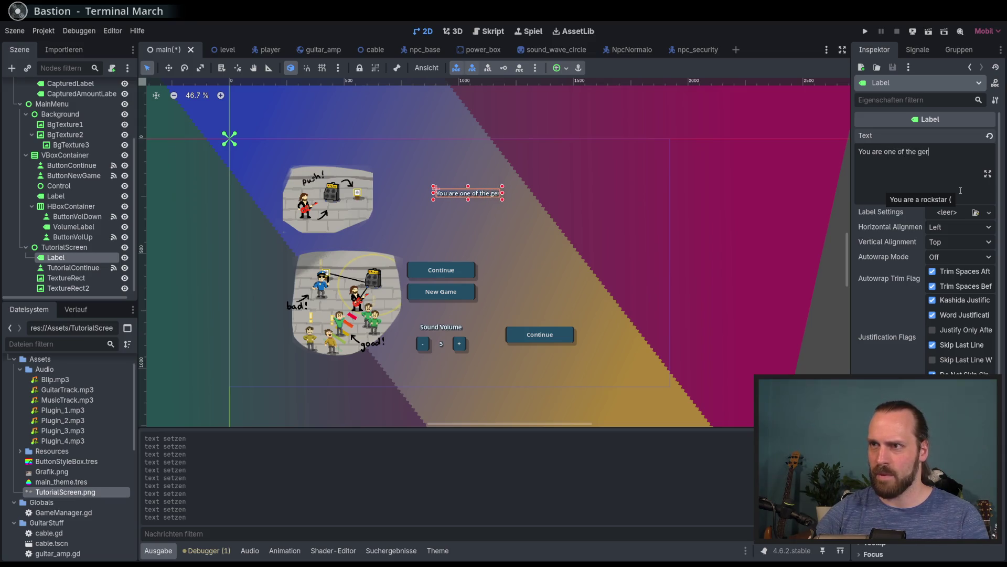
key(BackSpace)
key(BackSpace)
text(reate)
text(st )
text(rockstars)
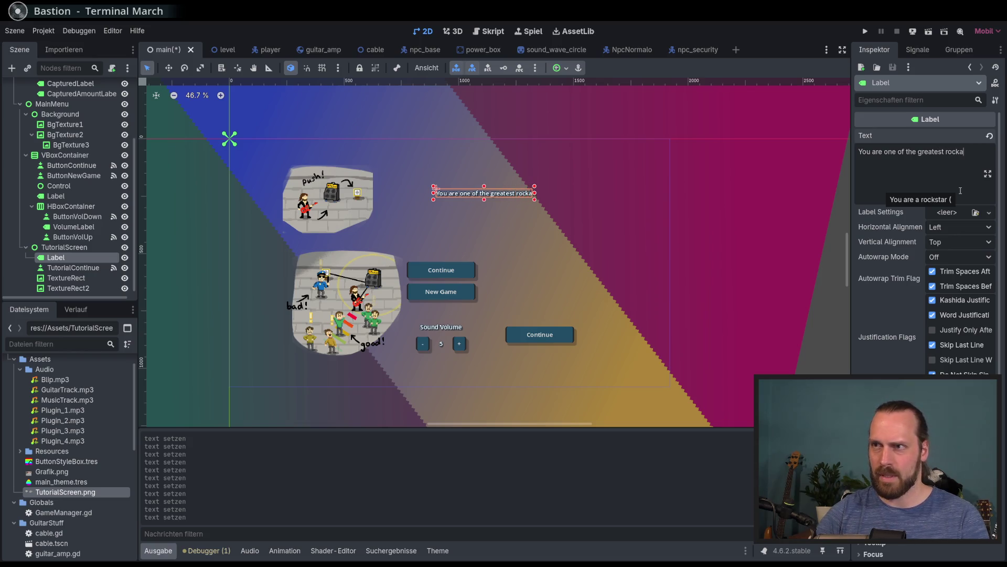
key(BackSpace)
key(BackSpace)
key(BackSpace)
text(guitarr)
text(sts)
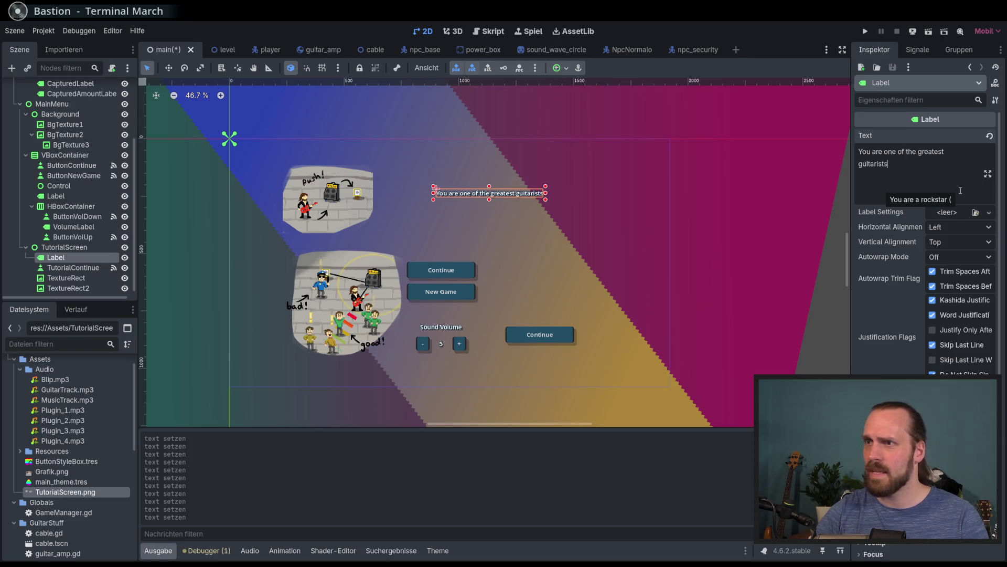
text(plaing)
key(BackSpace)
key(BackSpace)
key(BackSpace)
text(ying in the)
key(BackSpace)
key(ctrl+BackSpace)
key(ctrl+BackSpace)
key(ctrl+BackSpace)
key(ctrl+a)
key(BackSpace)
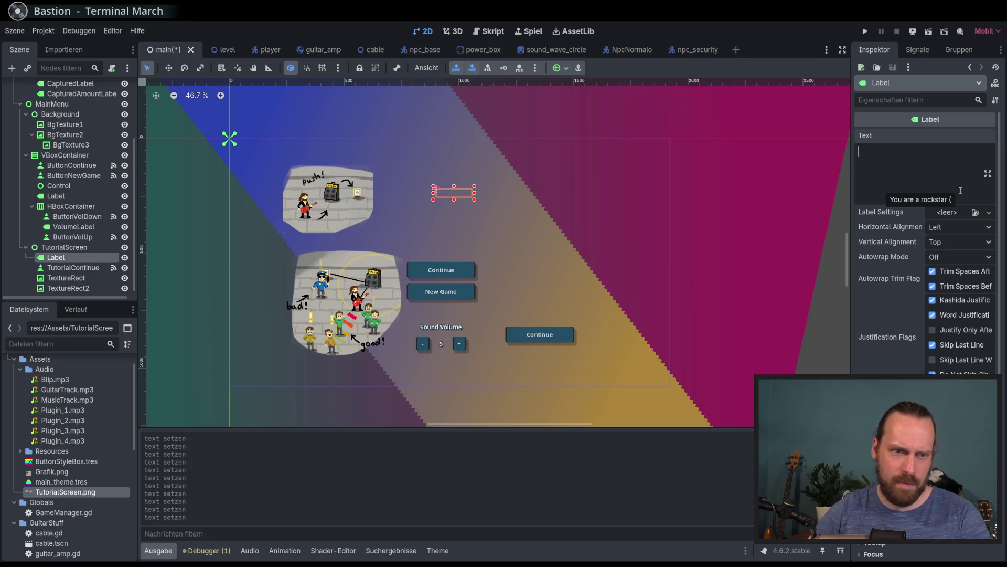
text(Impress)
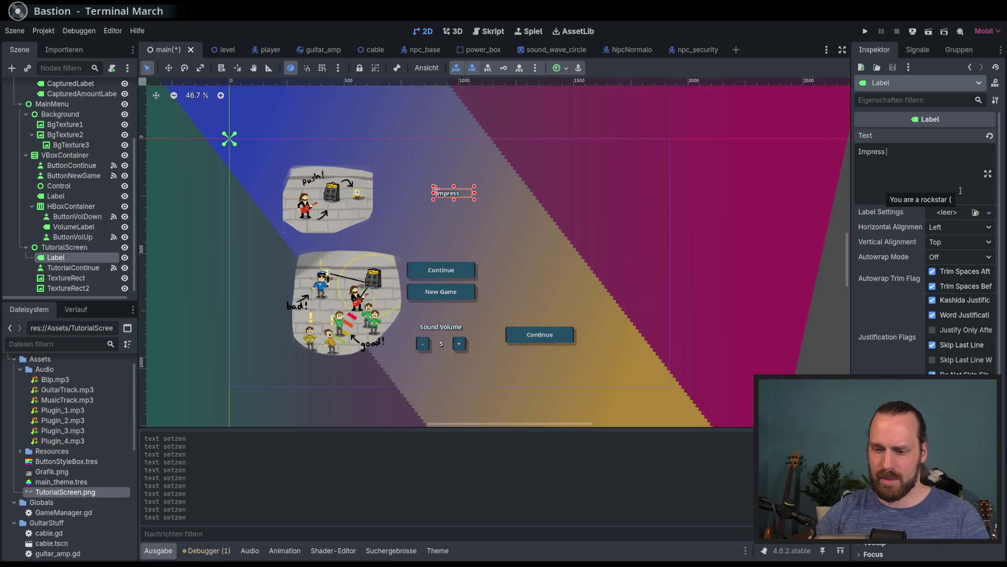
key(ctrl+BackSpace)
text(You are the grea)
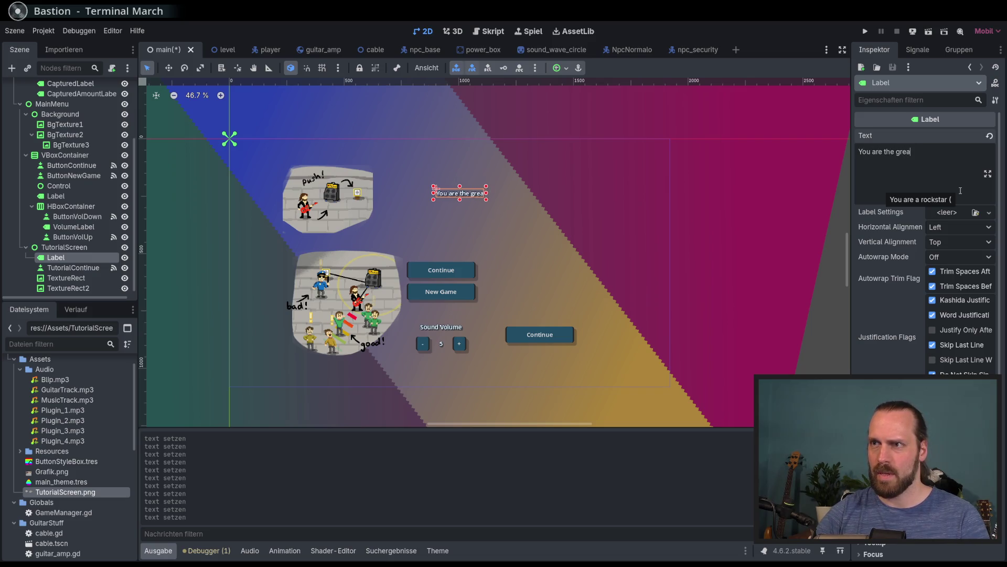
text(test guitarist)
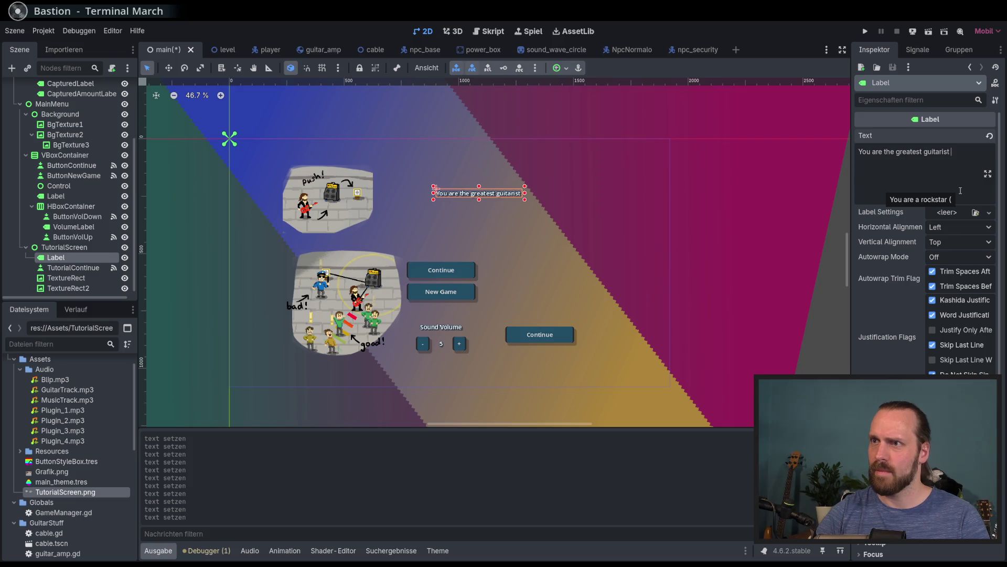
text(in the)
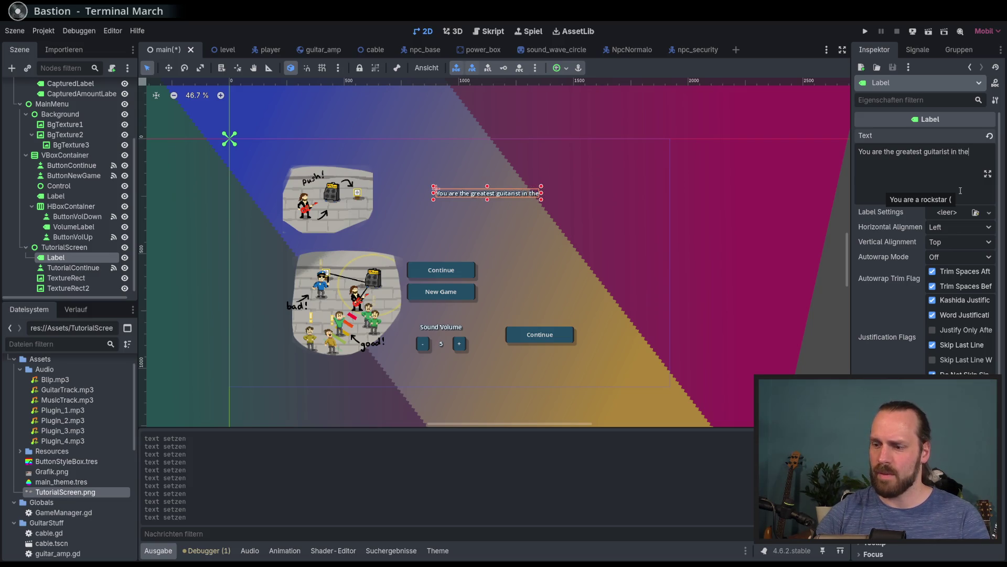
key(ctrl+a)
key(BackSpace)
scroll(630, 228, up, 3)
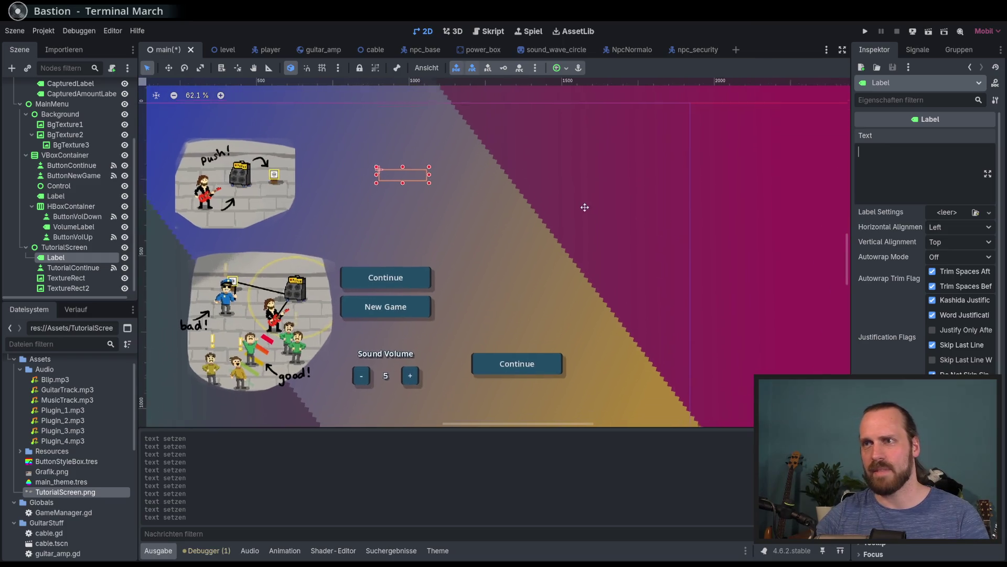
Write the first line 'Show your very impressive (according to your mom) guitar skills!'
drag(584, 207, 589, 216)
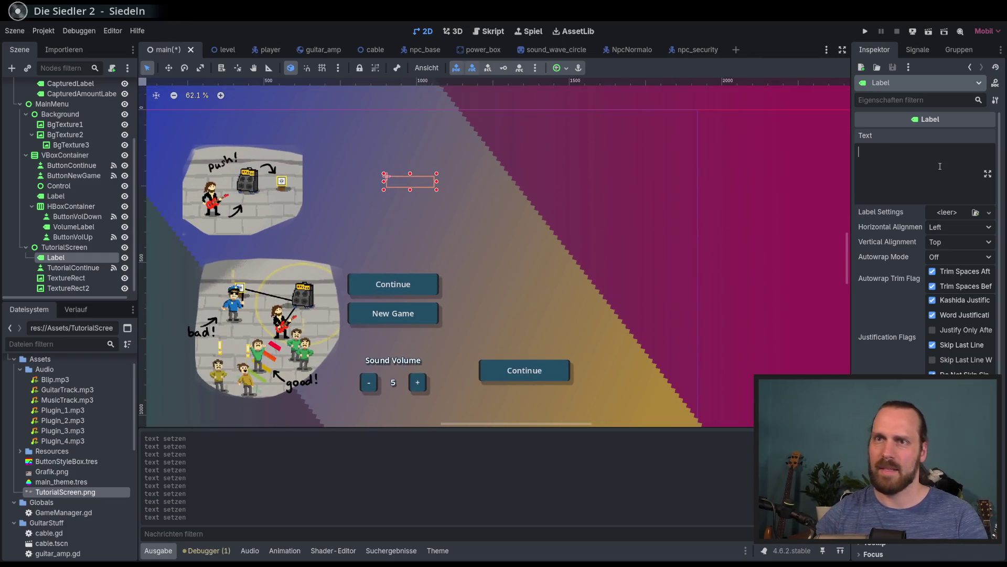
text(Impre)
text(ss the pe)
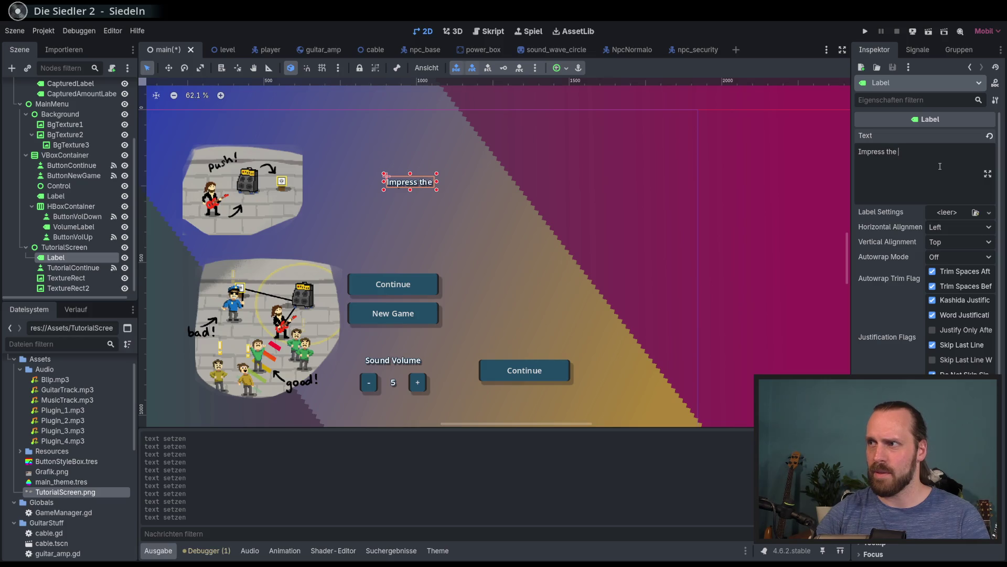
key(BackSpace)
key(BackSpace)
text(si)
key(BackSpace)
key(BackSpace)
key(BackSpace)
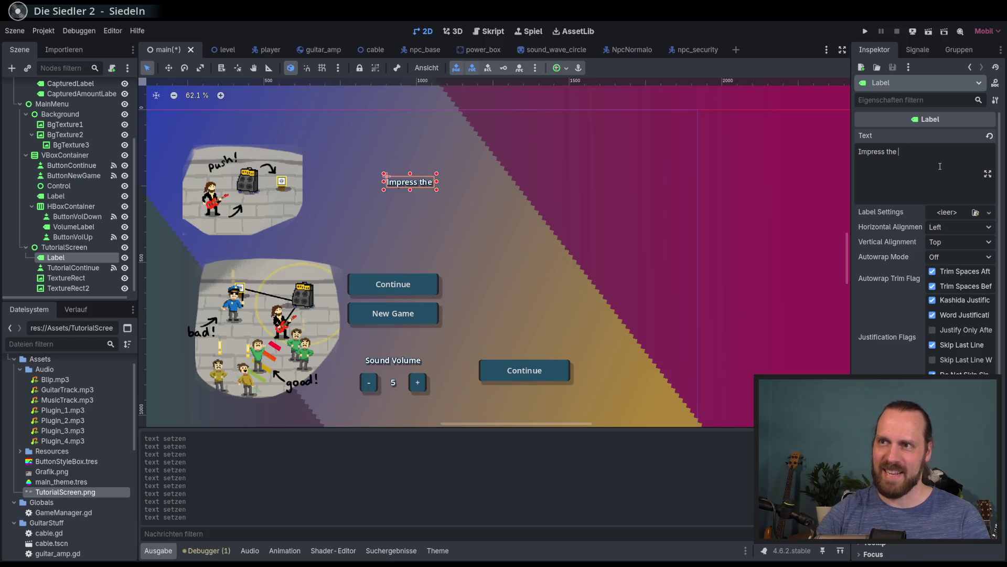
text(the)
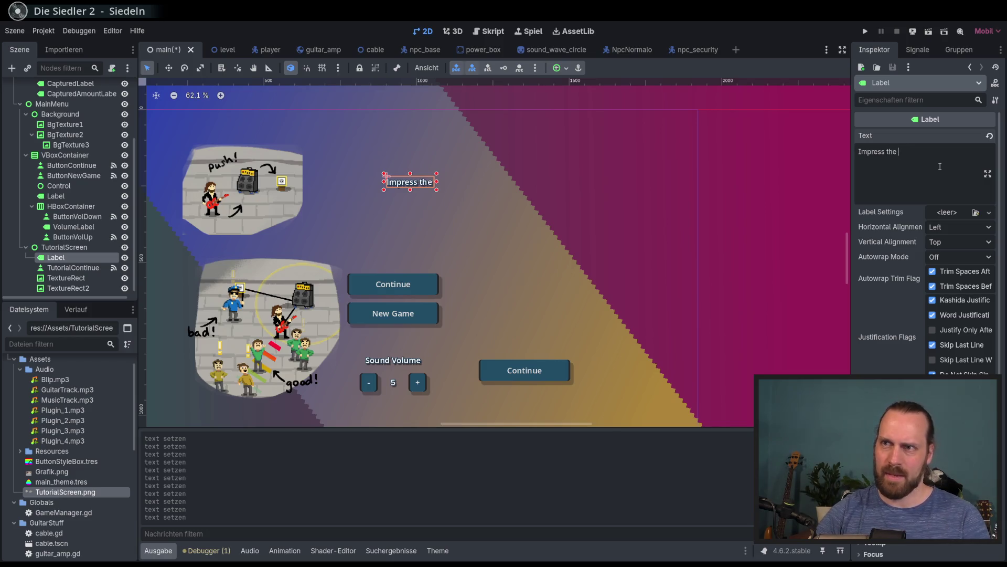
key(BackSpace)
key(BackSpace)
key(BackSpace)
text(your)
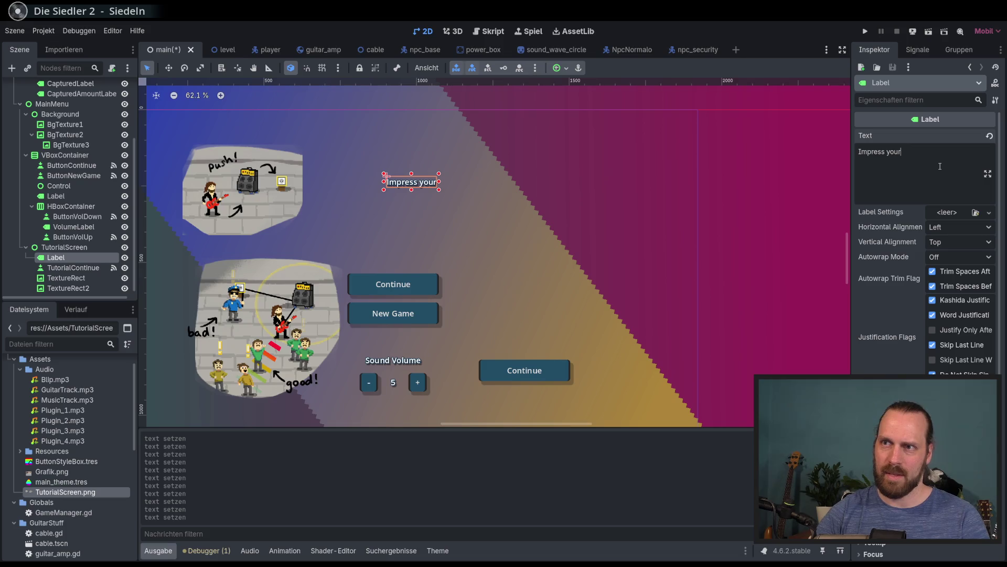
text( ver)
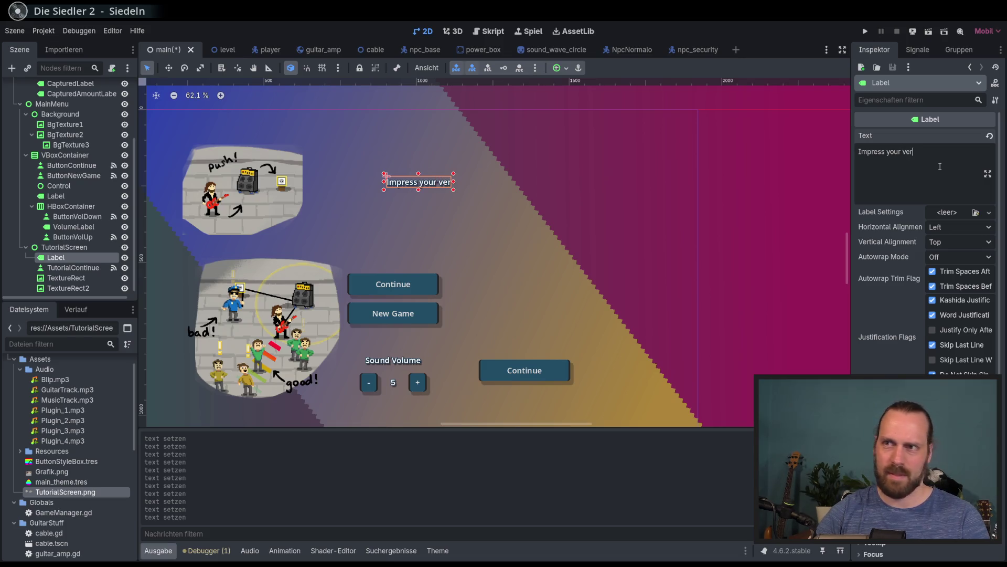
key(BackSpace)
key(BackSpace)
key(BackSpace)
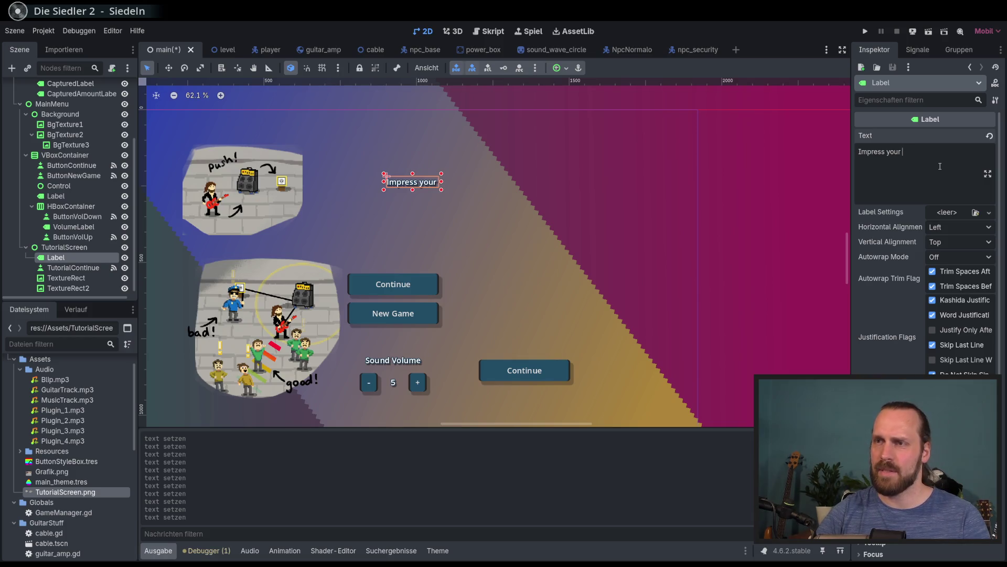
key(BackSpace)
key(BackSpace)
key(BackSpace)
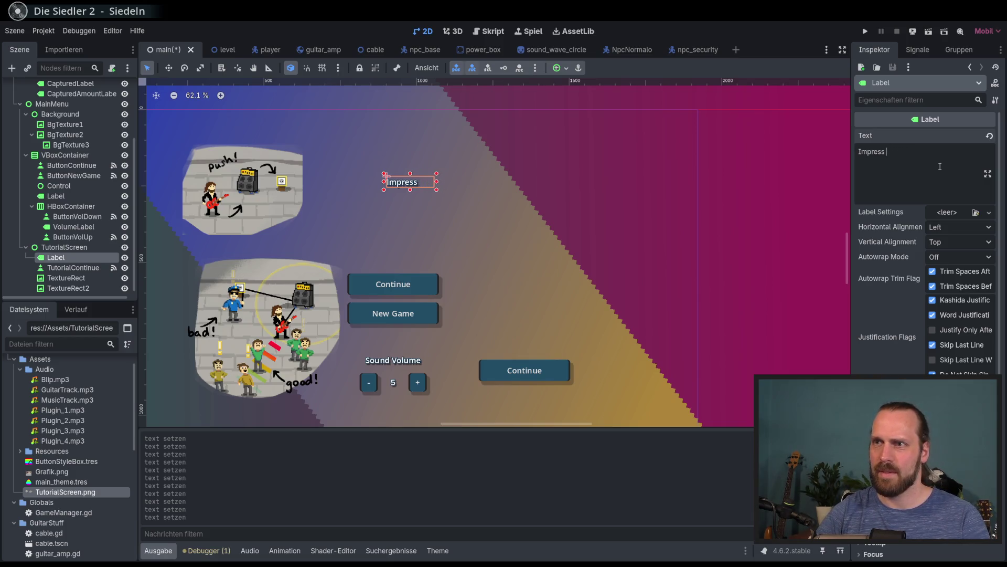
key(ctrl+BackSpace)
text(Show your )
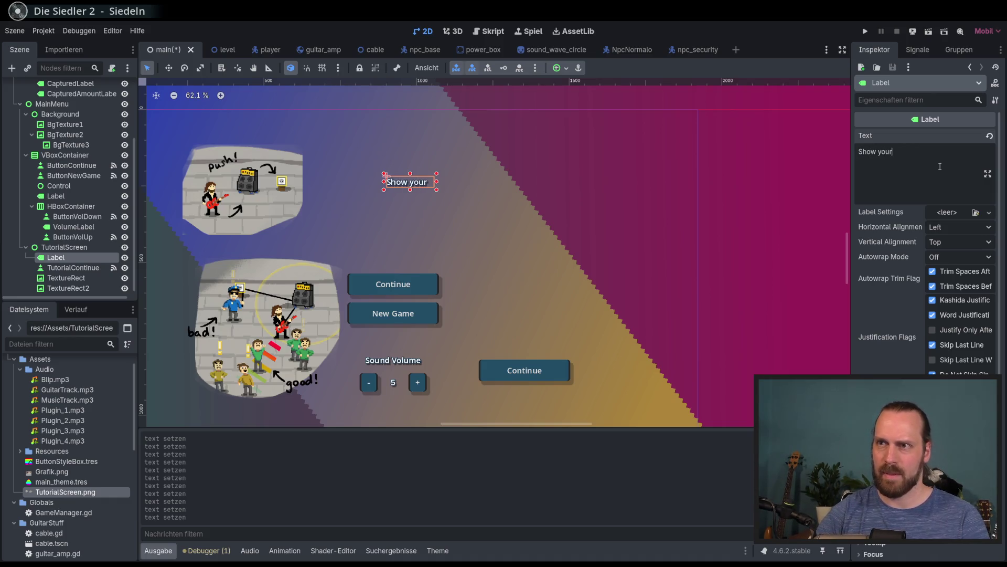
text(very )
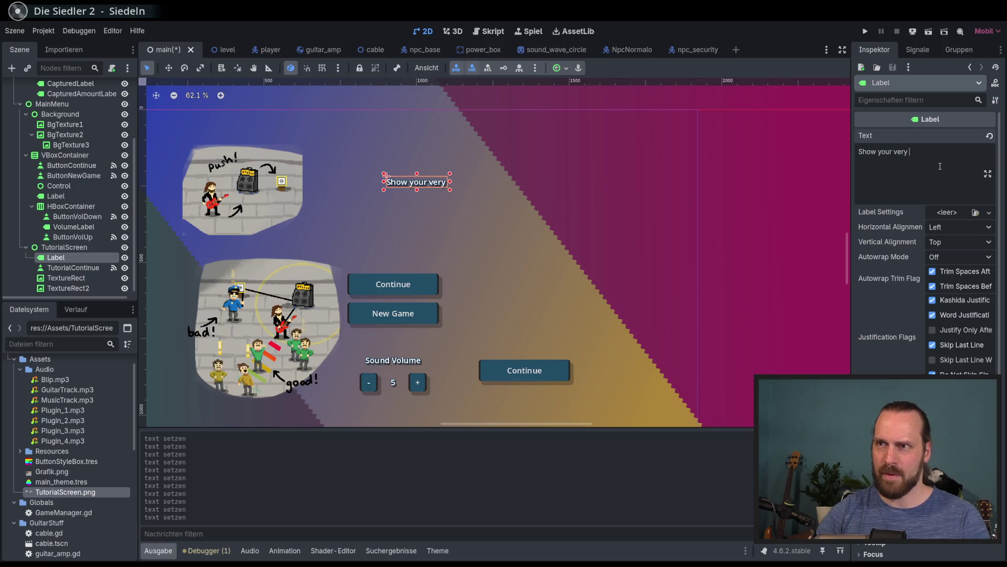
text(impressic)
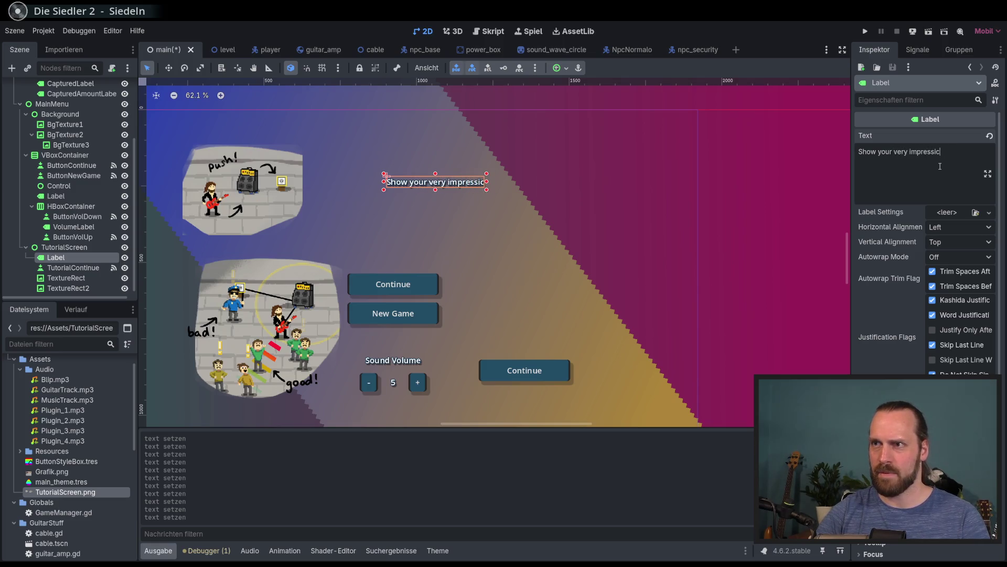
key(BackSpace)
text(ve (a)
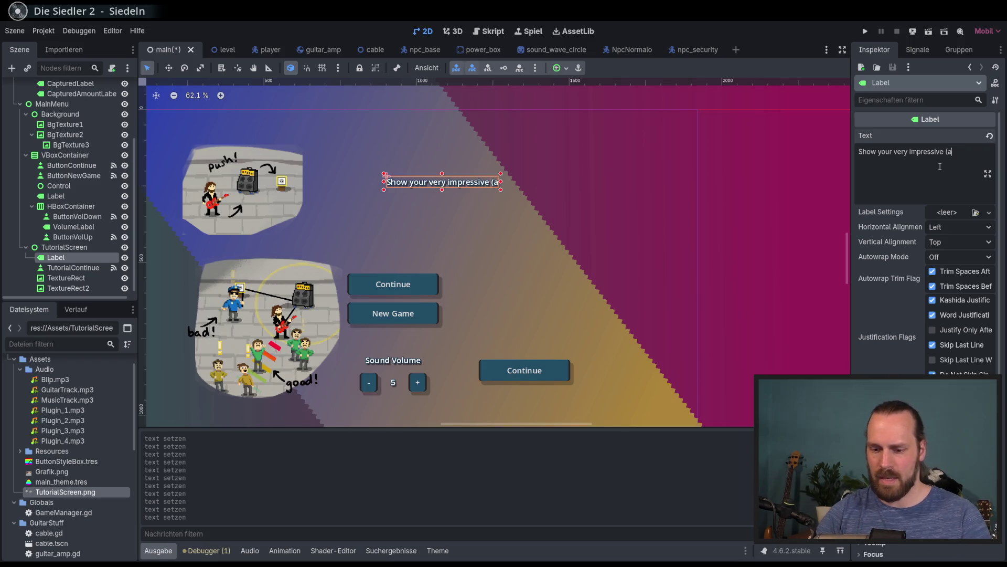
text(ccording )
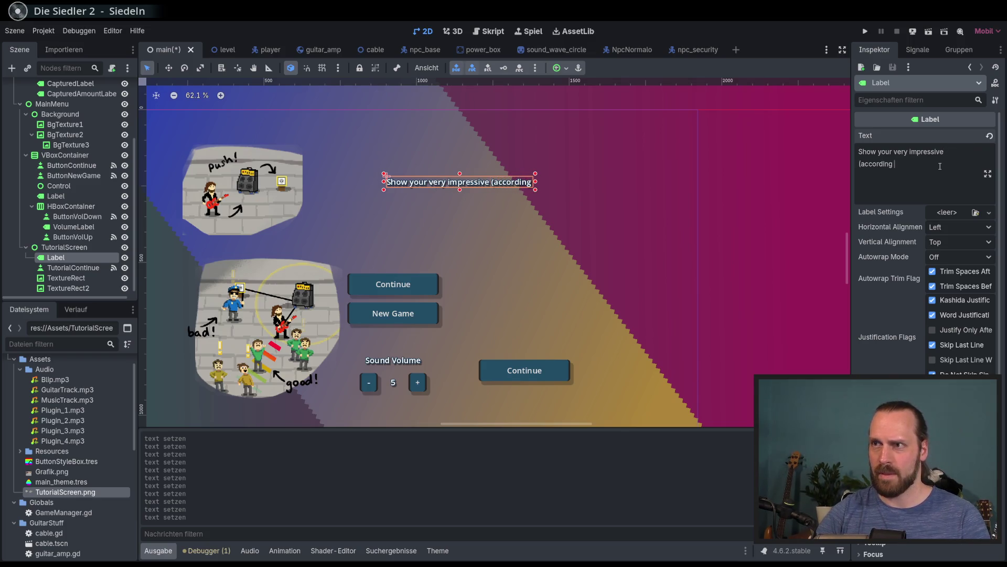
text(to your mom))
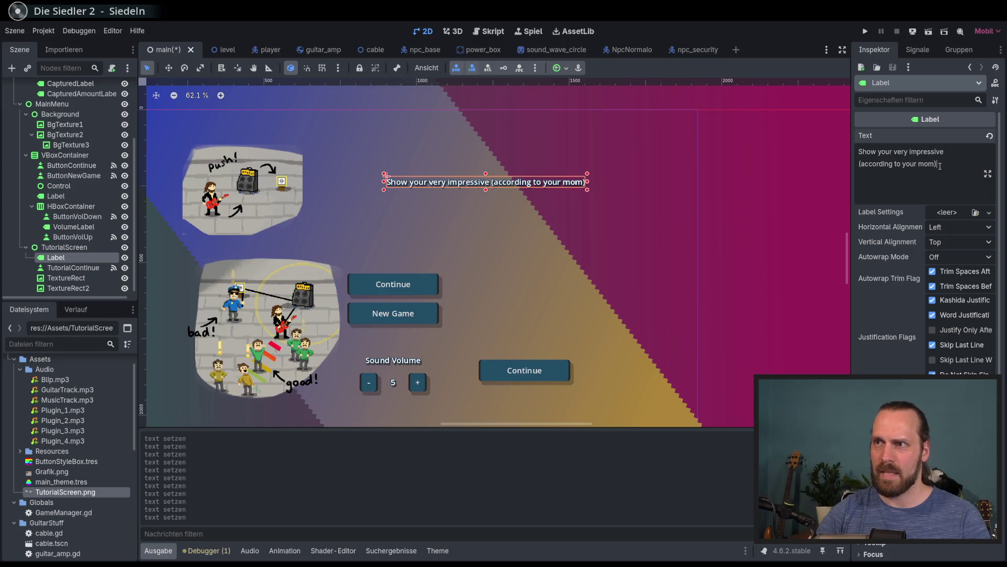
text( guitar )
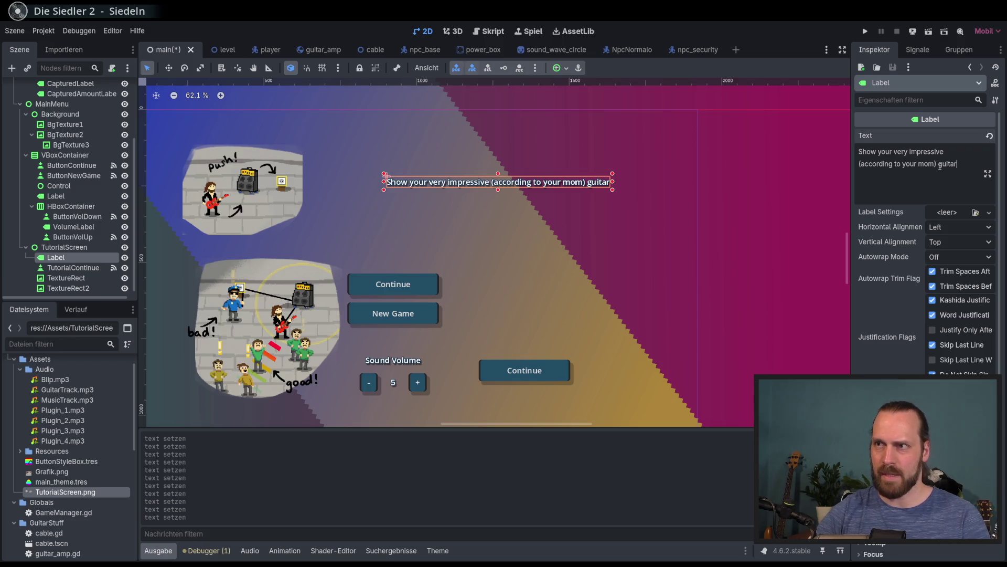
text(ski)
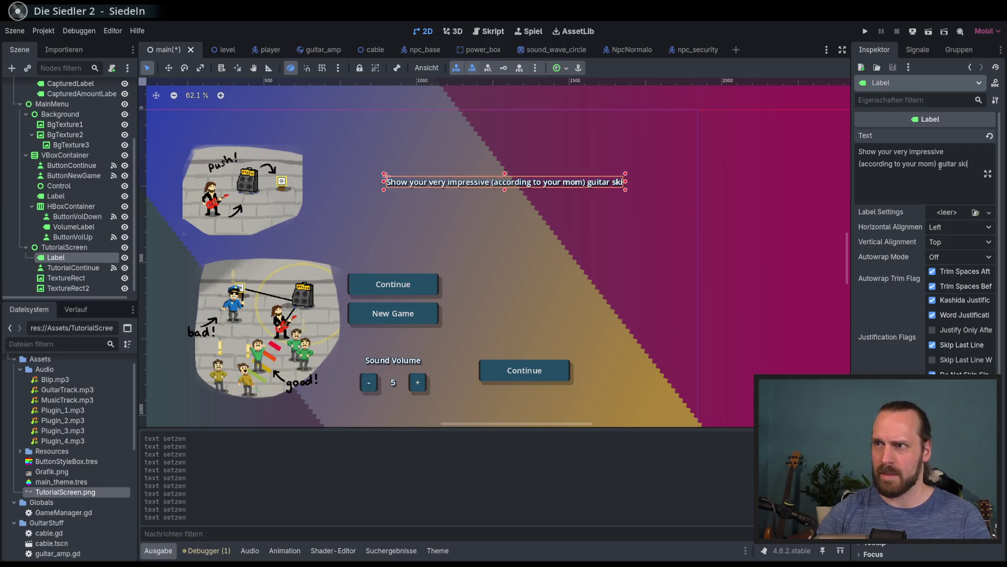
text(lls!)
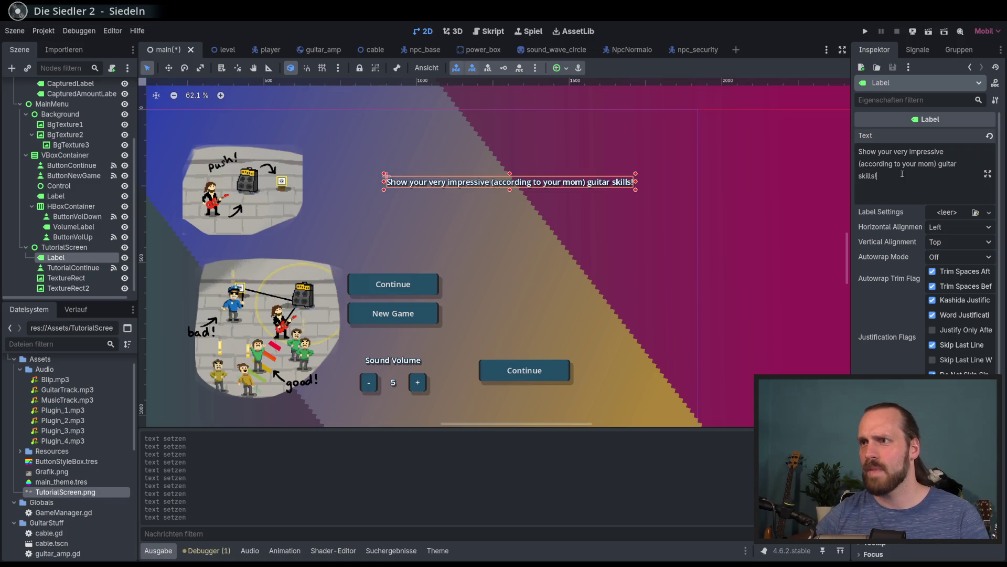
Add the line 'Everyone here can become a new fan, so play their socks off!' and end the first with a period
key(Return)
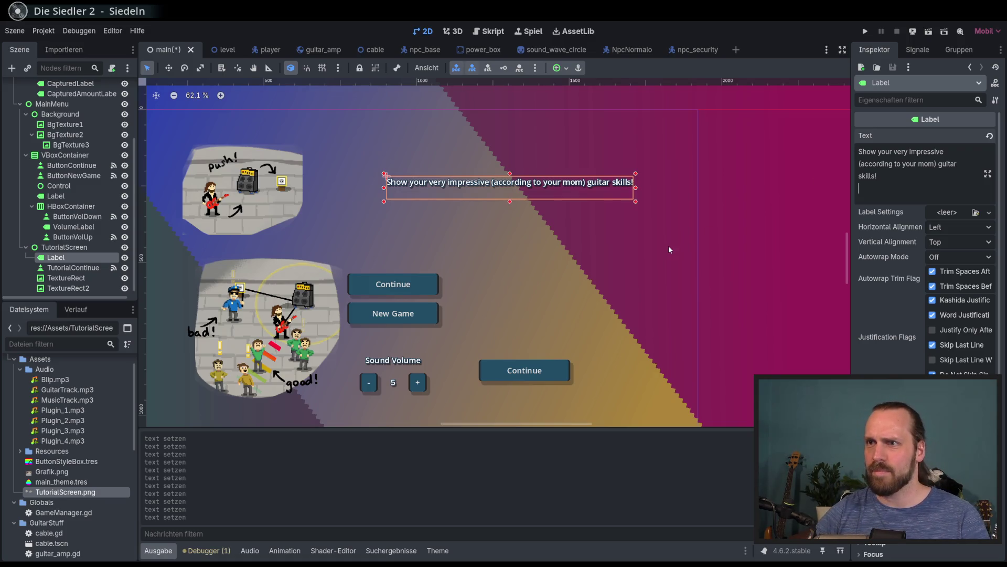
text(Everyone here can become a new fan)
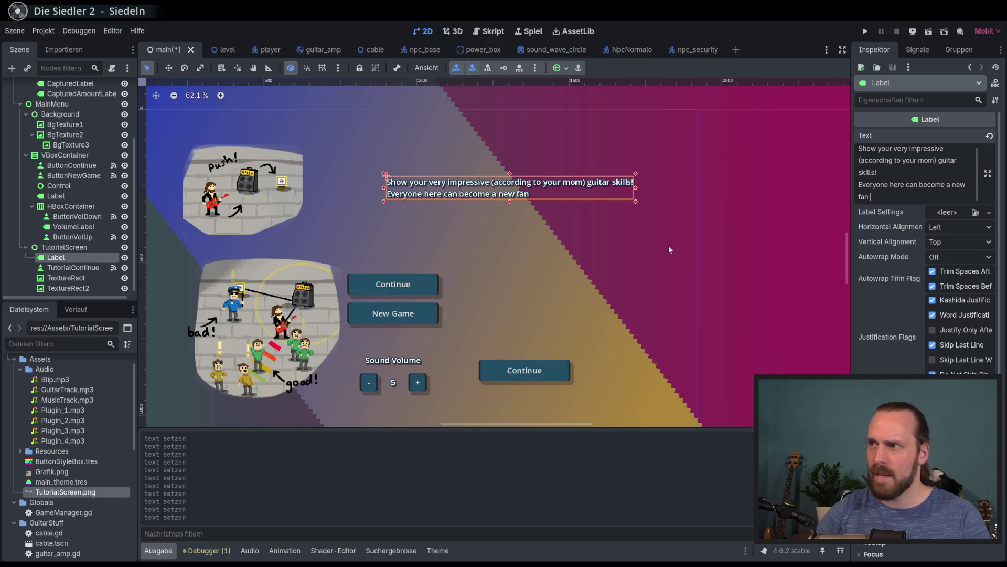
key(BackSpace)
text(, i)
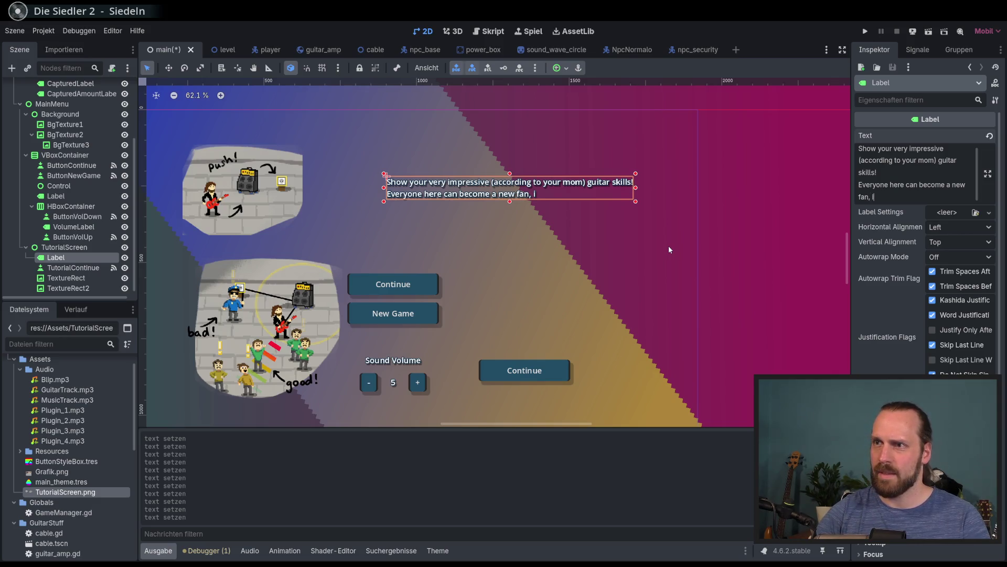
key(BackSpace)
text(and)
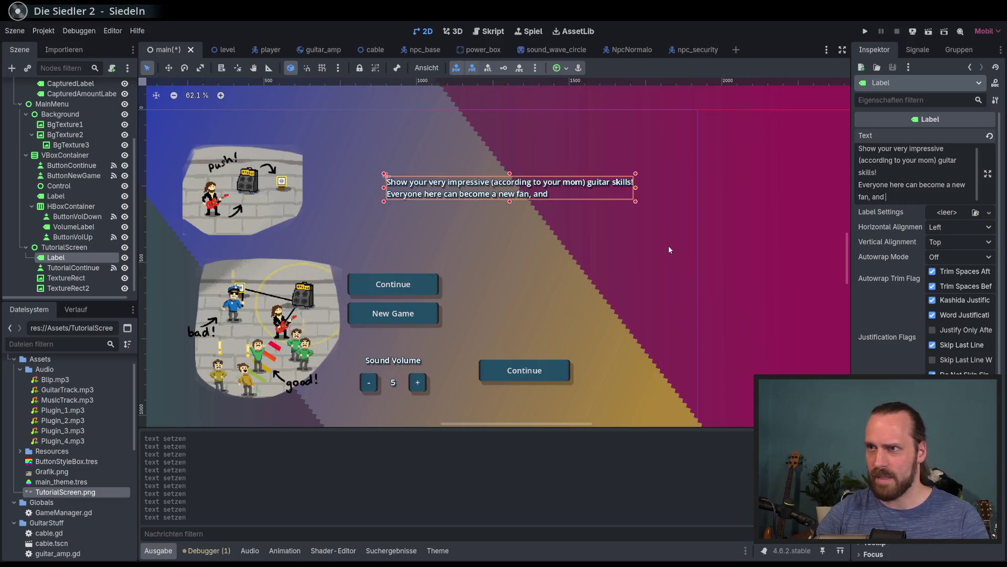
key(BackSpace)
key(BackSpace)
key(BackSpace)
text(so)
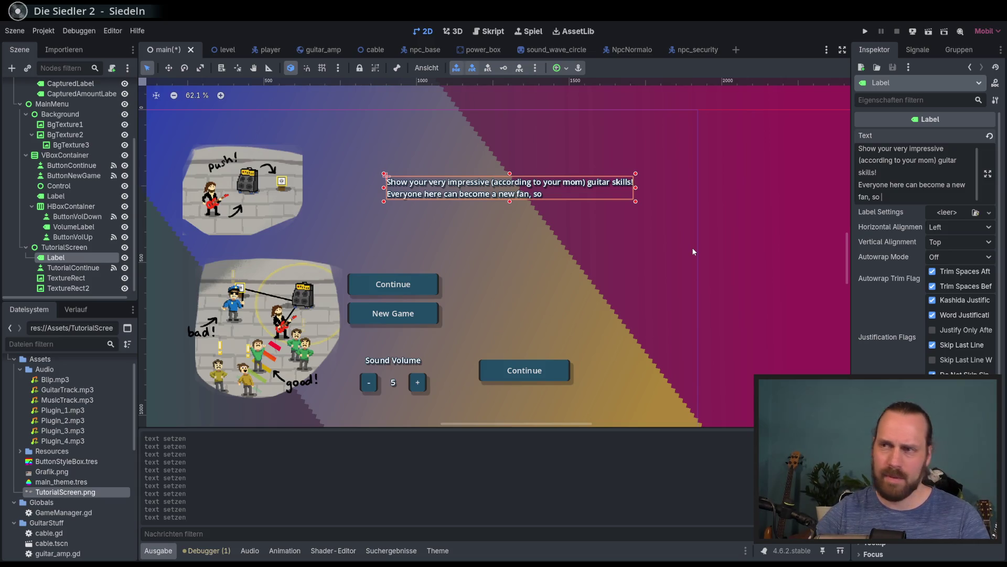
key(BackSpace)
key(BackSpace)
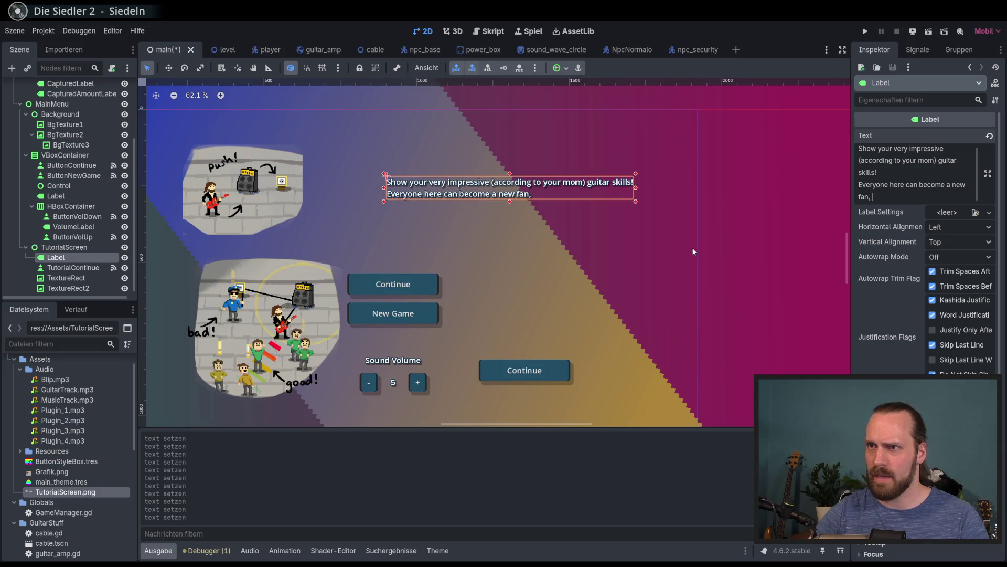
text(so play )
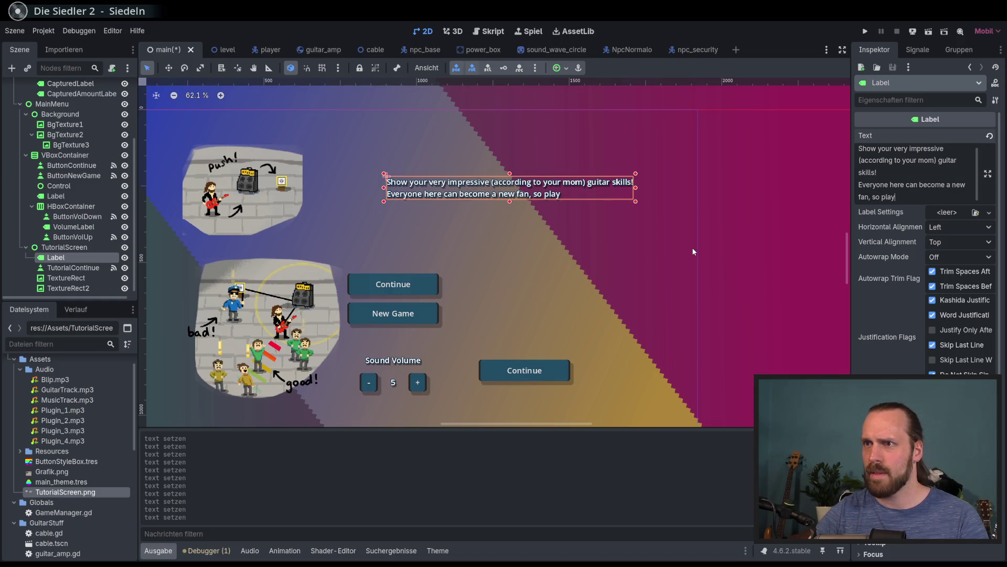
text(their socks of!)
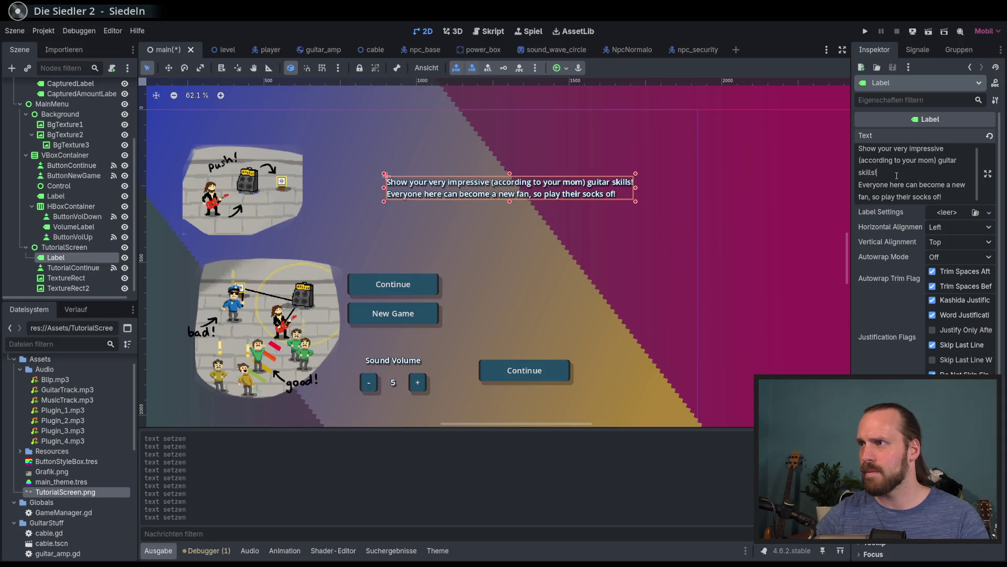
key(BackSpace)
text(.)
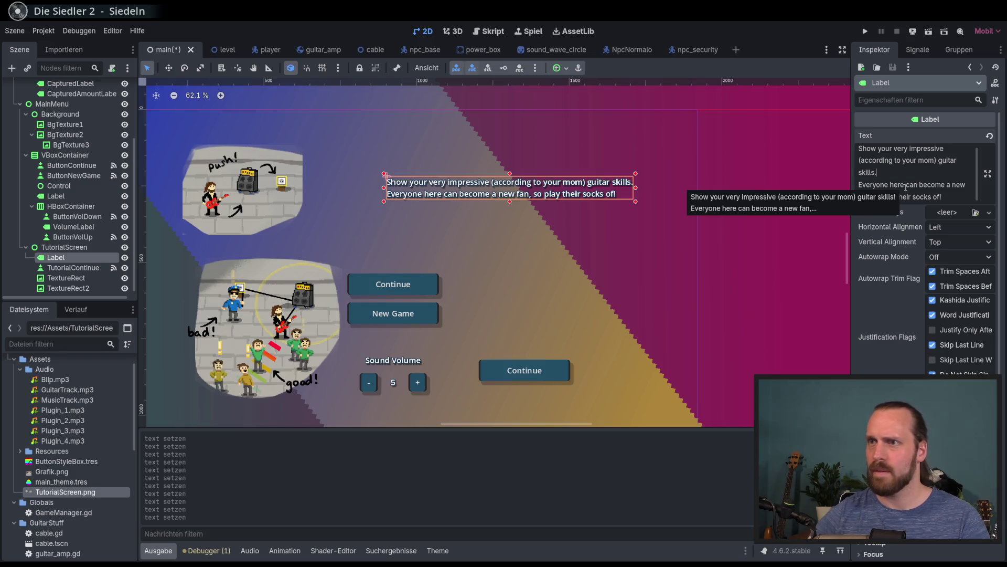
mouse_move(536, 177)
mouse_down()
mouse_move(525, 161)
mouse_move(513, 171)
mouse_up()
Give the tutorial label a larger Font Size override
scroll(875, 237, down, 5)
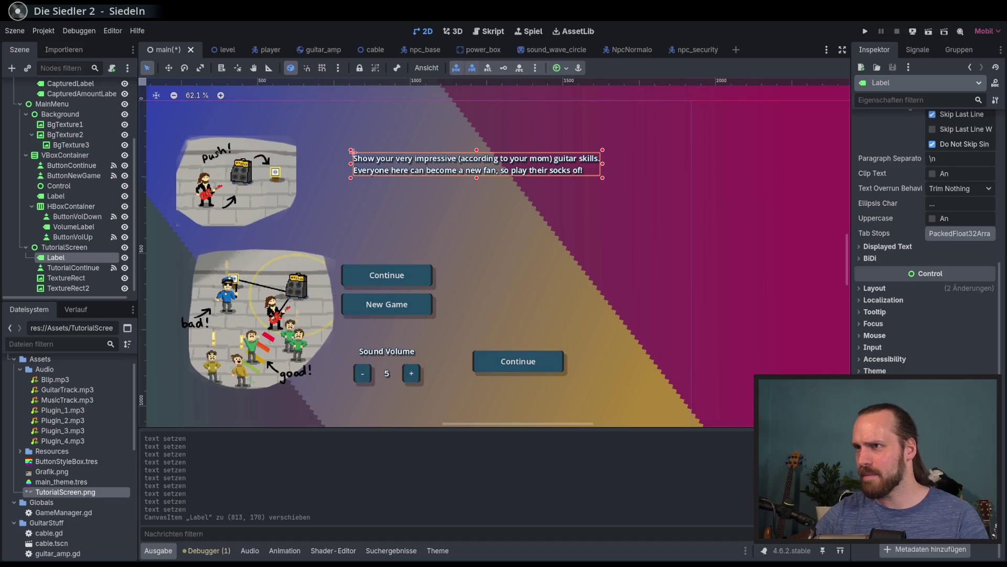
scroll(916, 169, up, 4)
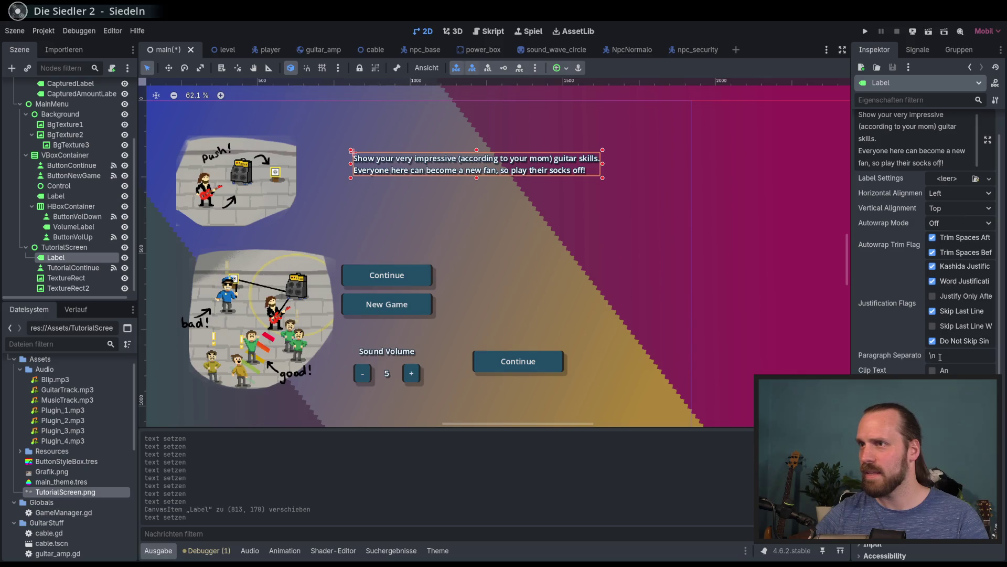
scroll(939, 131, down, 3)
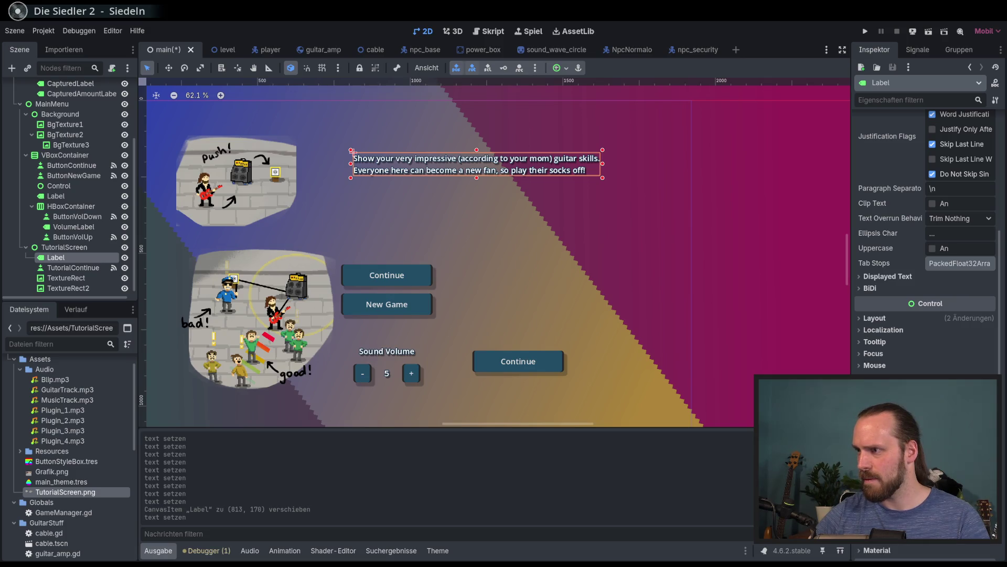
key(Return)
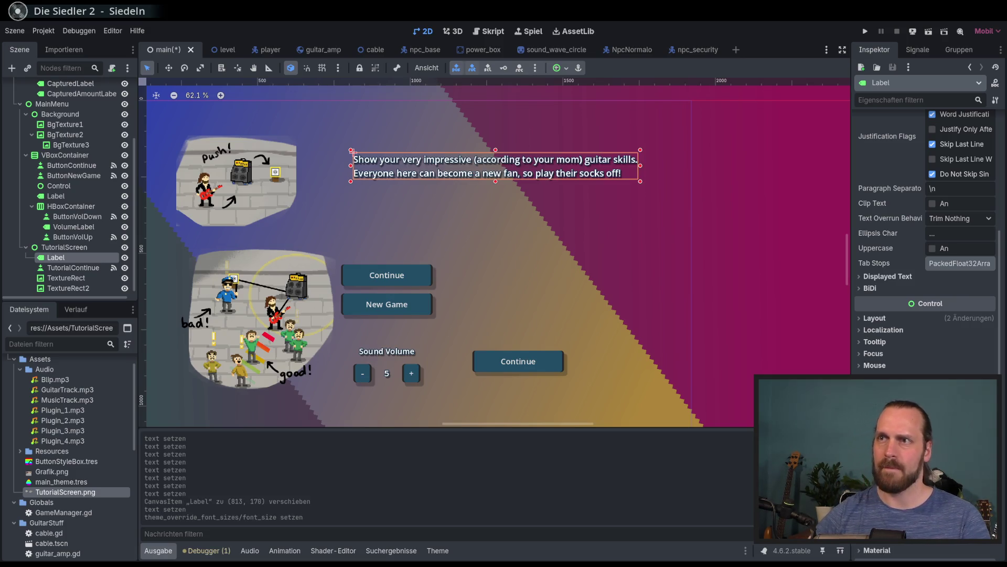
drag(457, 234, 479, 237)
Move the label down-left and hide the VBoxContainer's menu buttons and volume controls
drag(510, 142, 476, 164)
click(124, 155)
scroll(412, 254, up, 2)
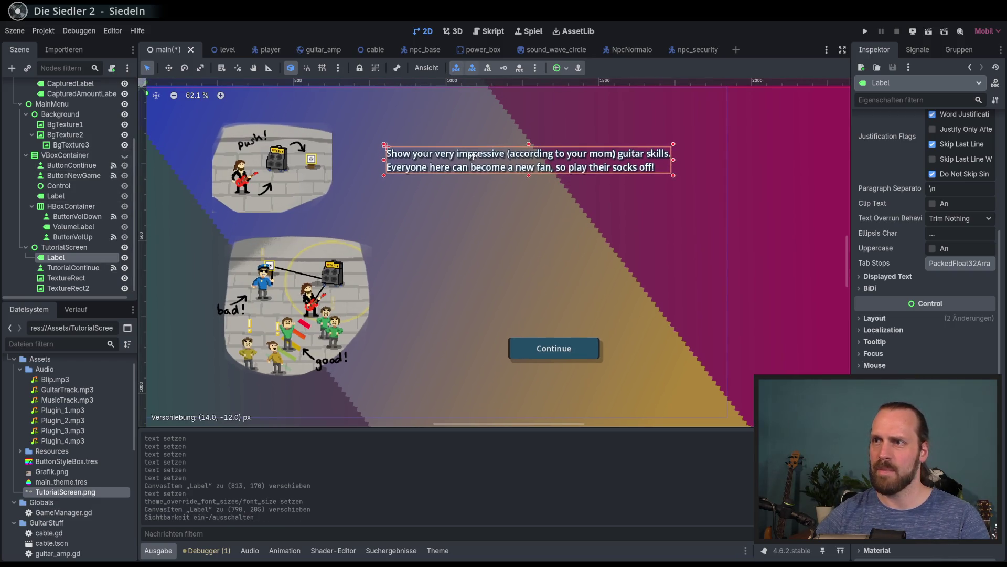
scroll(526, 233, up, 3)
scroll(526, 232, left, 3)
Fine-tune the label beside the top image, ending at position (788, 206)
drag(519, 197, 517, 184)
scroll(517, 185, down, 3)
scroll(516, 185, right, 2)
drag(517, 144, 520, 154)
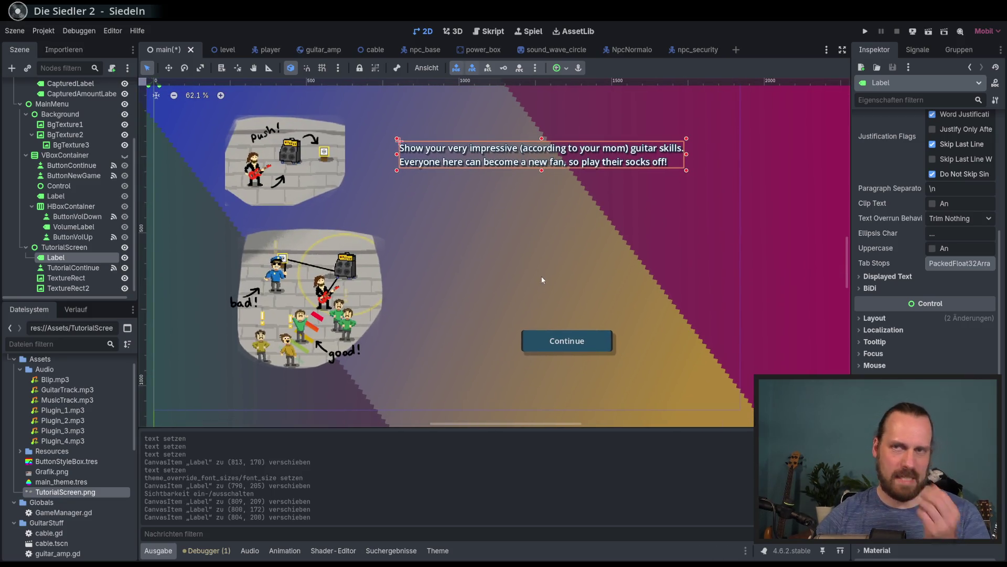
scroll(541, 266, up, 1)
scroll(541, 267, right, 1)
scroll(541, 267, down, 1)
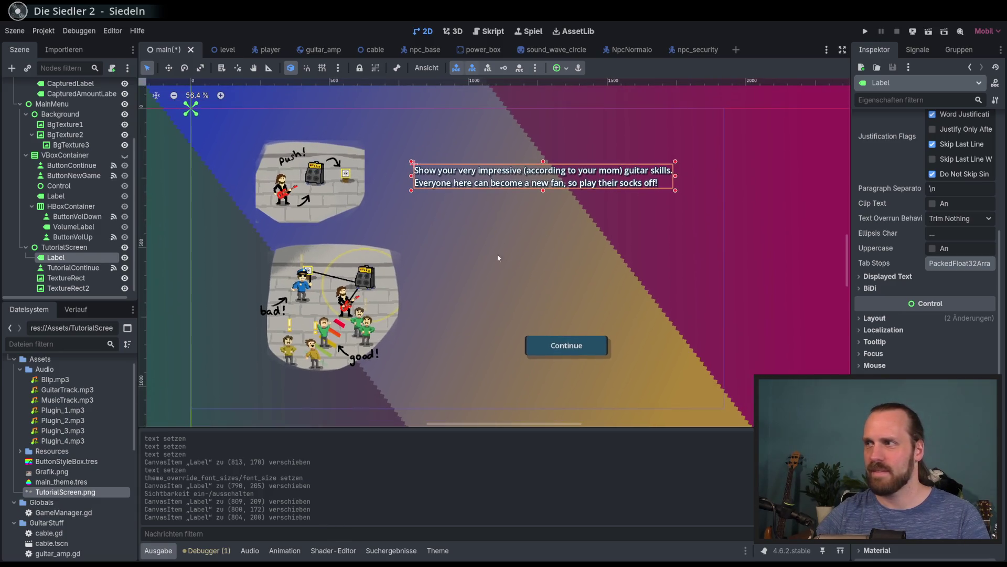
drag(539, 179, 535, 180)
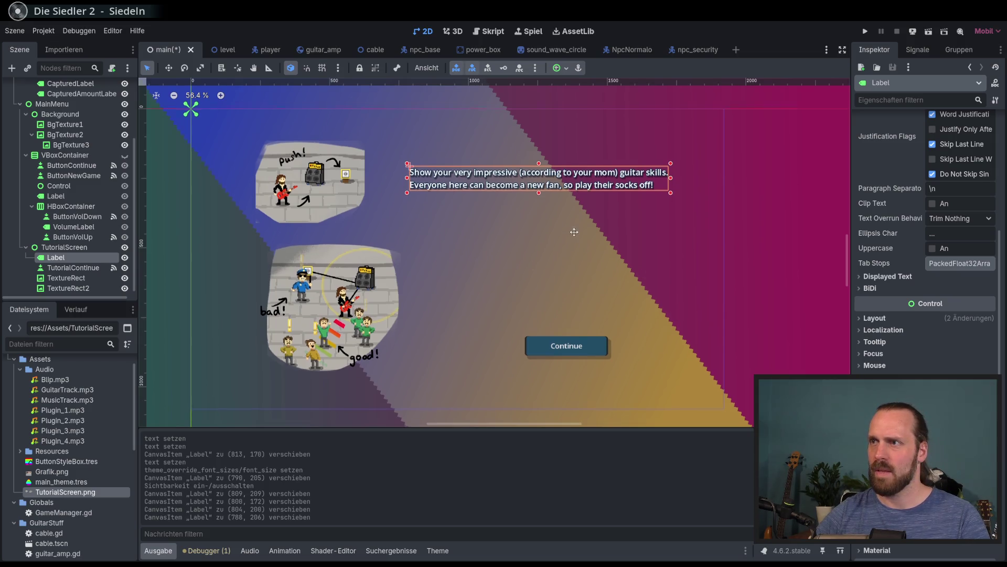
scroll(561, 255, down, 1)
scroll(562, 255, right, 1)
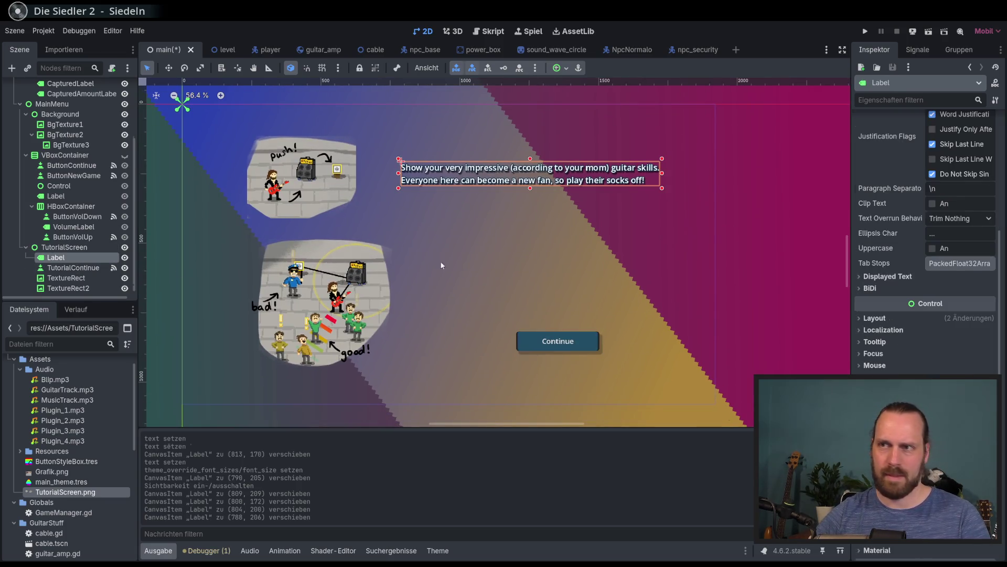
Duplicate the label, change the copy to 'You are a rockstar!' and place it above the original
key(ctrl+d)
click(928, 195)
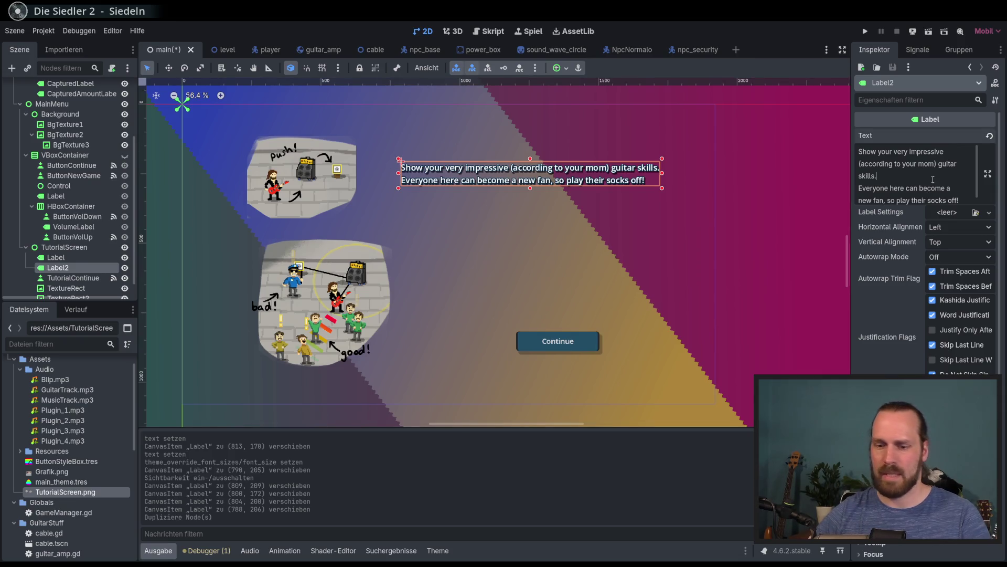
key(ctrl+a)
text(You are )
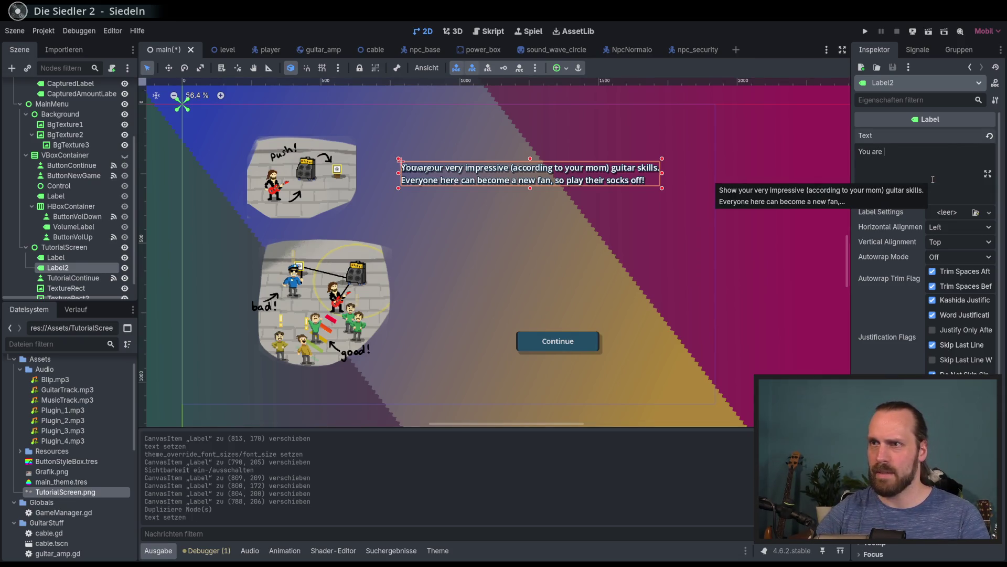
text(a rockstar!)
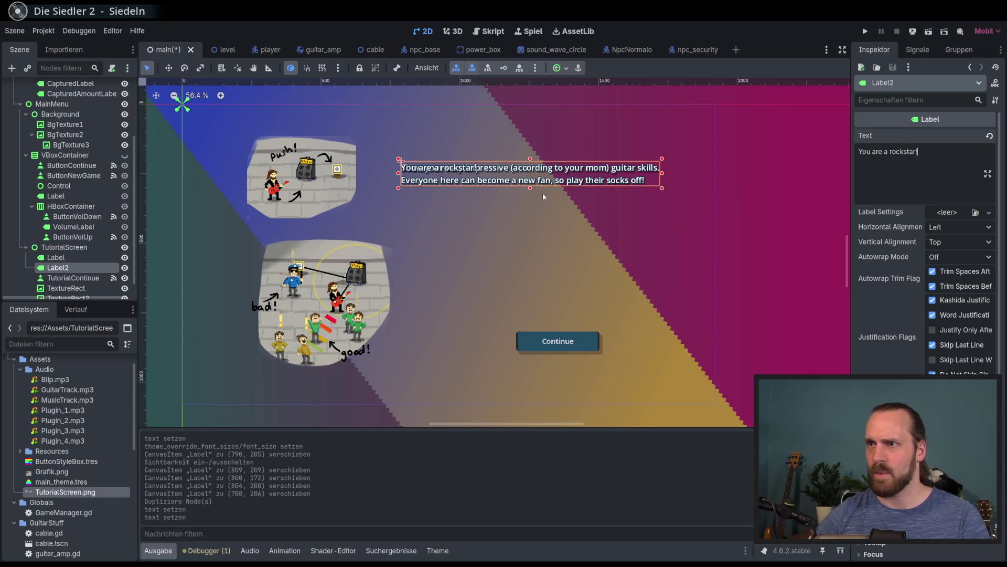
click(83, 258)
mouse_move(507, 168)
mouse_down()
mouse_move(507, 187)
mouse_move(508, 154)
mouse_up()
click(73, 278)
Delete the 'You are a rockstar!' label copy
click(59, 268)
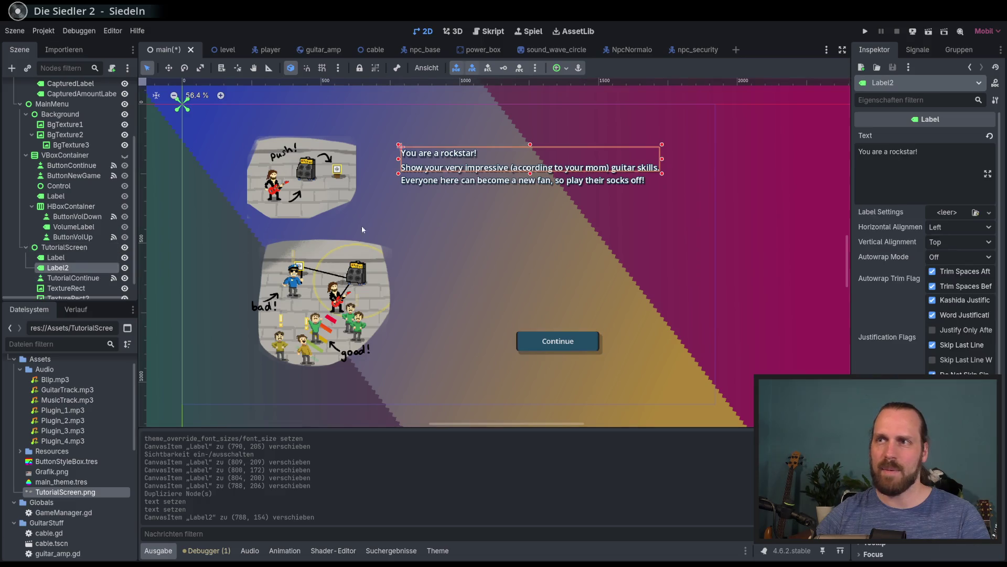
click(96, 278)
click(93, 260)
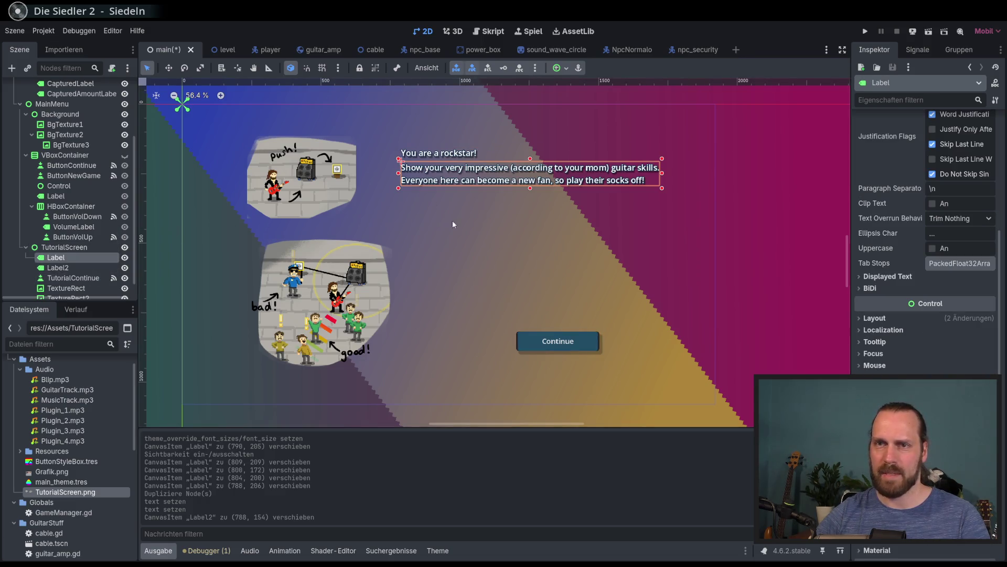
click(88, 270)
key(Delete)
key(Return)
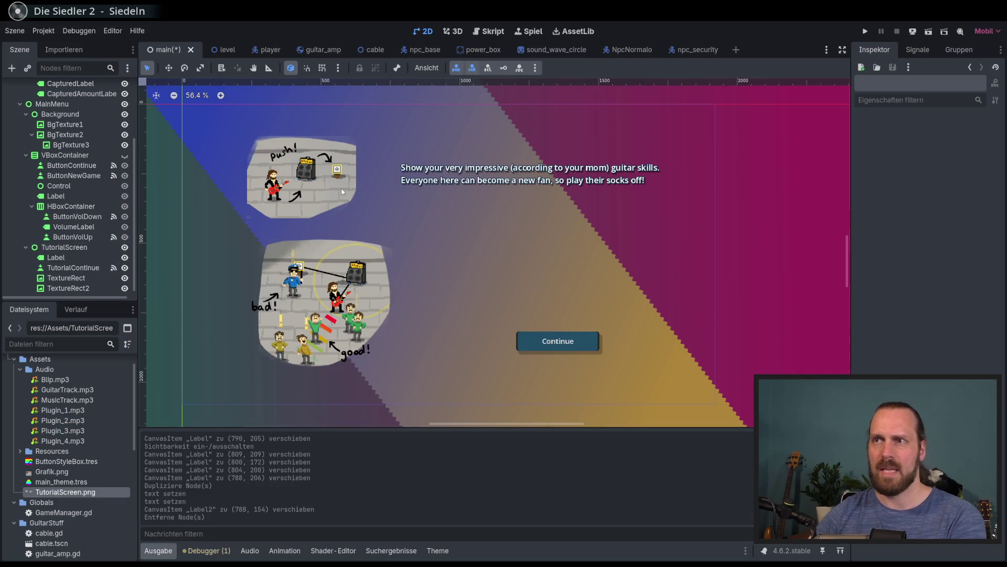
Duplicate the tutorial label again and move Label2 below the original, at (842, 403)
key(ctrl+d)
key(w)
drag(530, 205, 545, 264)
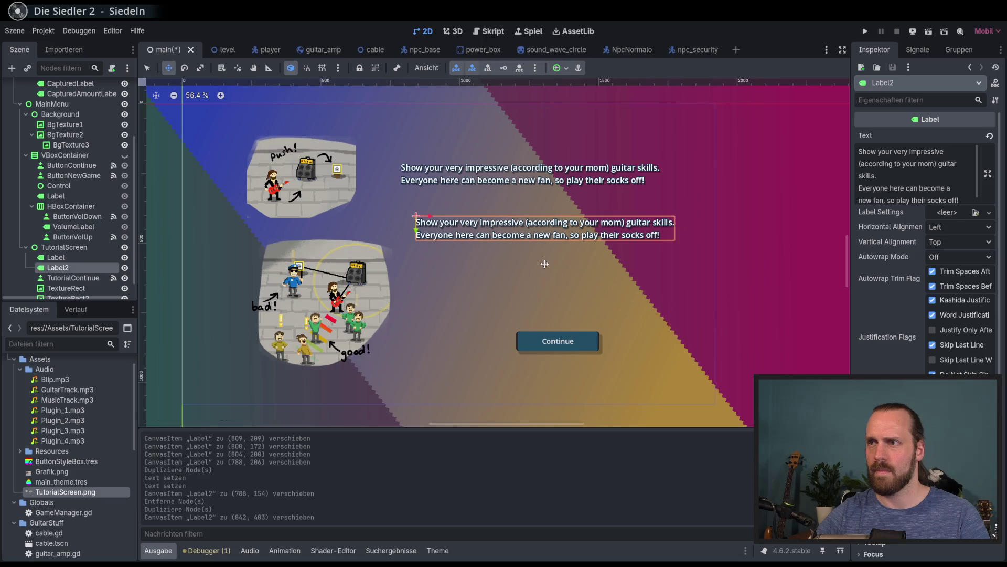
Try several wordings for Label2's amp instructions, such as 'Get close to your guitar amp to connect it…'
triple_click(922, 183)
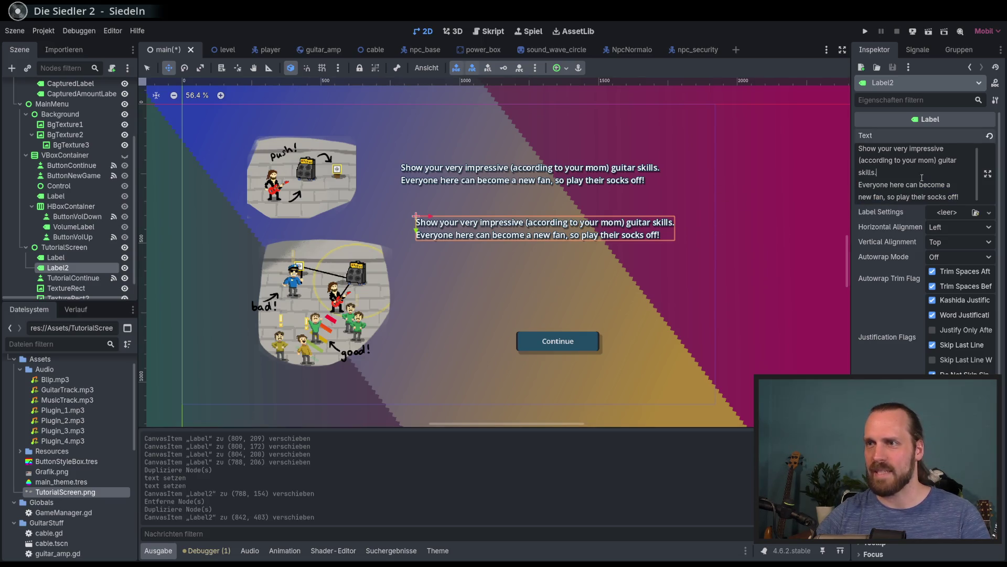
triple_click(922, 177)
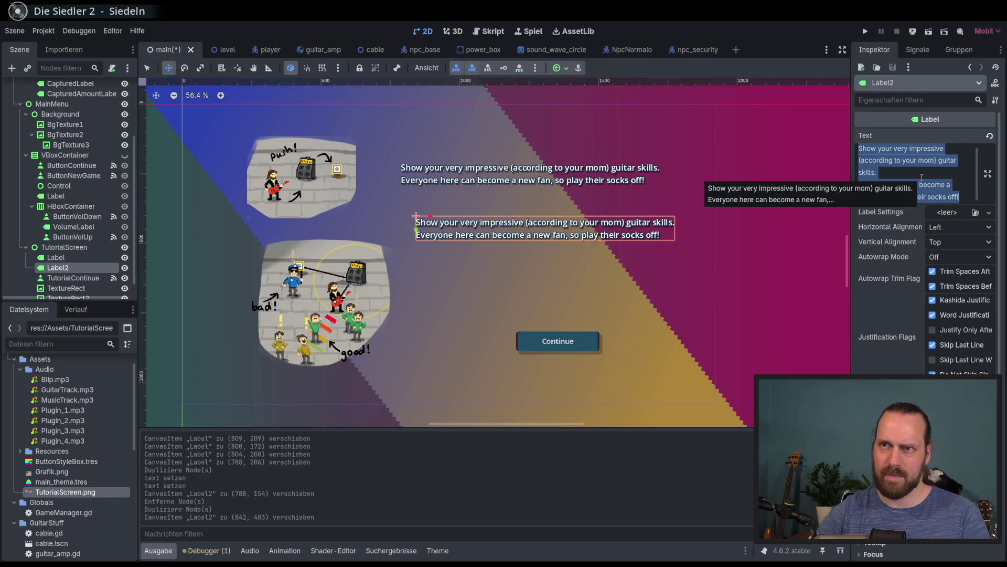
text(Push )
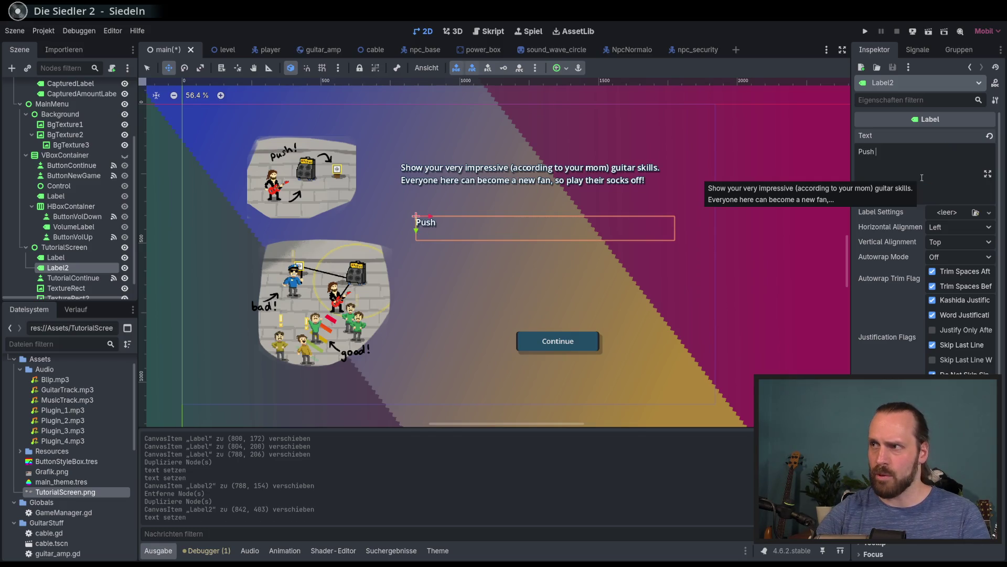
text(your guitar amp)
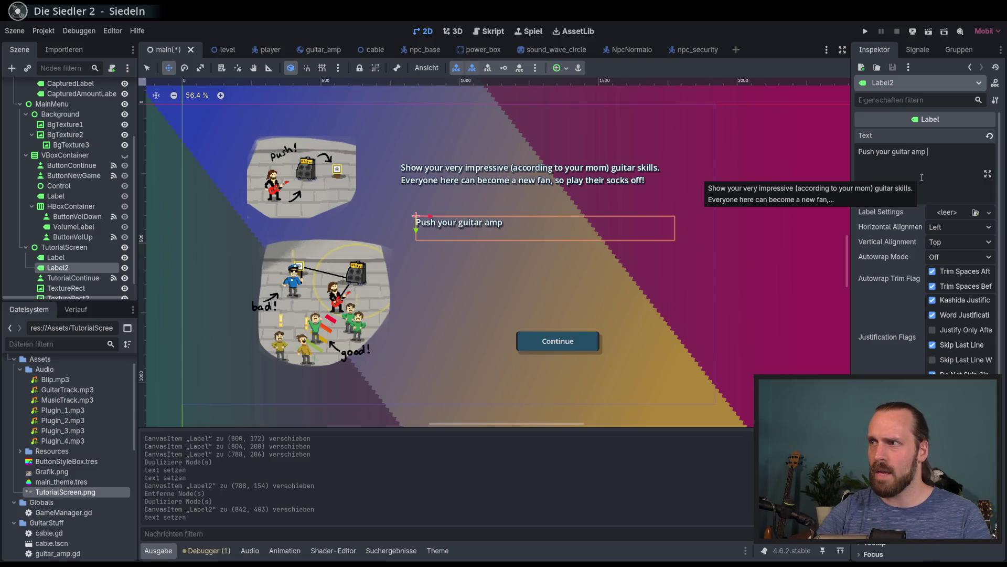
key(ctrl+a)
key(BackSpace)
text(Run into yo)
key(ctrl+a)
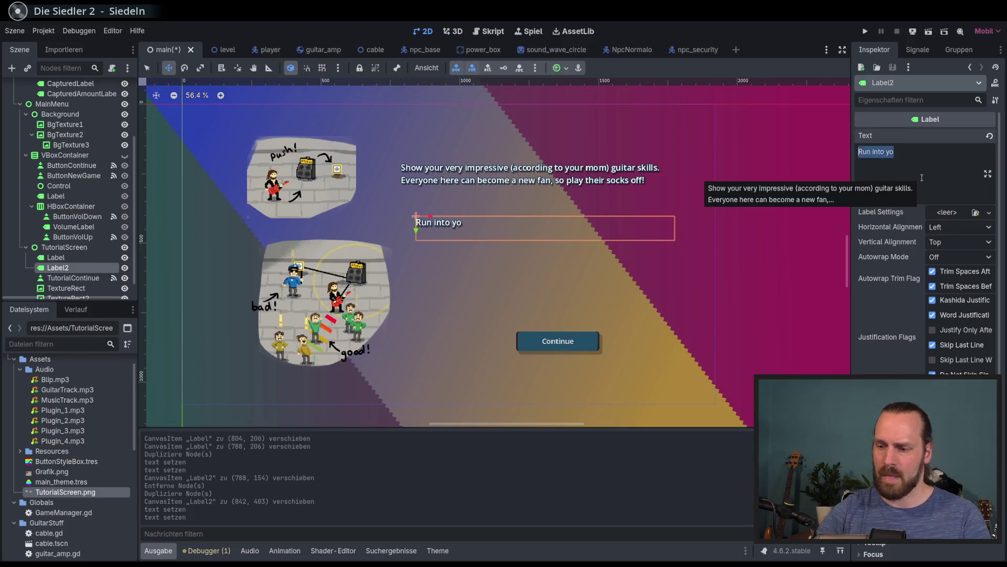
text(Get close to your guitar amp to connect )
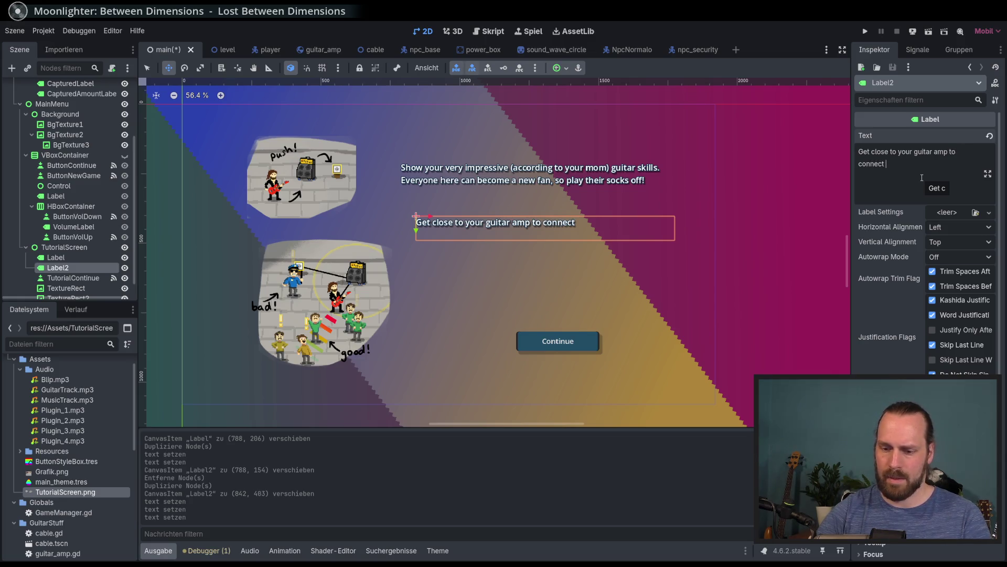
text(y)
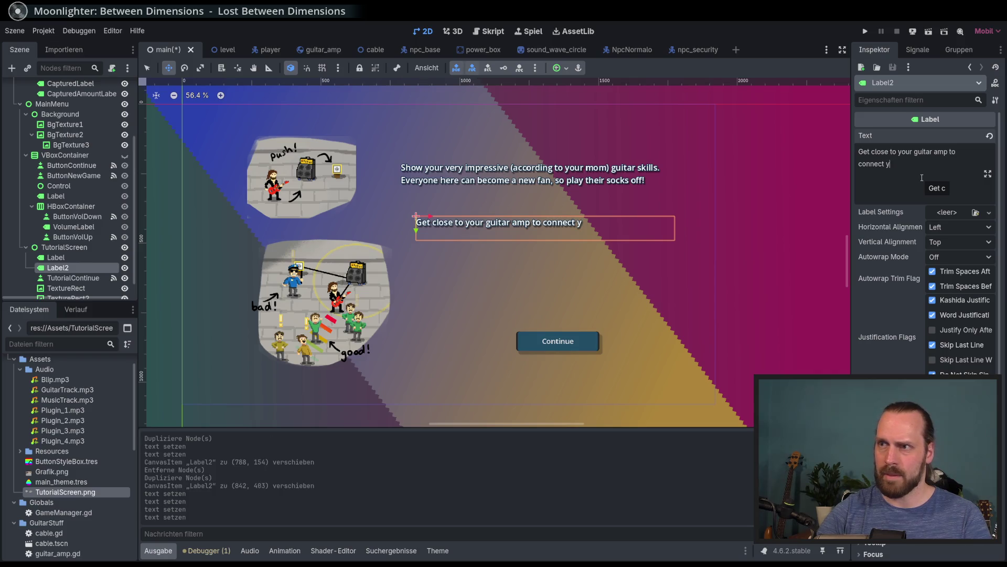
key(BackSpace)
text(the gu)
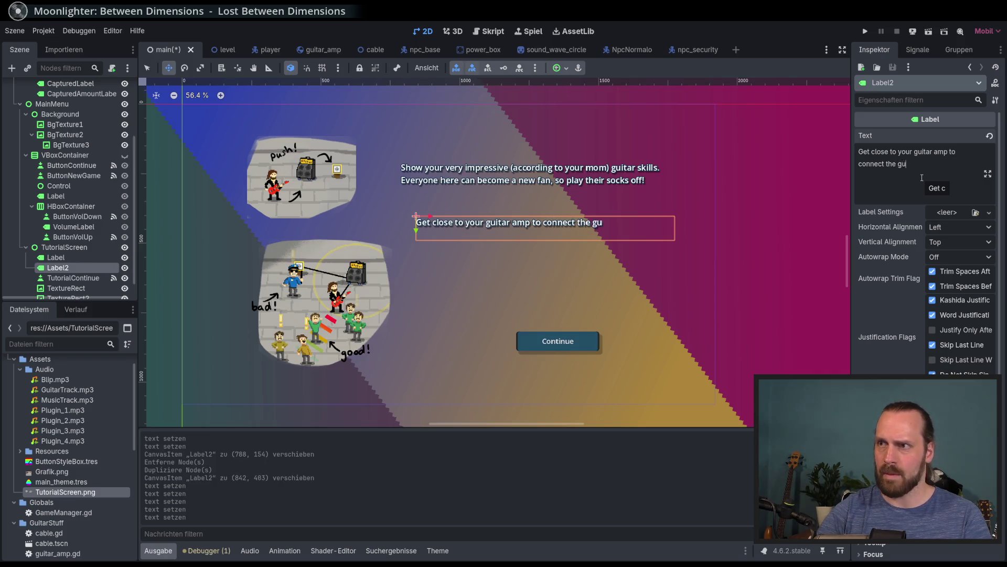
key(BackSpace)
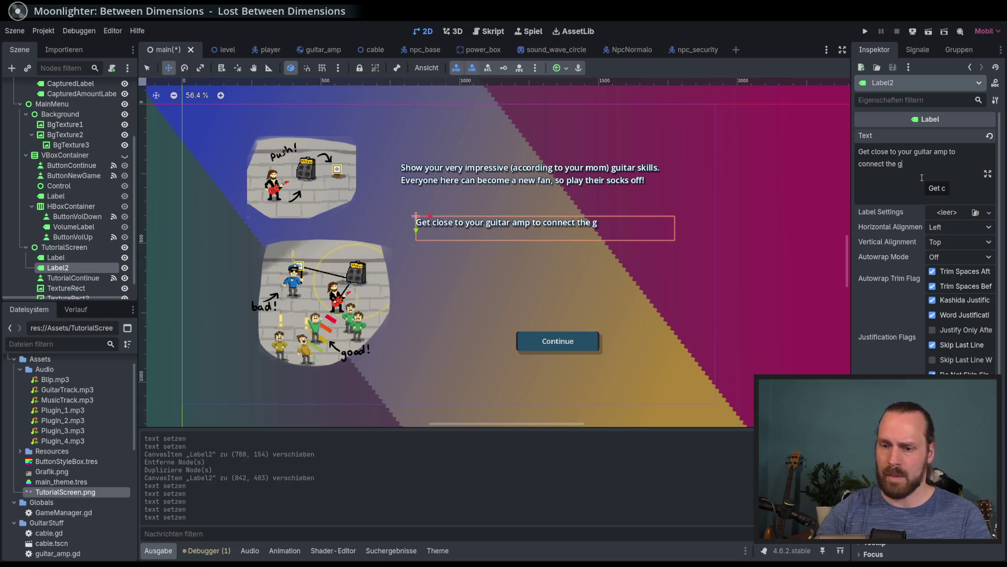
key(BackSpace)
key(BackSpace)
key(BackSpace)
text(it wo)
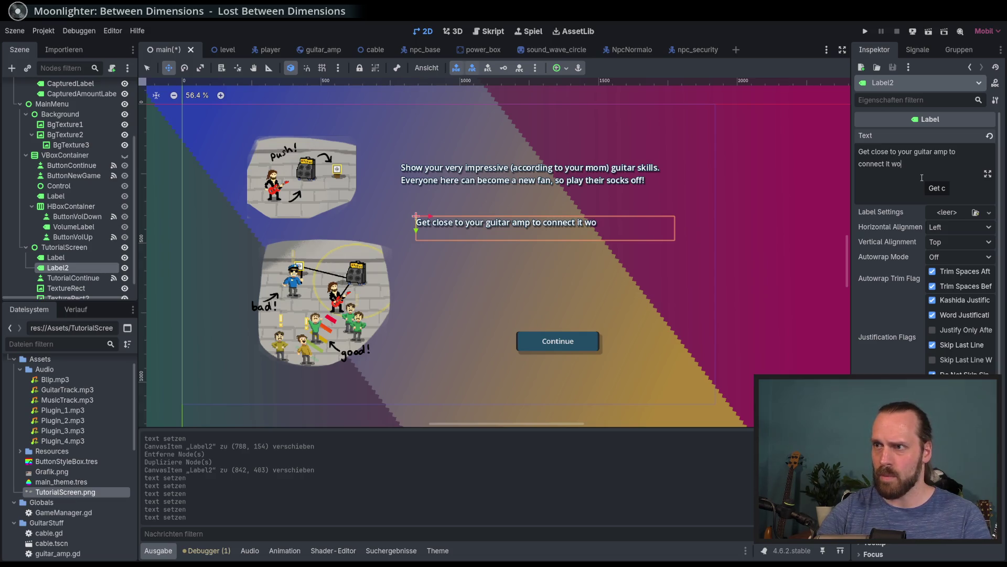
key(BackSpace)
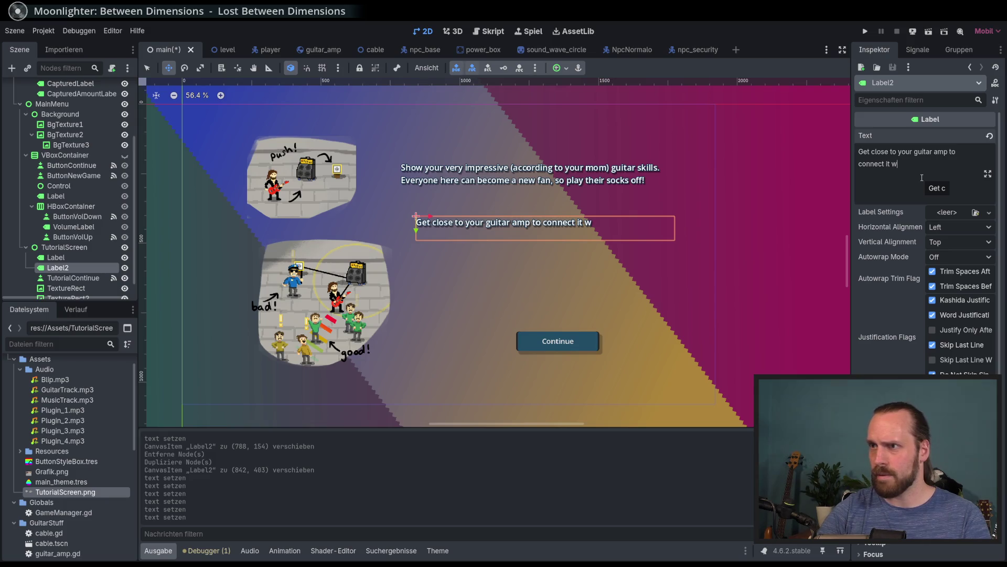
text(ith the guitar)
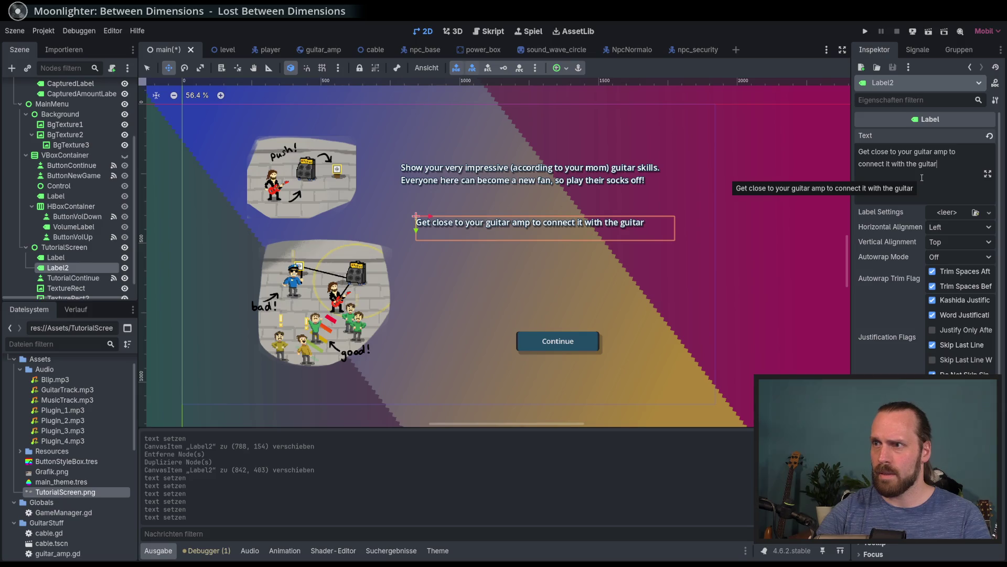
text(,)
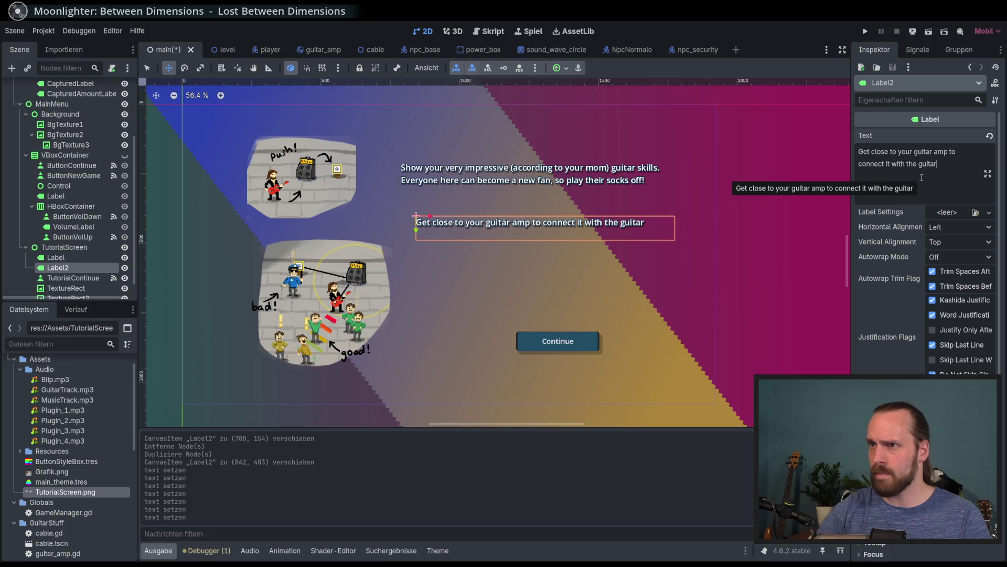
Rewrite Label2's first line as 'To make some sound, the guitar and amp must be connected.'
key(ctrl+a)
text(To )
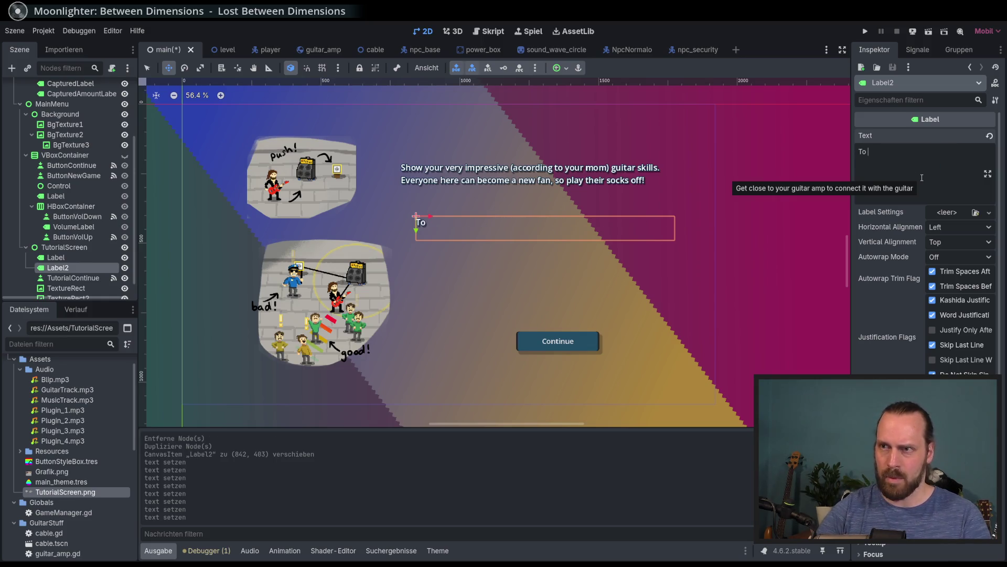
text(make some )
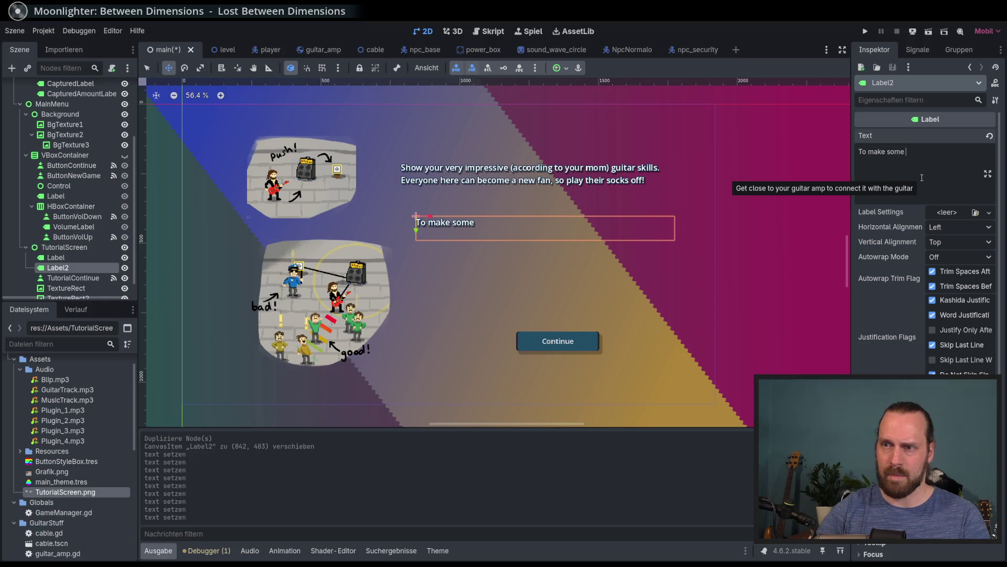
text(sound, you)
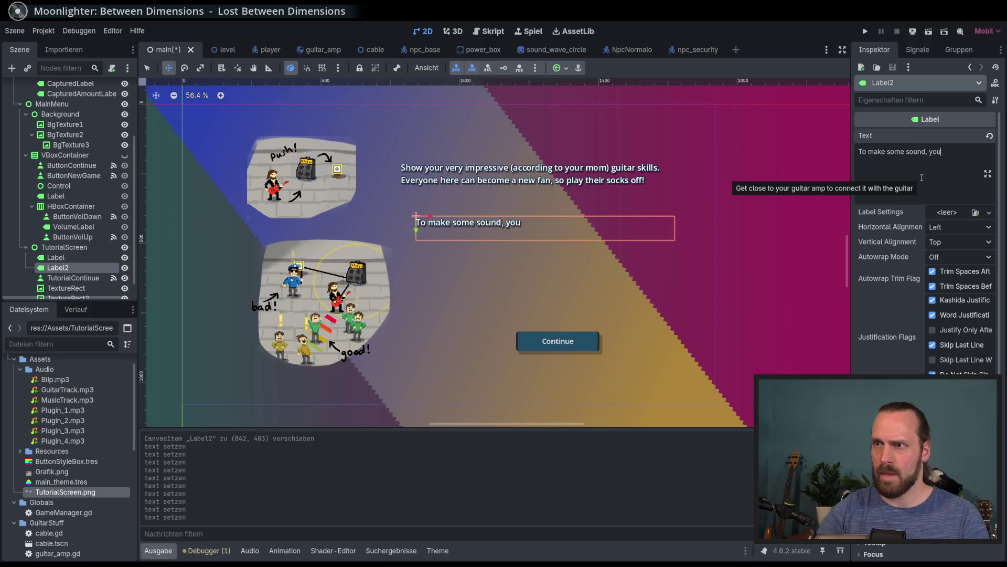
key(BackSpace)
key(BackSpace)
text(the guitar and apm)
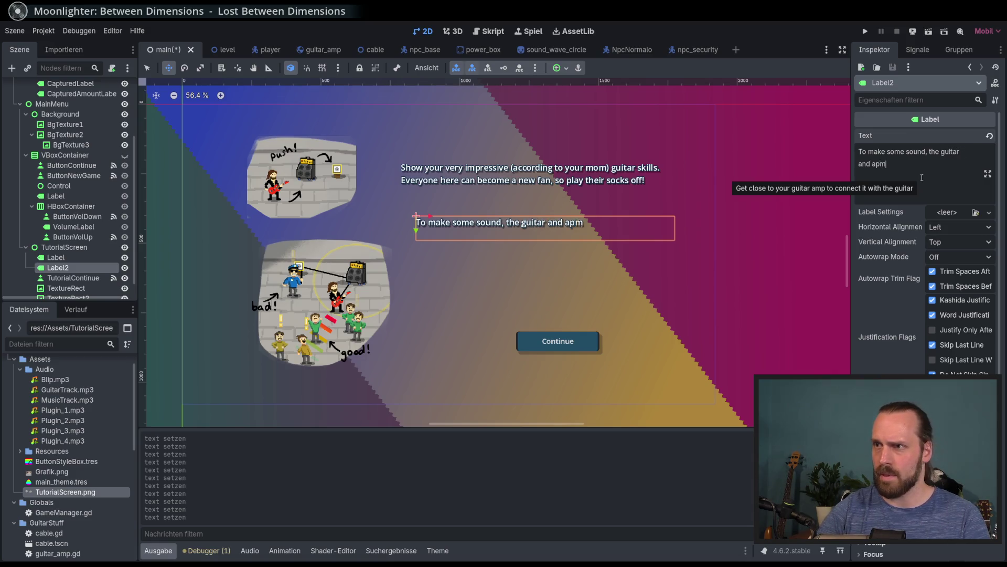
key(BackSpace)
key(BackSpace)
text(mp must )
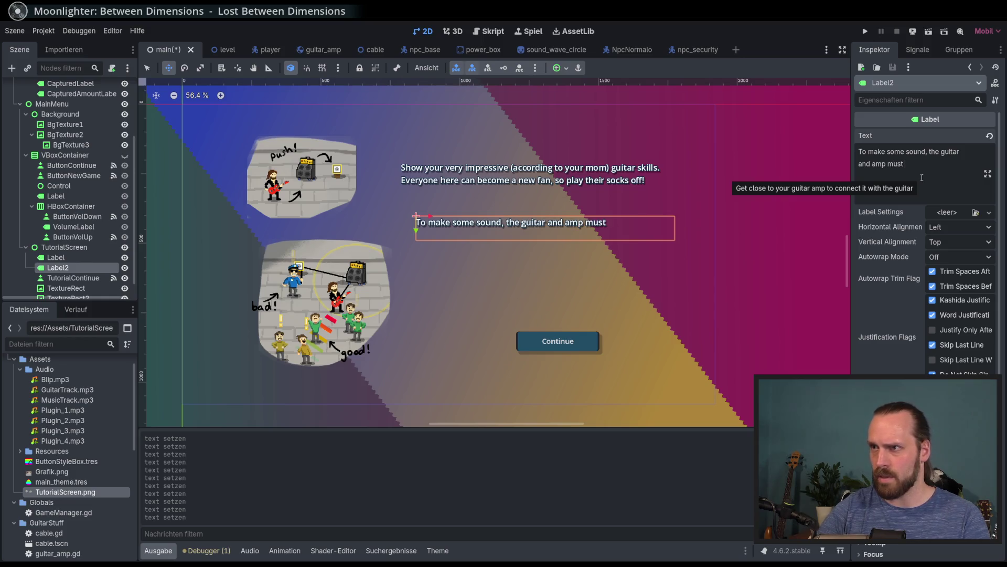
text(be connected)
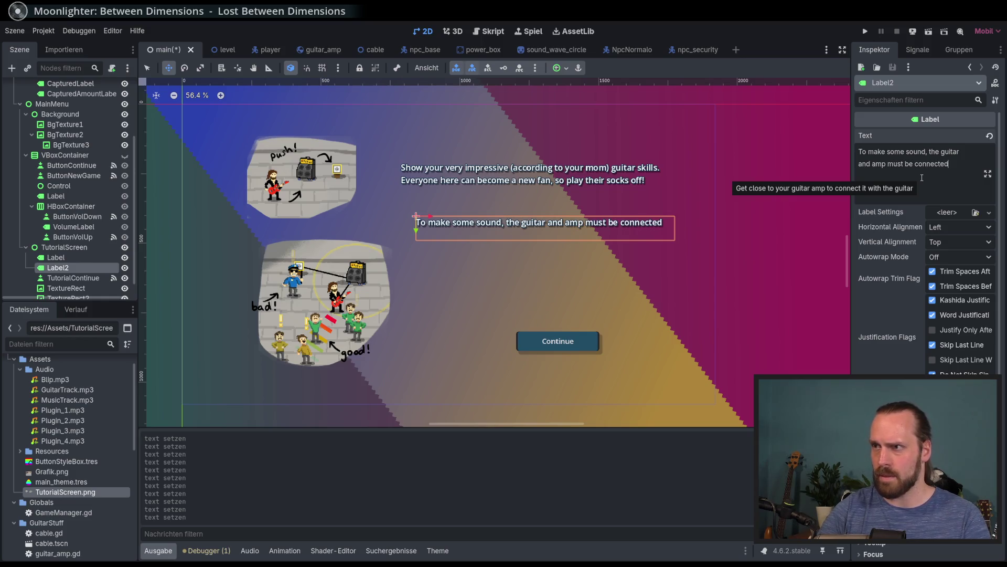
text(. )
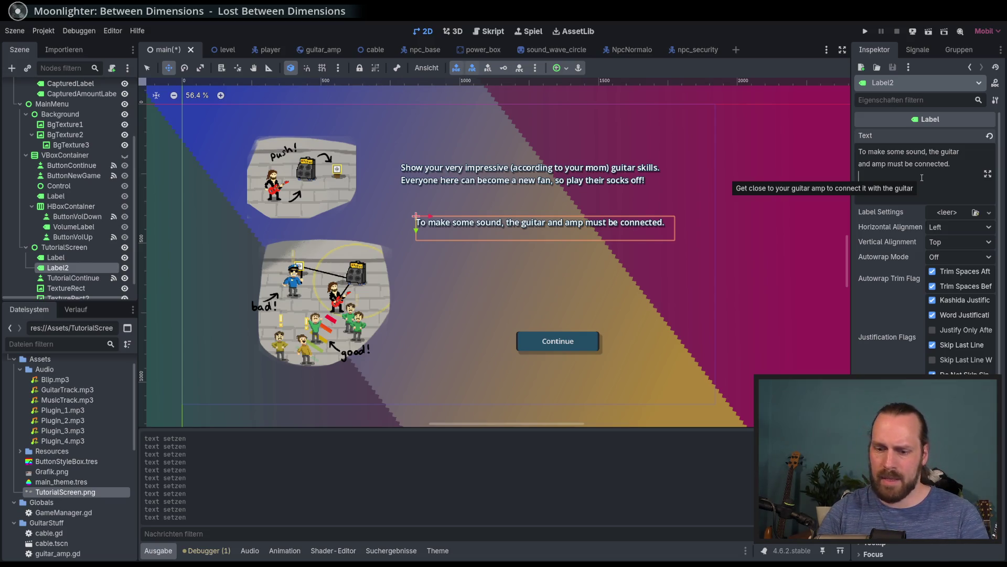
text(Run)
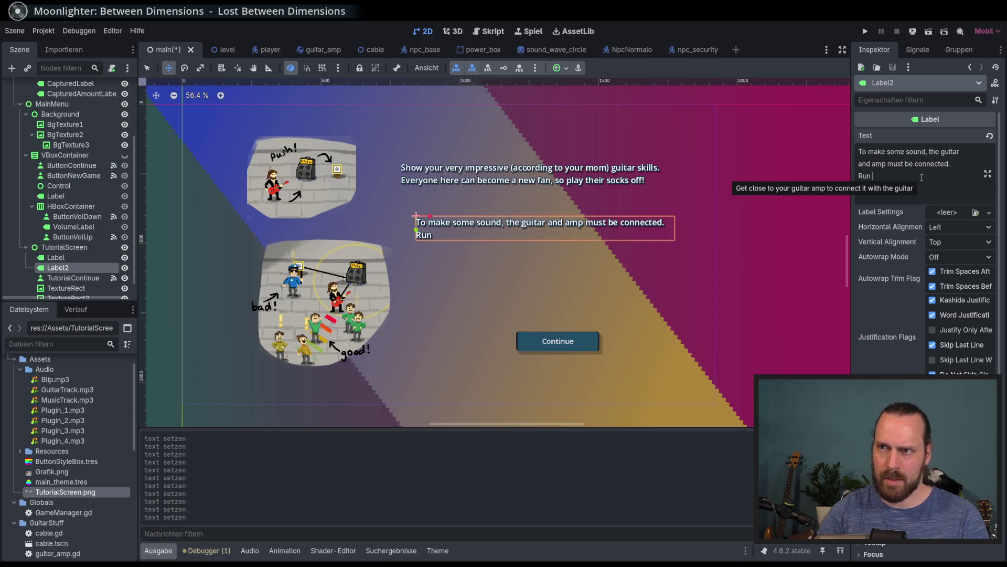
Add a second line: get next to the amp, then push it against a power box to connect the cables
key(BackSpace)
key(BackSpace)
key(BackSpace)
text(Get nea)
key(BackSpace)
key(BackSpace)
key(BackSpace)
text(e)
key(BackSpace)
text(next )
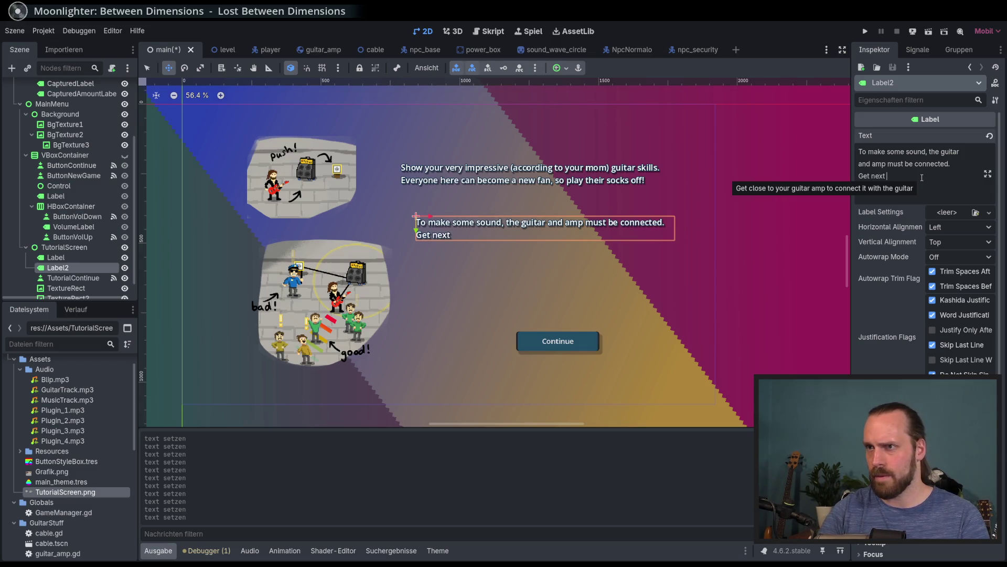
text(to the amp co)
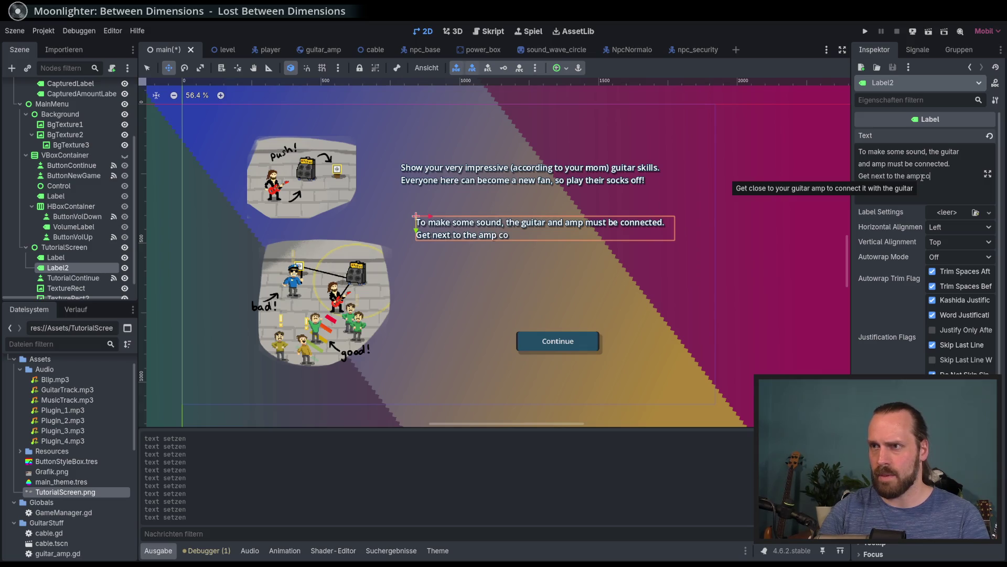
key(BackSpace)
key(BackSpace)
text(to connect )
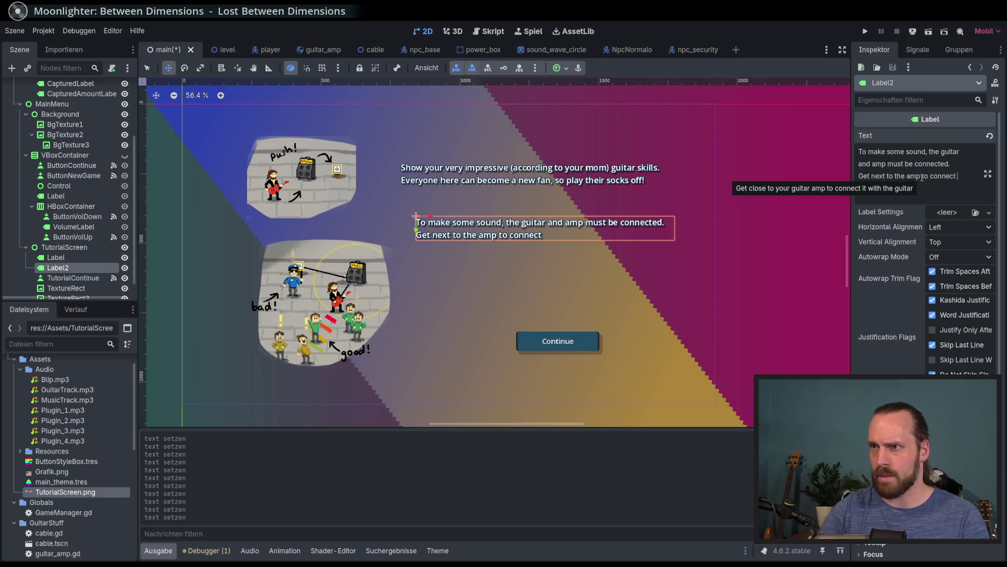
text(youz)
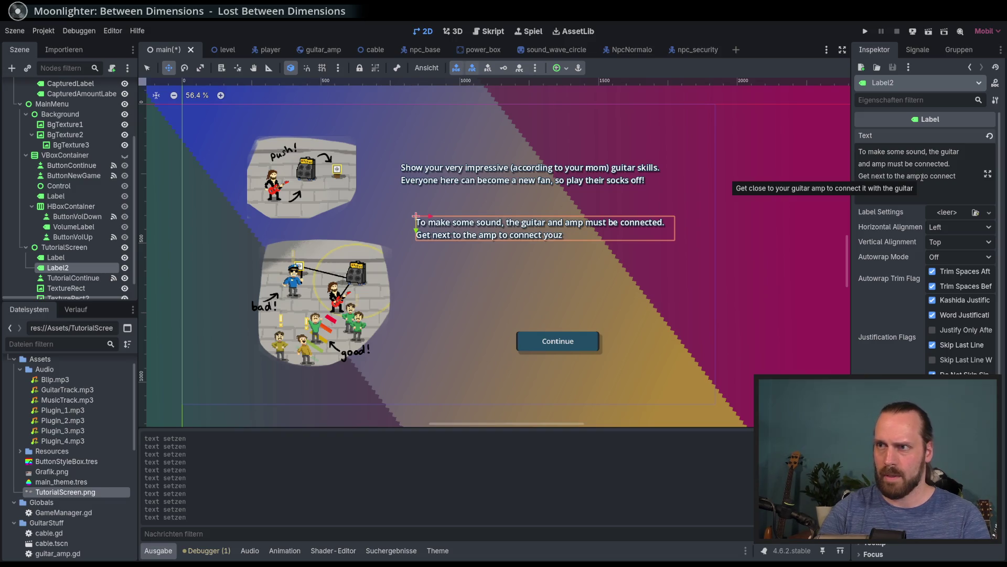
text(z)
text(uizta)
key(BackSpace)
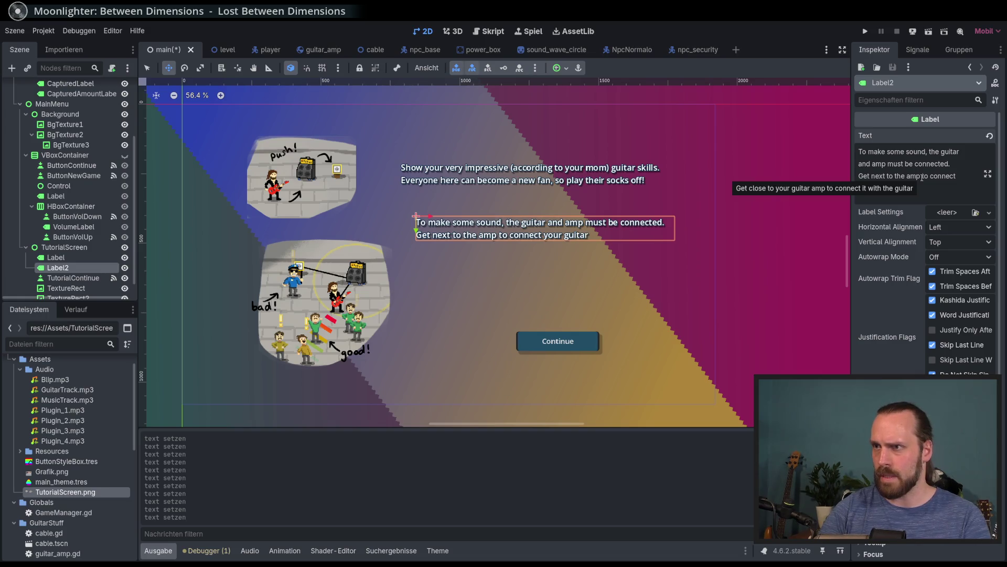
text(nd push the a)
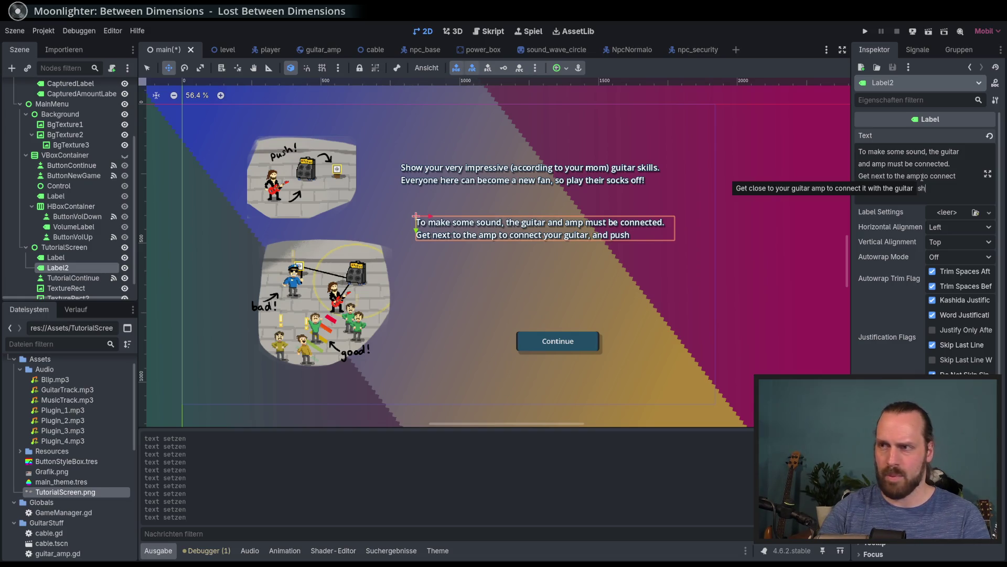
text(mp a)
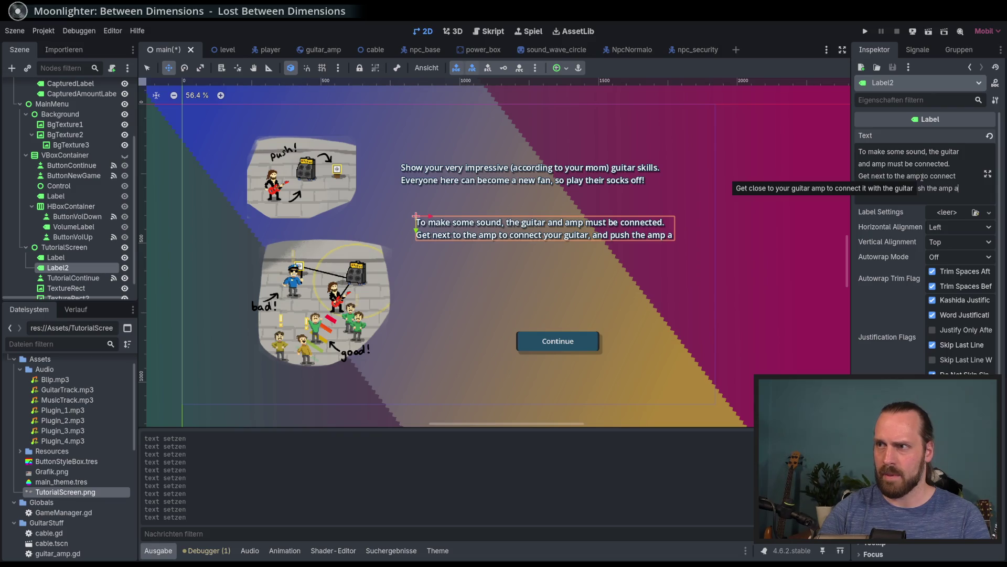
text(gainst a)
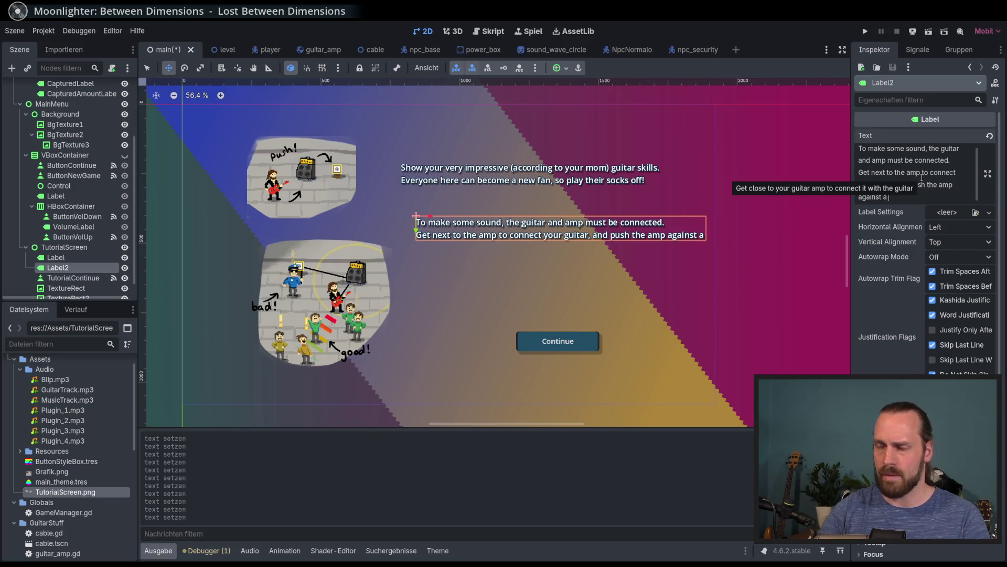
text( power box to)
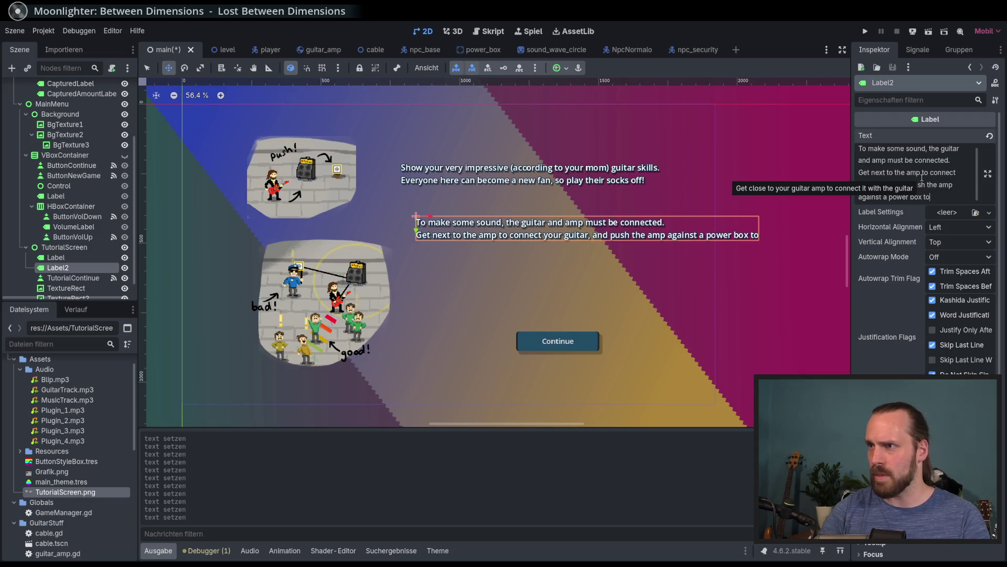
key(BackSpace)
key(BackSpace)
key(BackSpace)
text(to complete the)
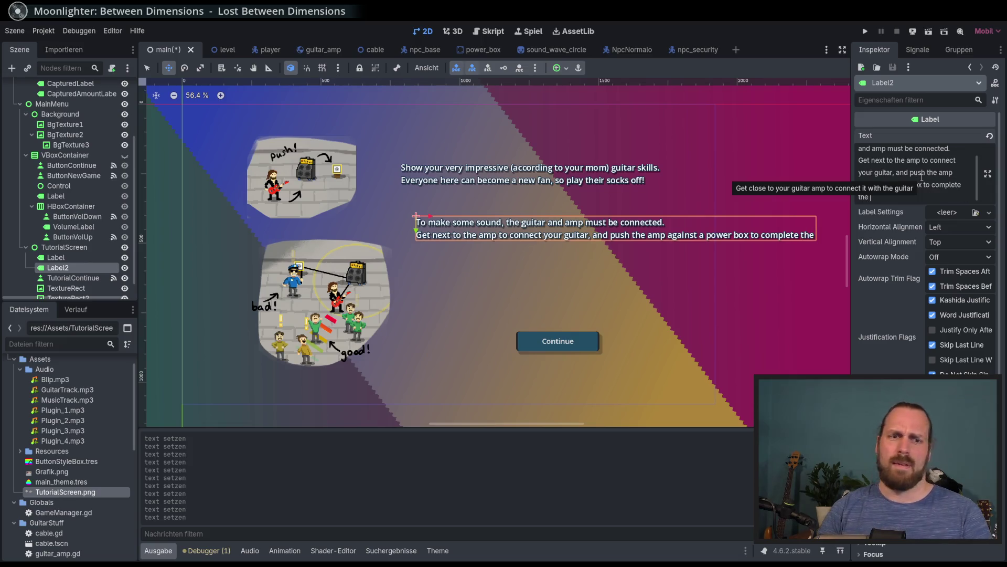
key(BackSpace)
key(BackSpace)
key(BackSpace)
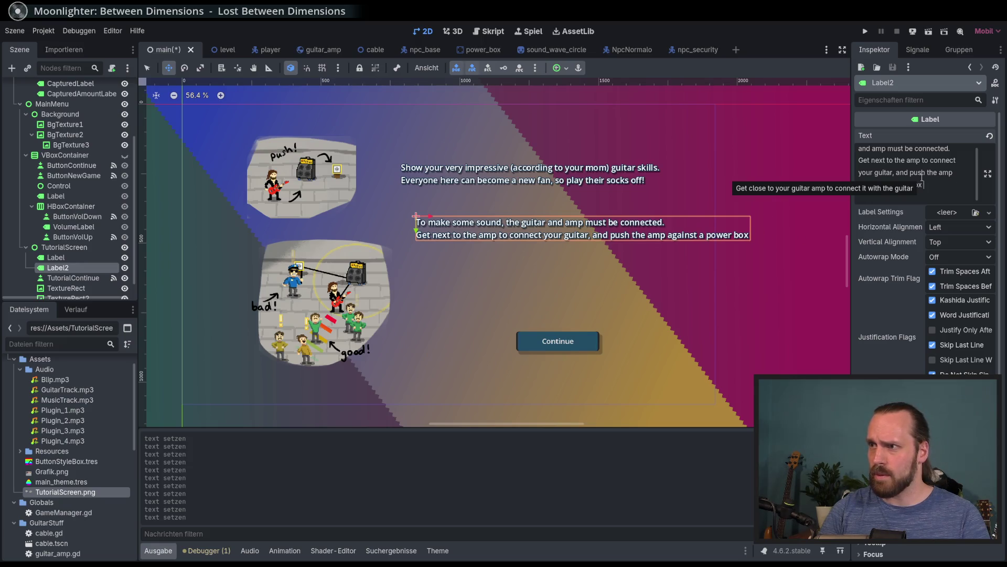
text( to c)
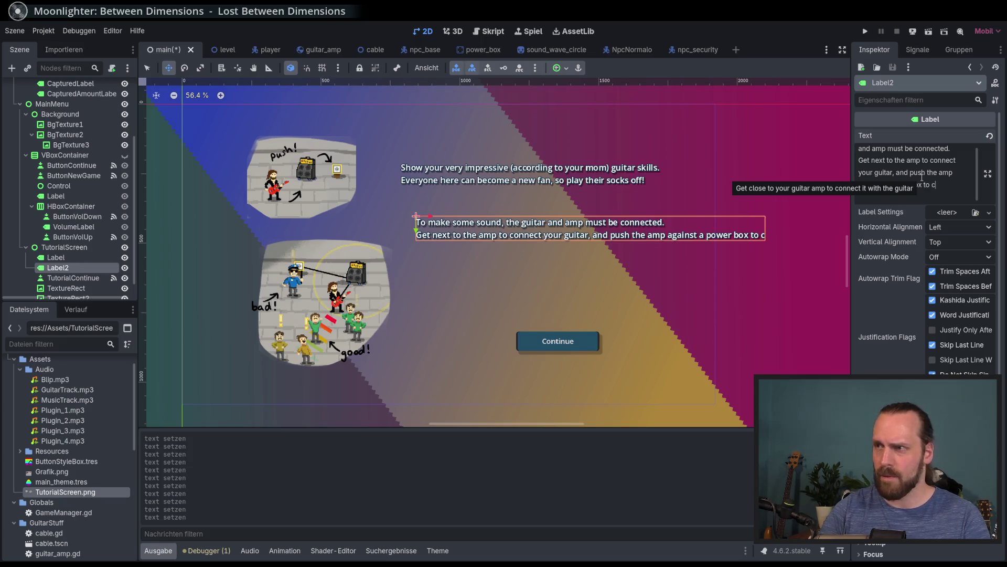
text(onnect the cables)
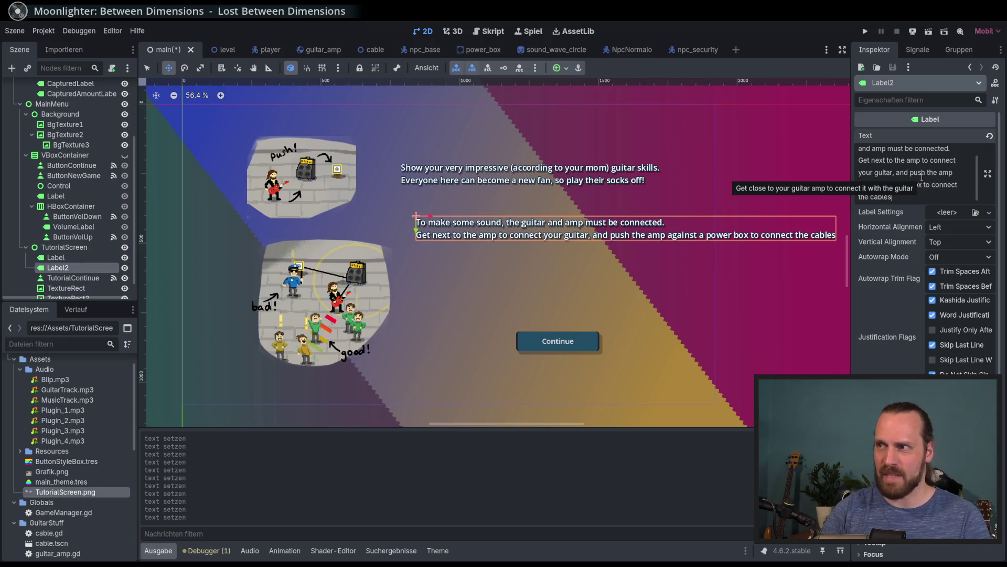
text(.)
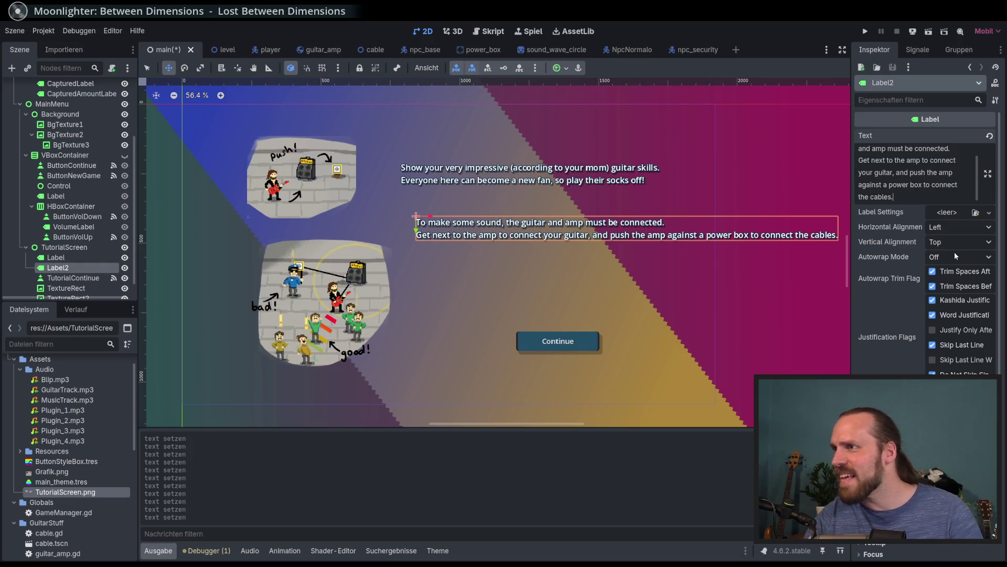
Set Label2's Autowrap Mode to Word, nudge it higher, and add a line break after 'cables.'
click(972, 257)
click(945, 297)
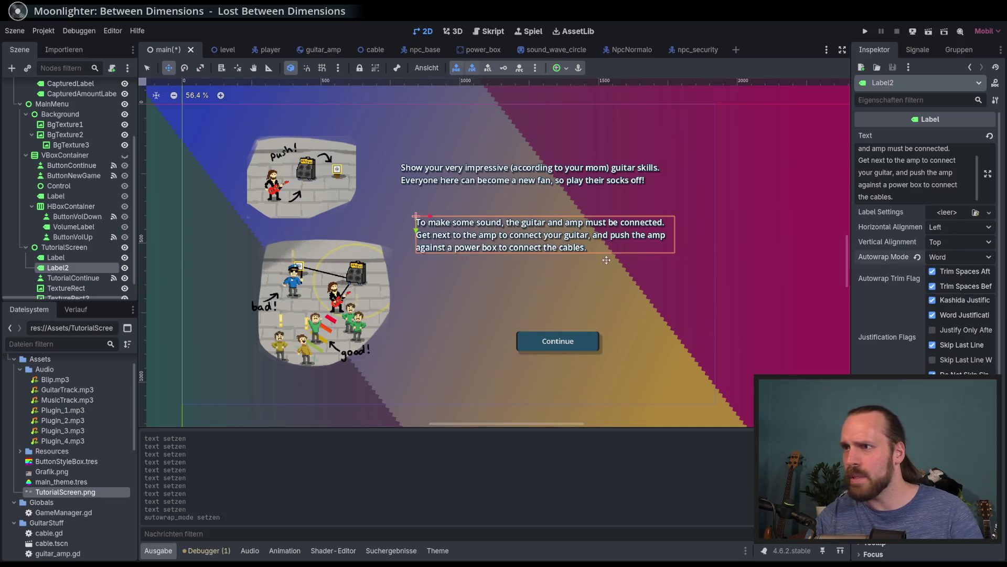
drag(463, 232, 469, 226)
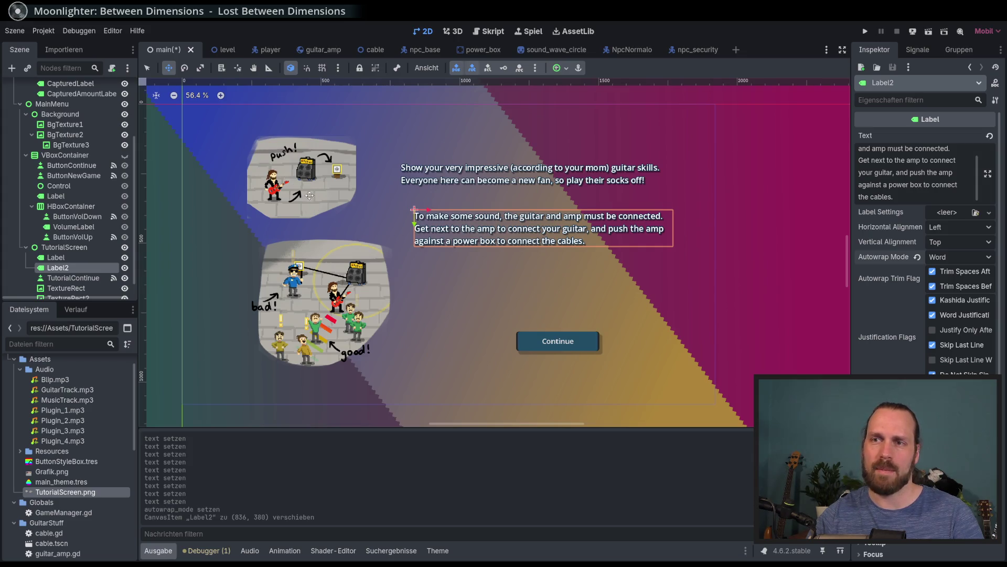
click(909, 200)
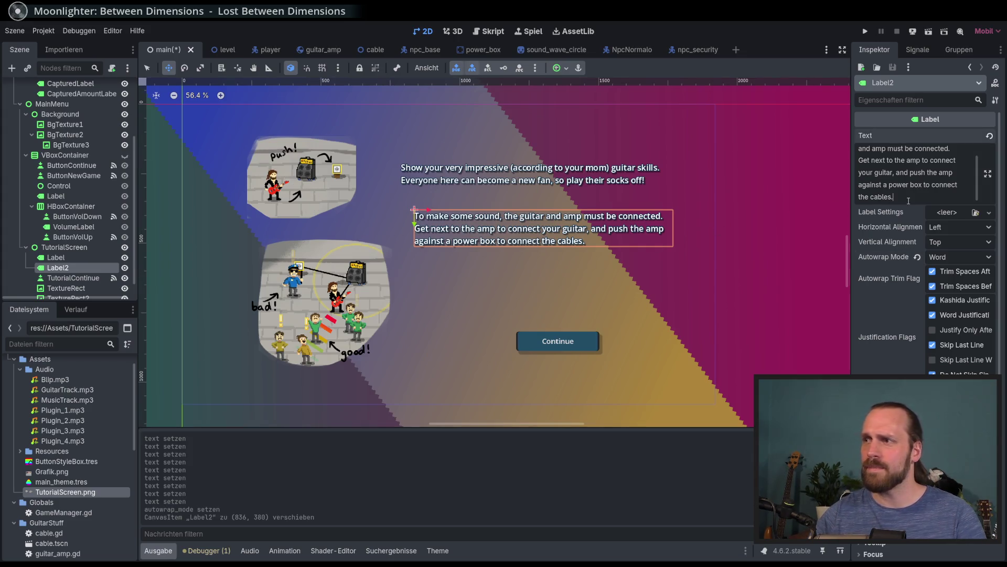
key(Return)
key(Return)
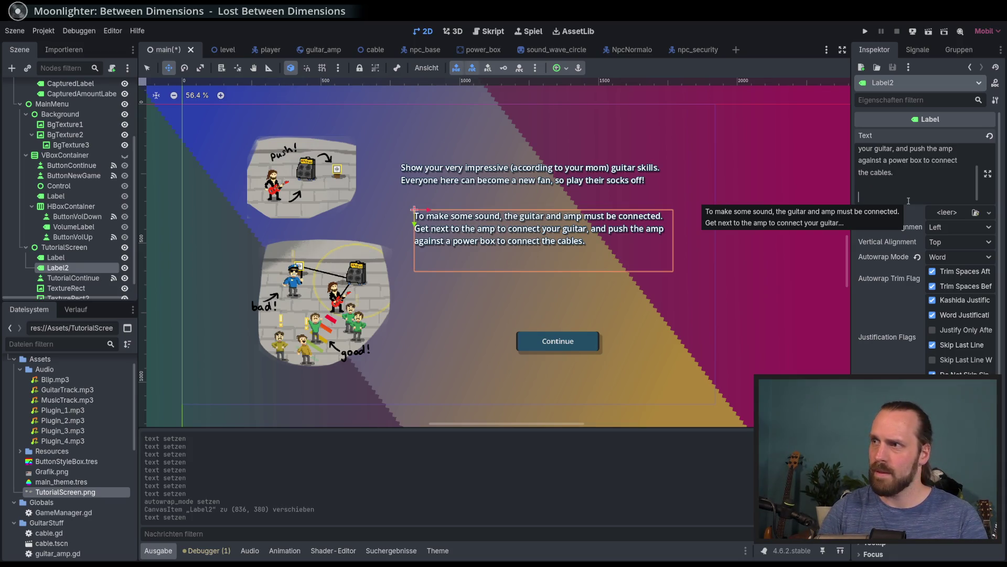
Begin the second paragraph: skeptics aren't yet convinced by your skills and will remove the connections
text(Not )
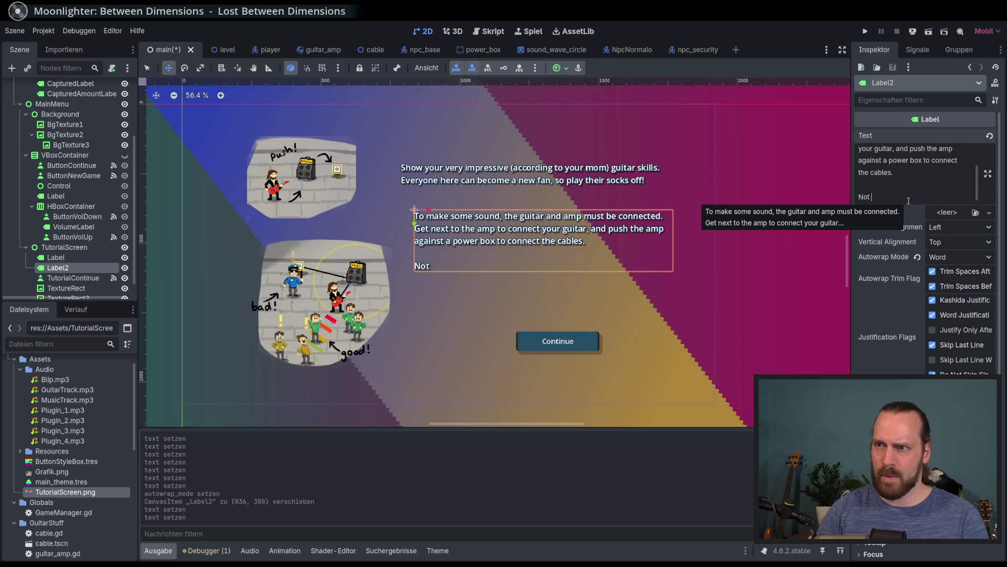
text(ereryone is)
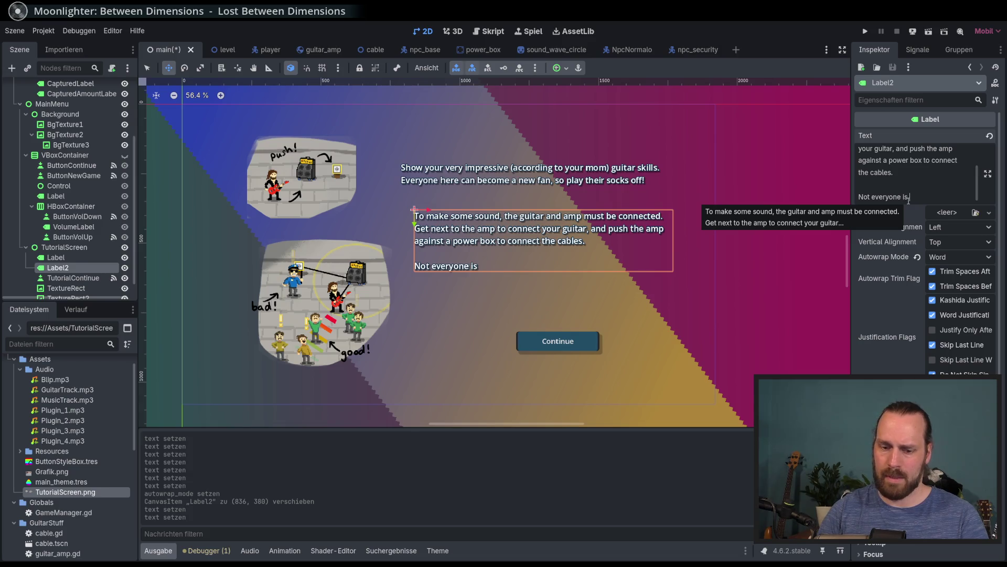
text( yetco)
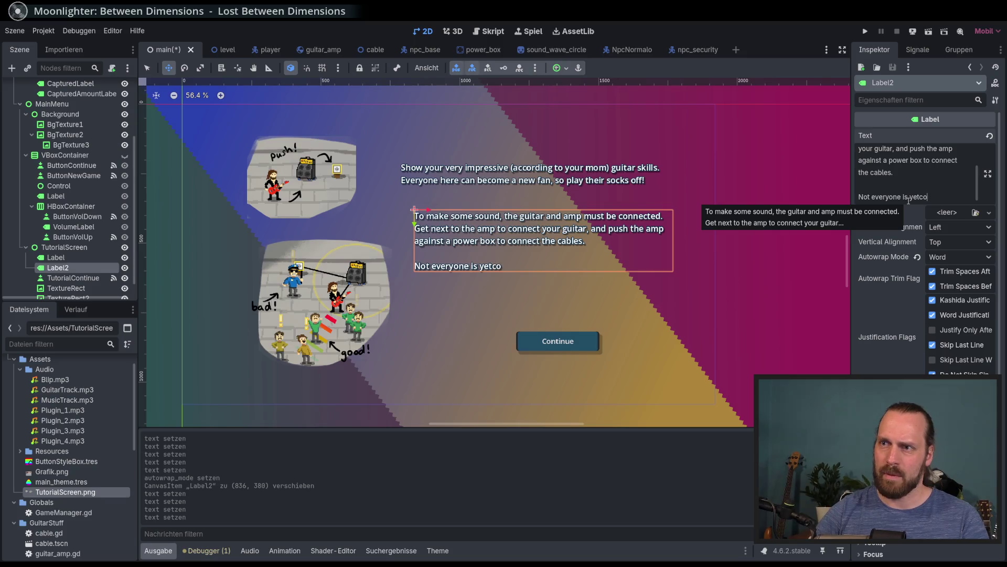
text( convince)
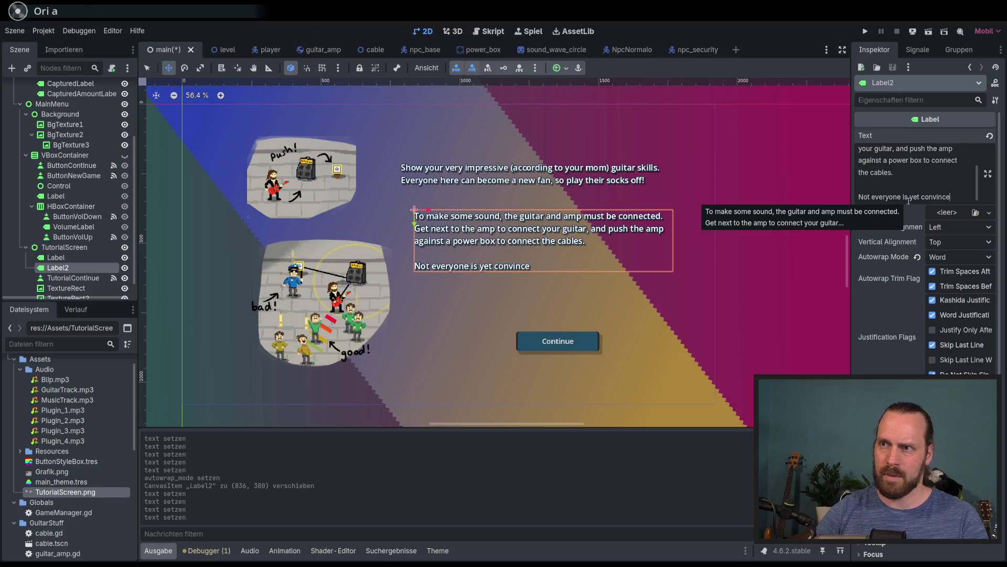
text(d by your skills, )
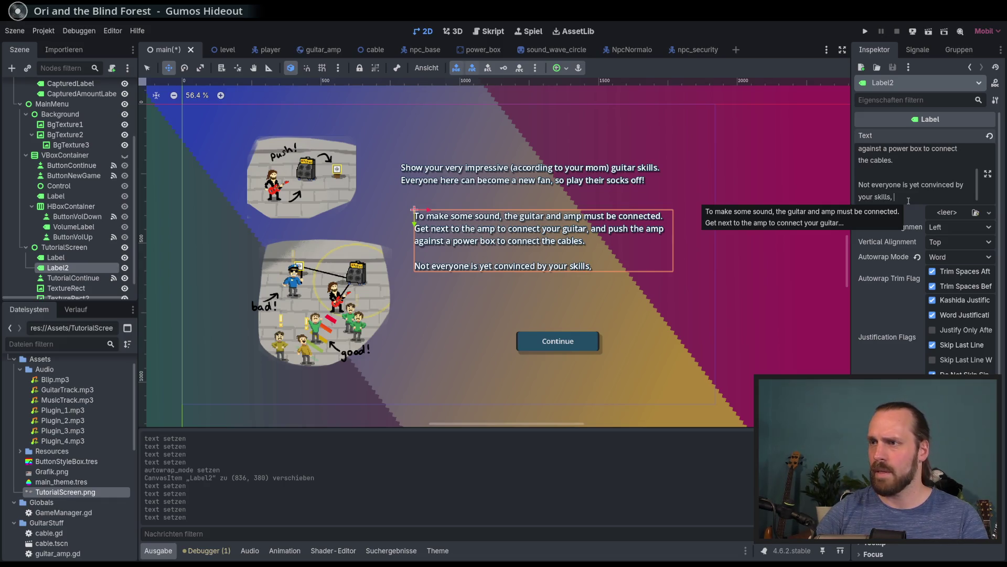
key(BackSpace)
key(BackSpace)
text( and)
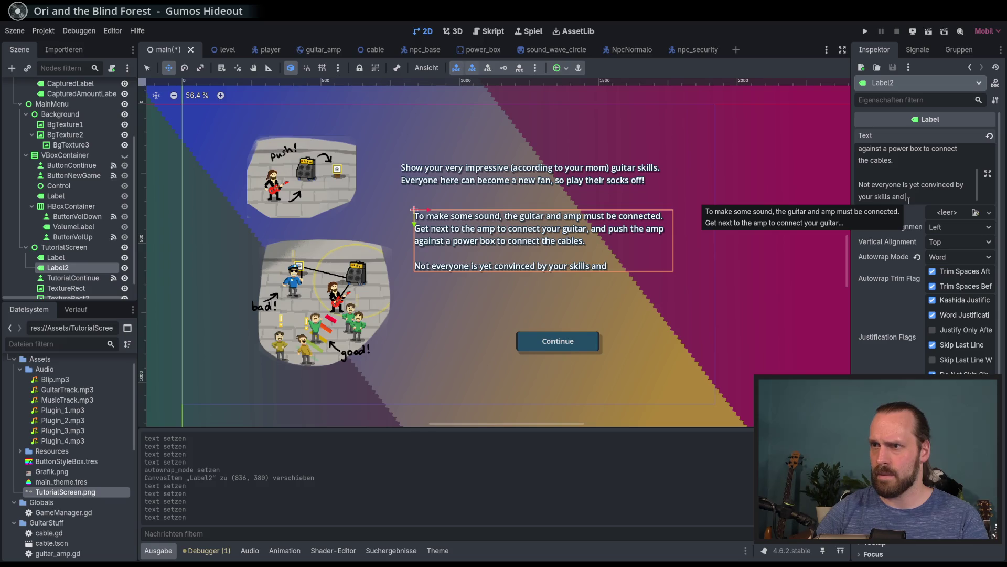
text( th)
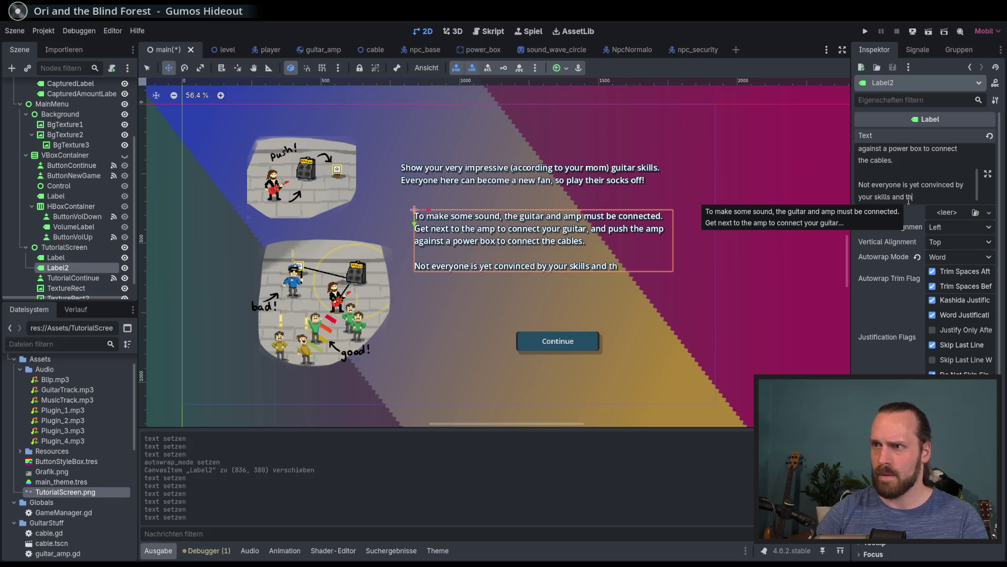
text(ey will try to c)
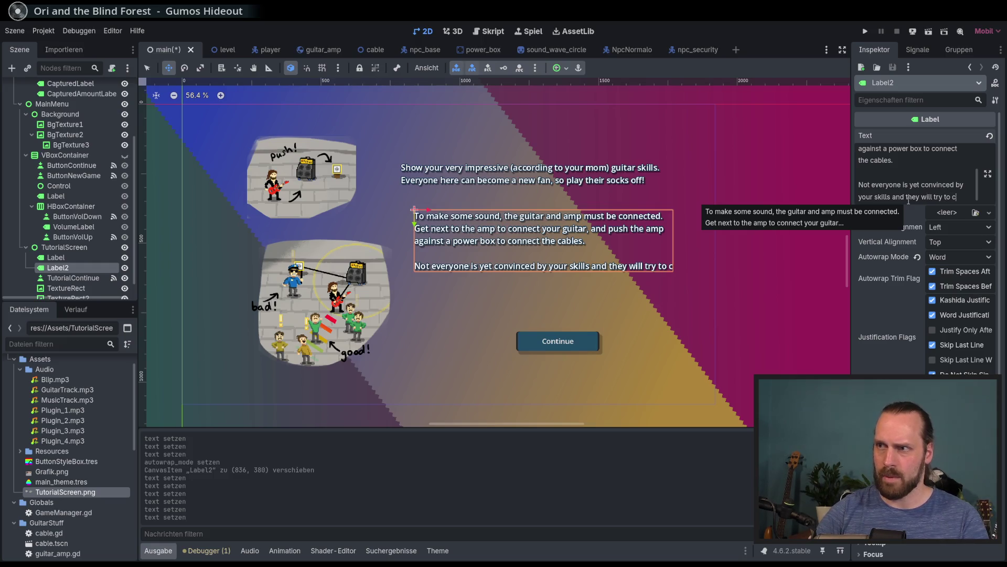
text(ut)
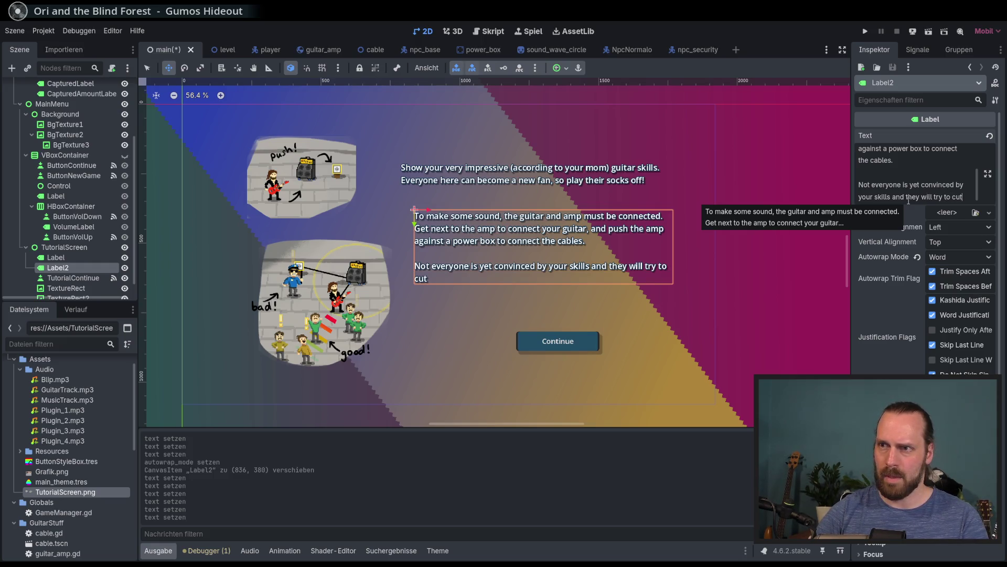
key(BackSpace)
key(BackSpace)
key(BackSpace)
text(remove th)
text(e c)
text(onnec)
text(tions.)
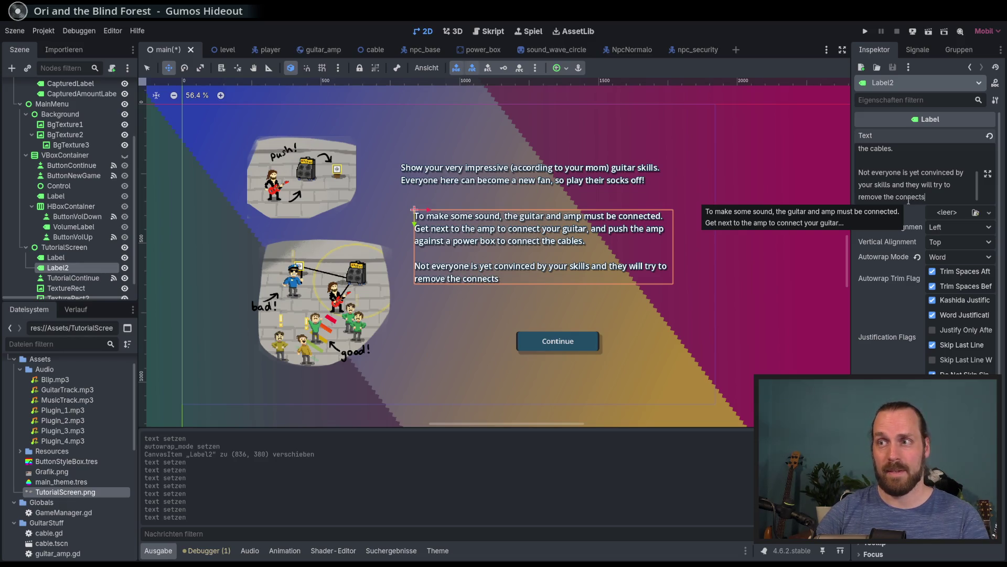
text( bu)
text(t if the)
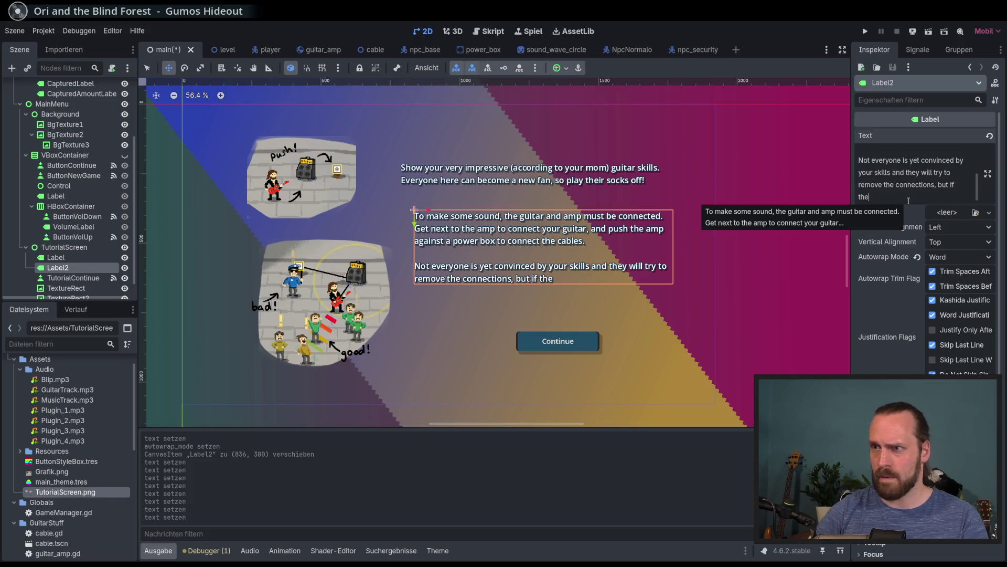
text(stand in)
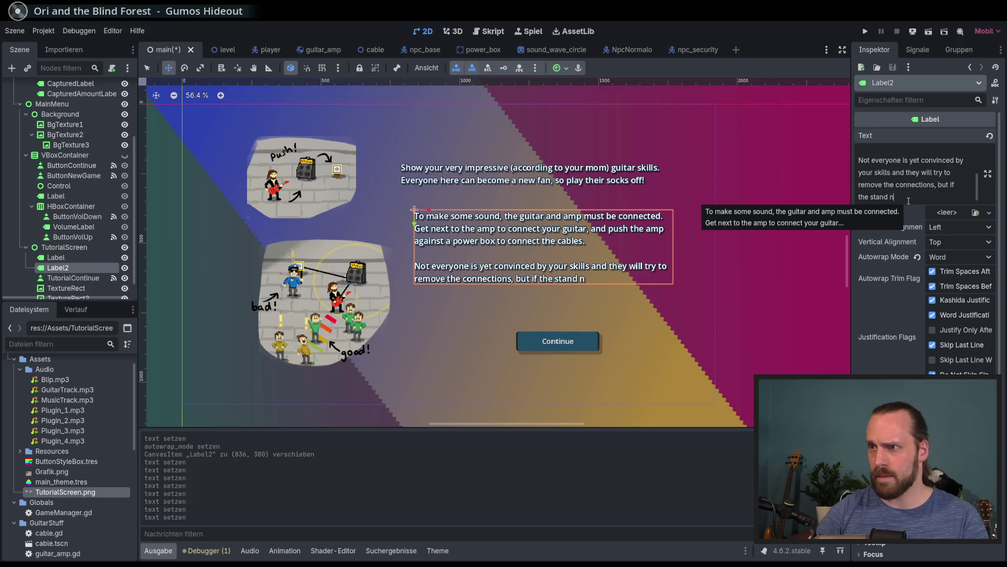
text( the)
key(BackSpace)
key(BackSpace)
key(BackSpace)
text(the)
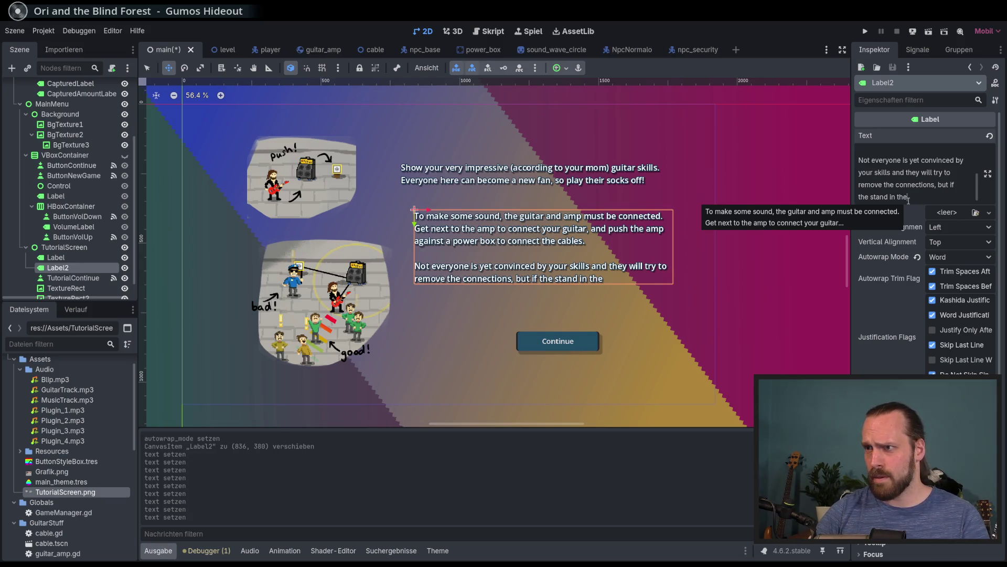
key(BackSpace)
key(BackSpace)
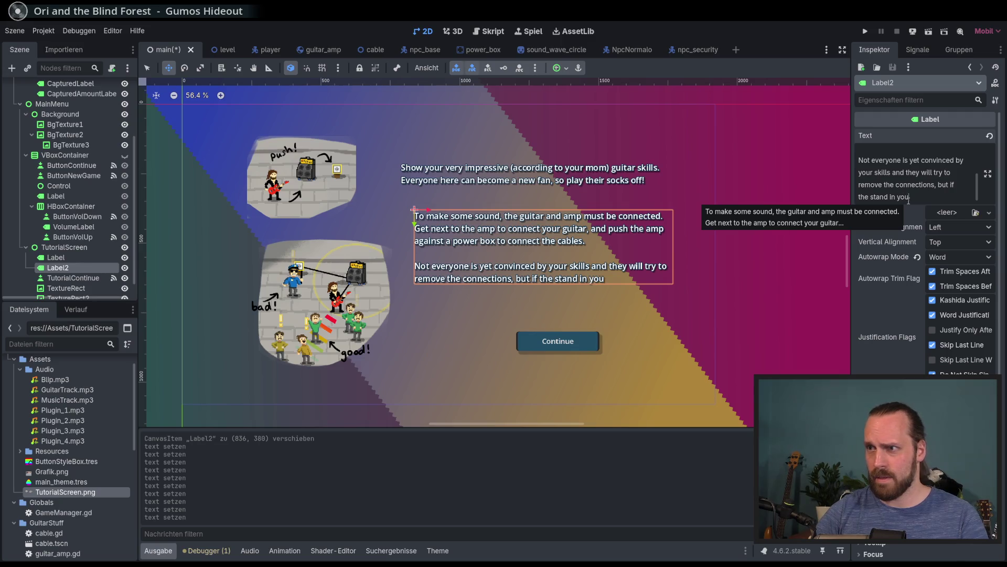
Finish it with 'you play directly at them, they will convert to the only possible outcome: a fan!'
text(your )
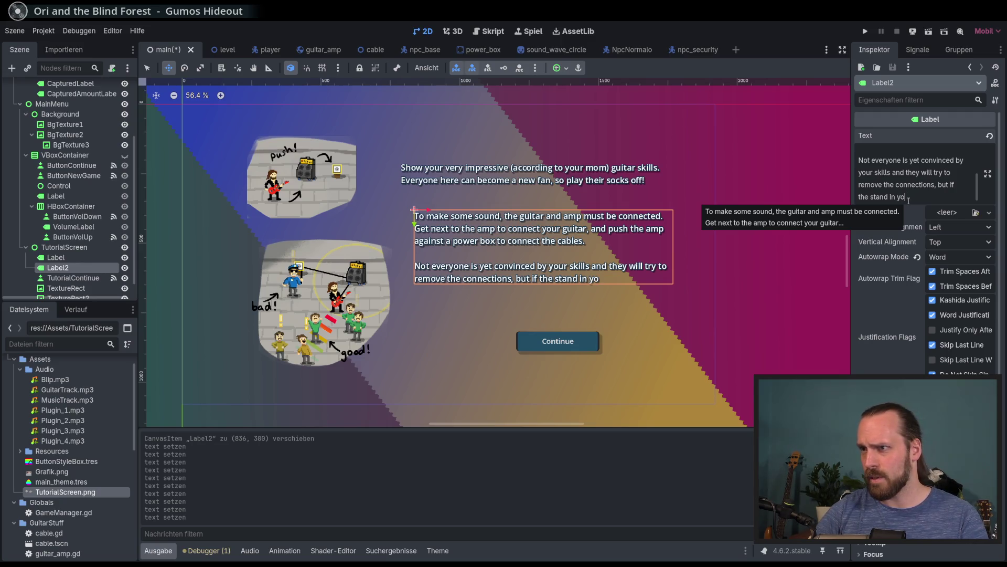
text(impressive)
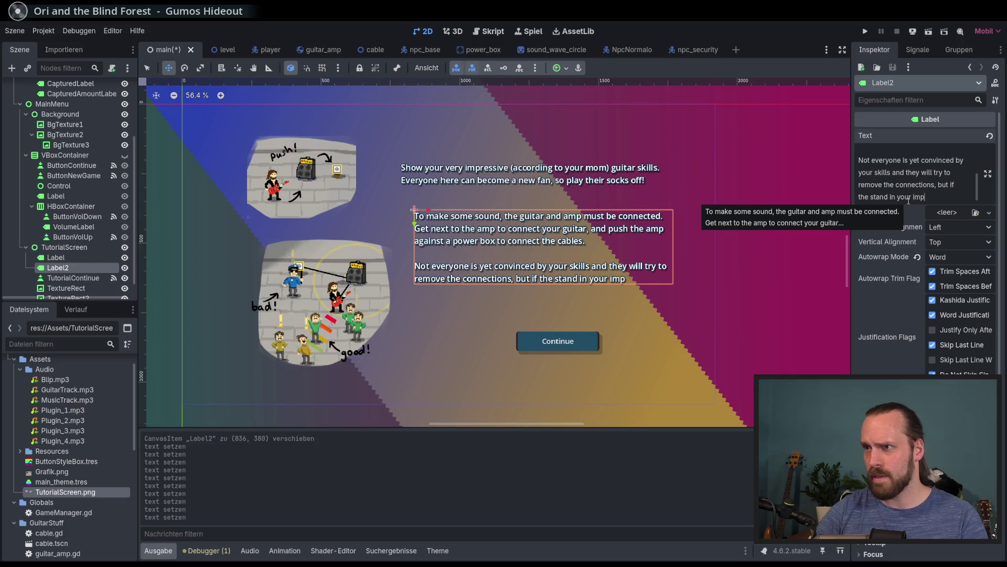
key(BackSpace)
key(BackSpace)
text(ve )
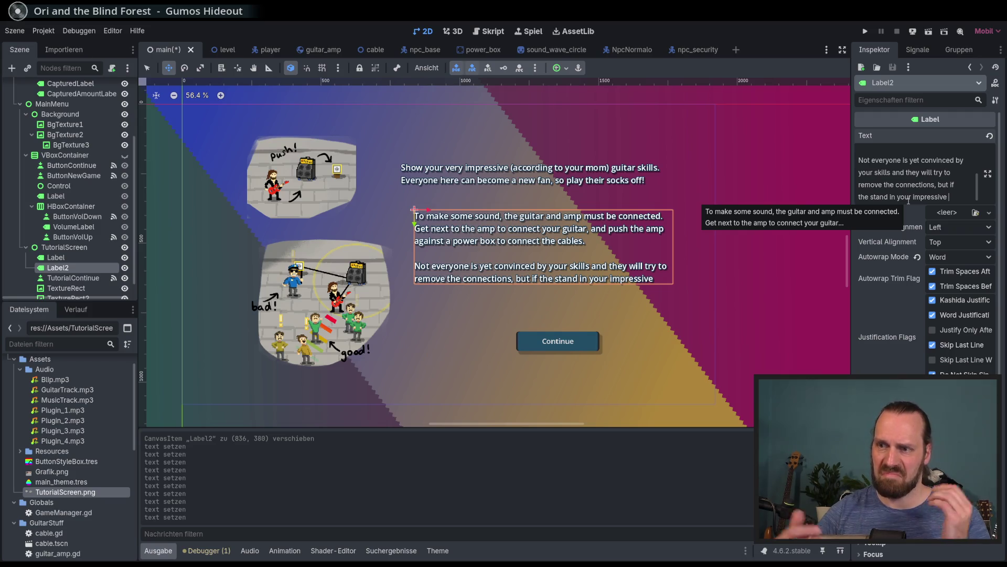
text(show r)
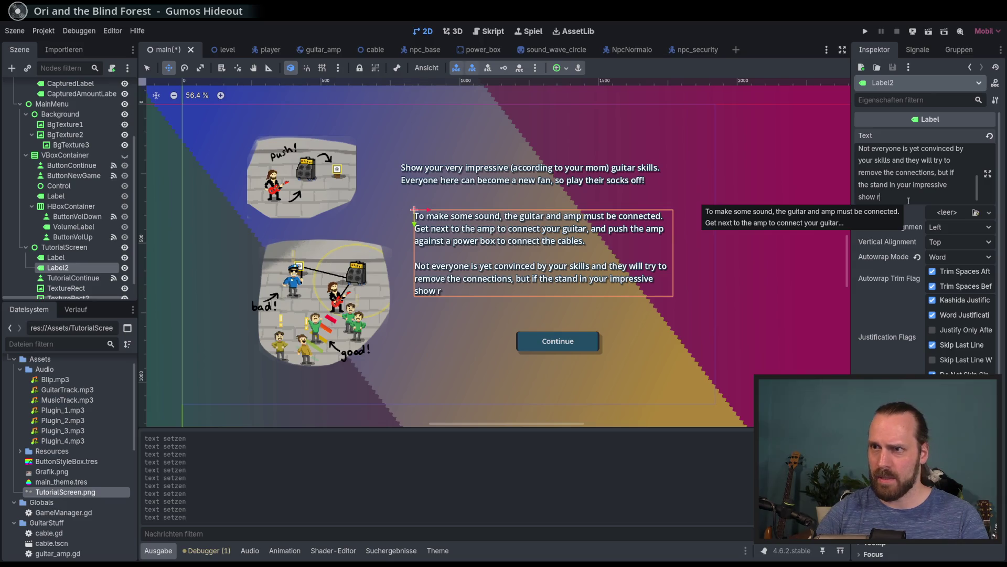
key(BackSpace)
key(BackSpace)
key(BackSpace)
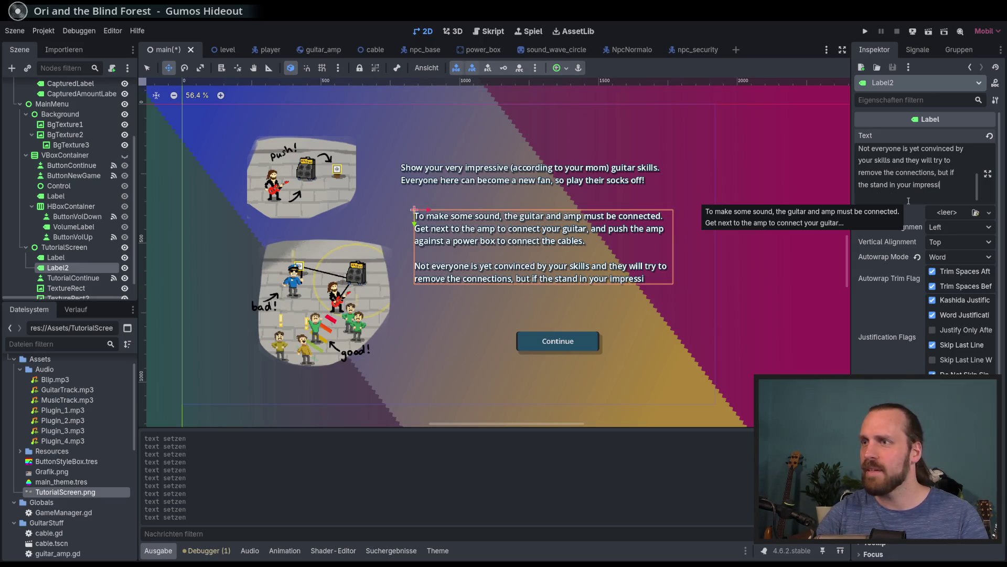
key(BackSpace)
key(BackSpace)
key(BackSpace)
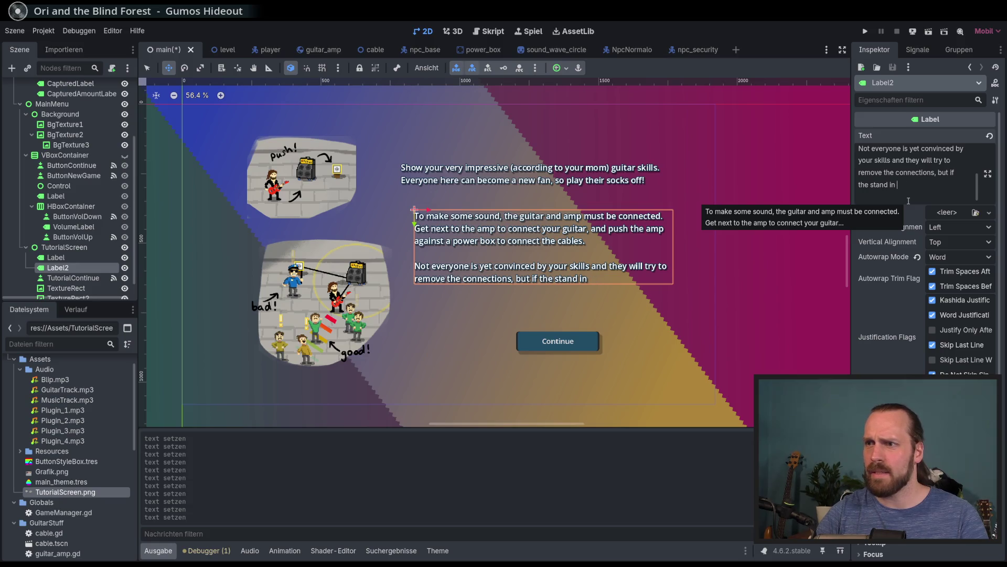
key(BackSpace)
key(BackSpace)
key(BackSpace)
text(you)
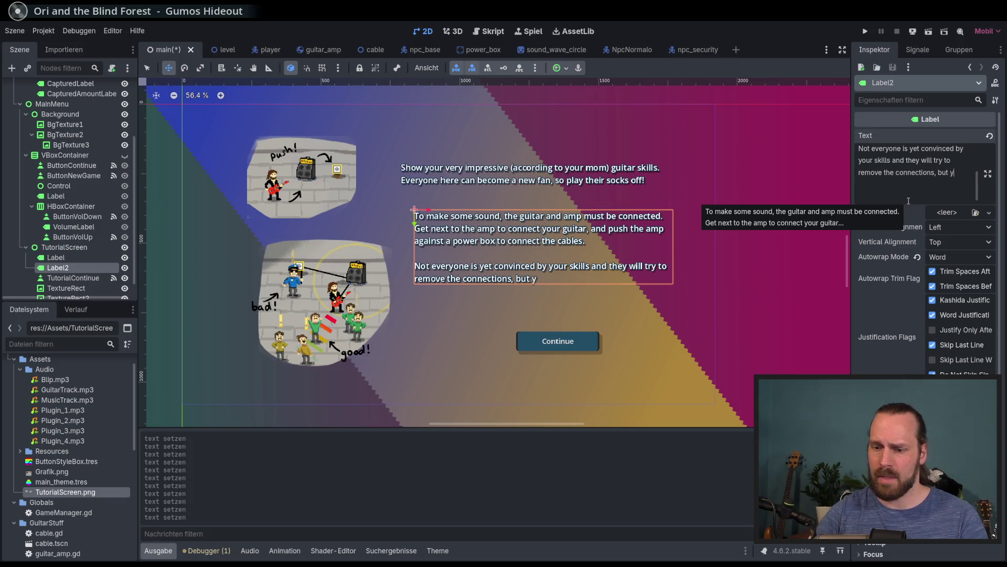
text( play dir)
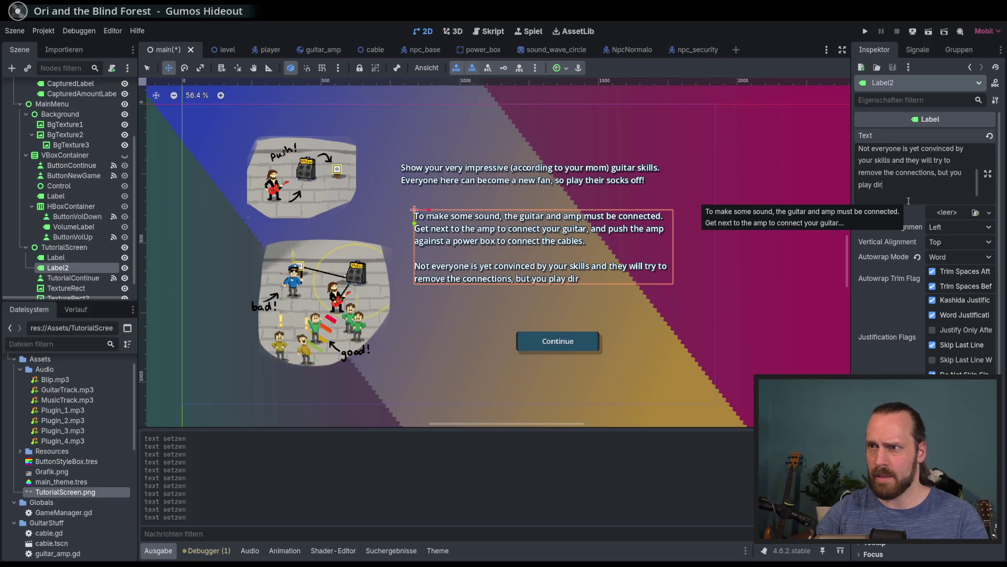
text(ectly at)
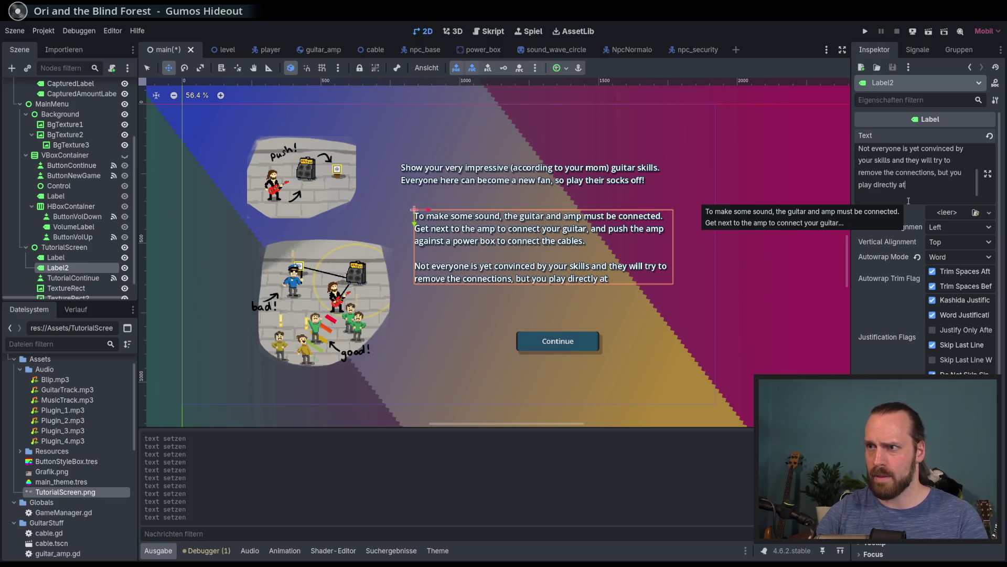
text( them, th)
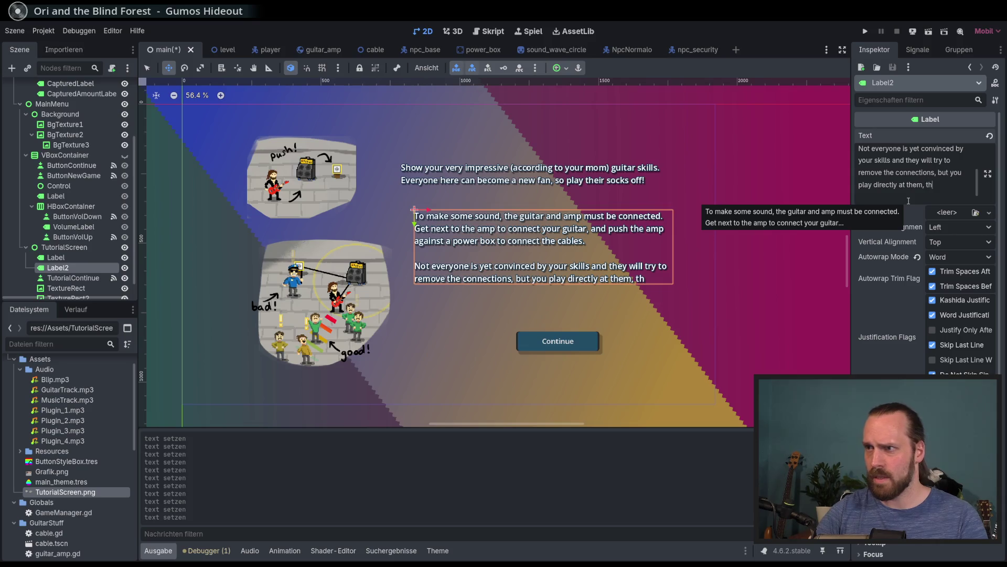
text(ey wil)
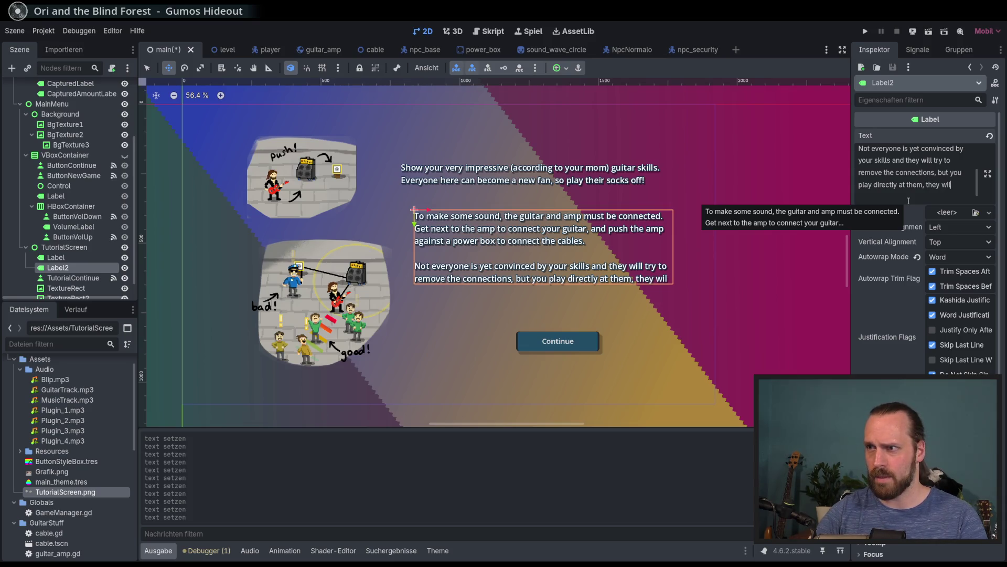
text(l convert to the only pioss)
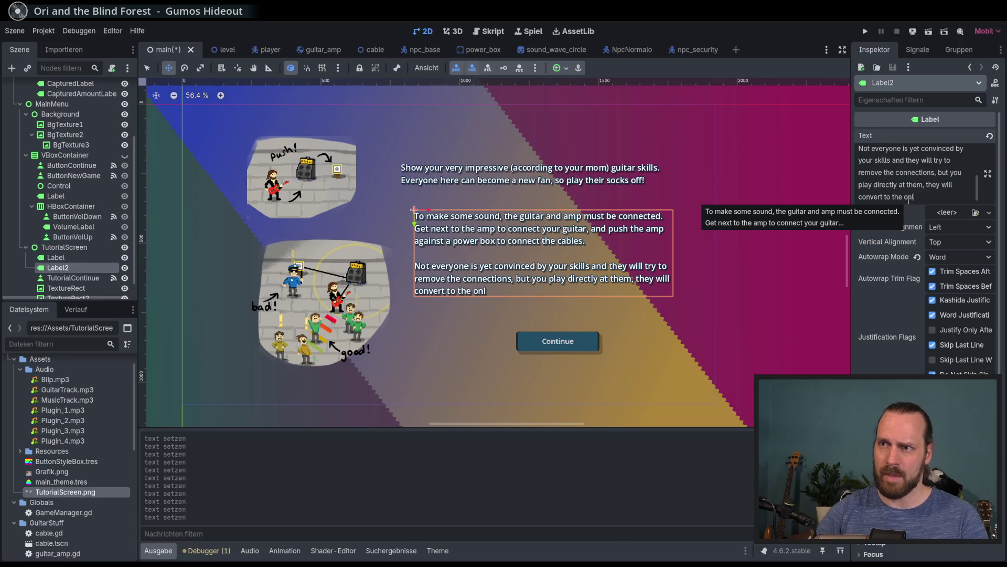
key(BackSpace)
key(BackSpace)
key(BackSpace)
text(ossible)
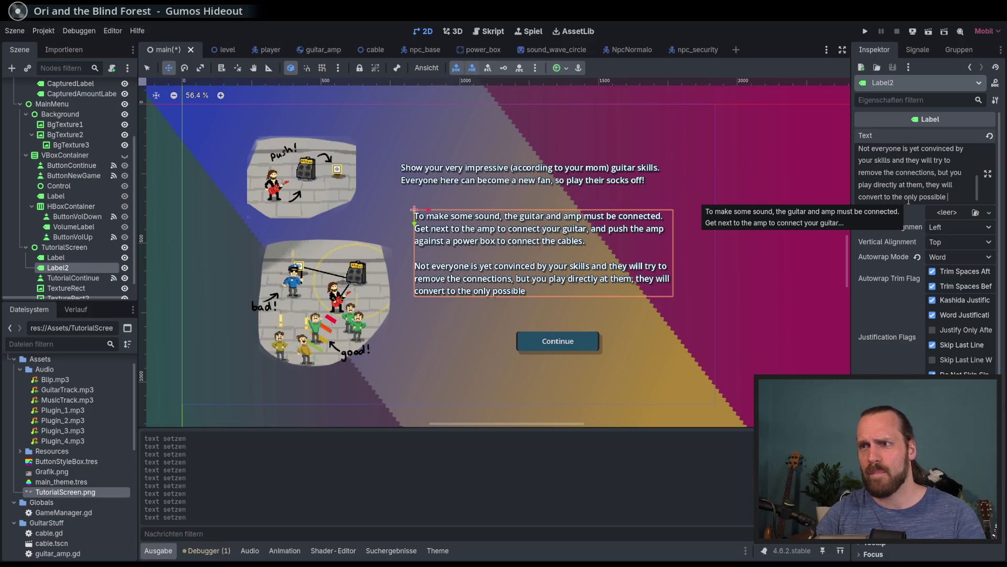
text(outcome)
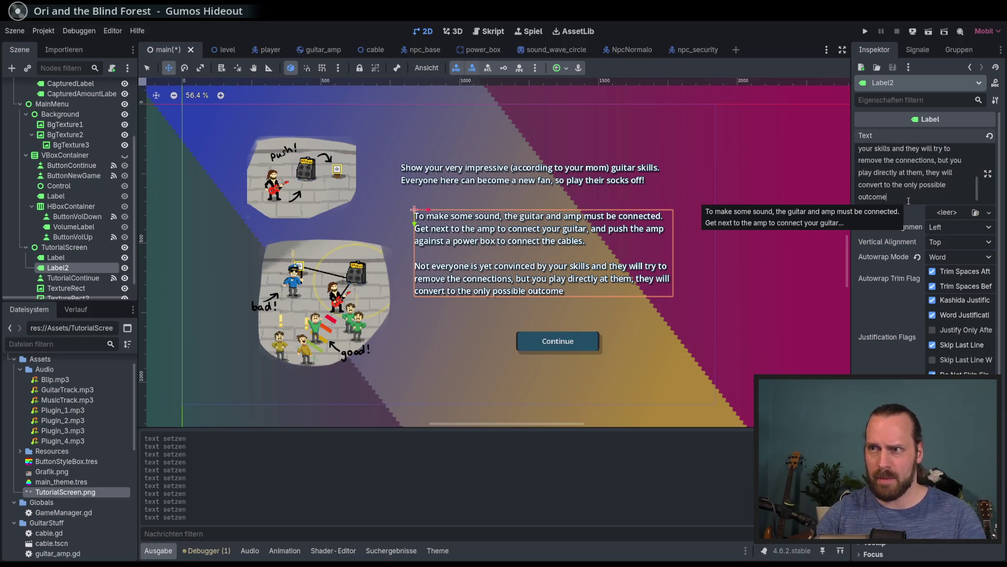
text(: a a)
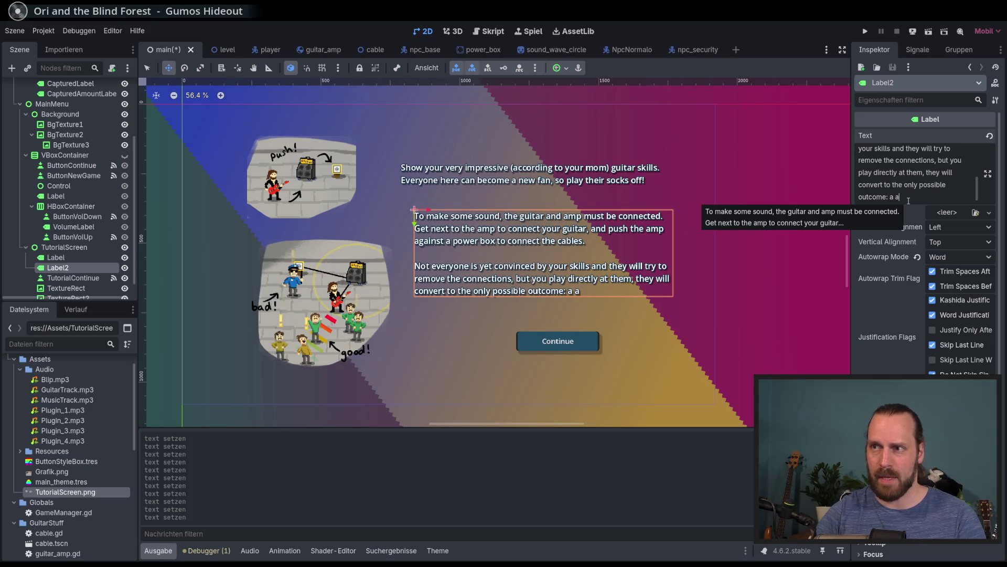
key(BackSpace)
text(fan!)
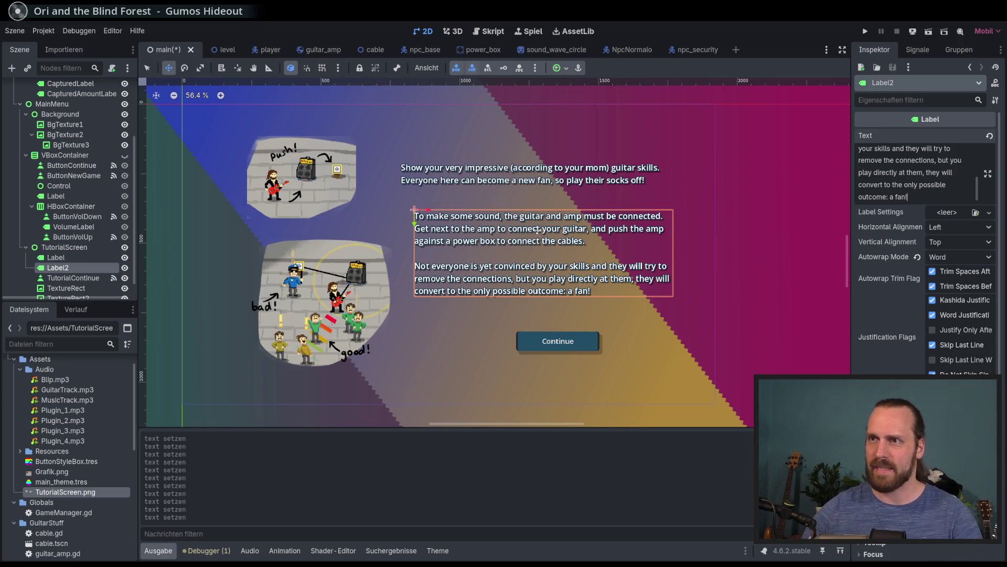
Copy the intro Label's text to the start of Label2, followed by a blank line
click(80, 258)
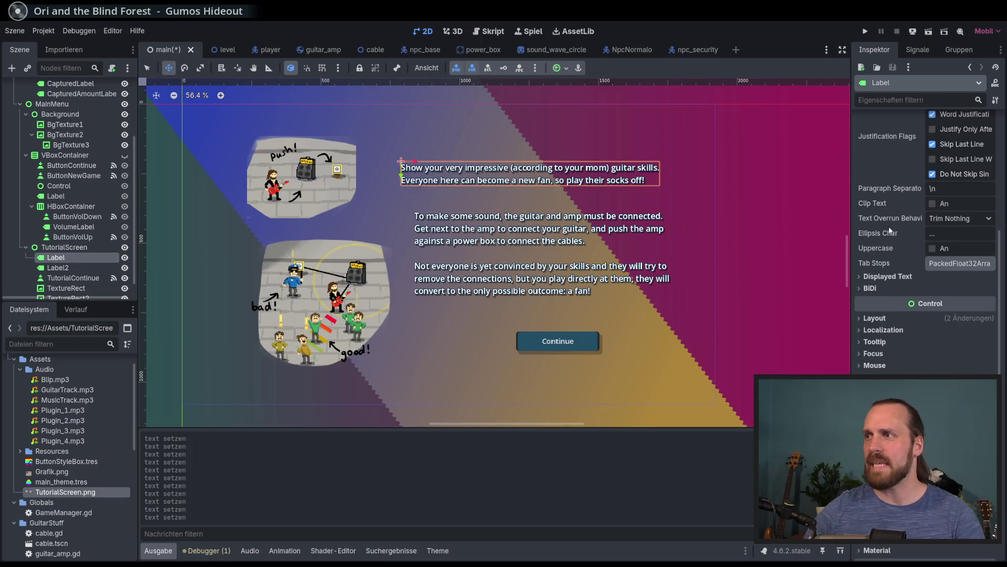
scroll(892, 225, up, 5)
click(904, 186)
key(ctrl+a)
key(ctrl+c)
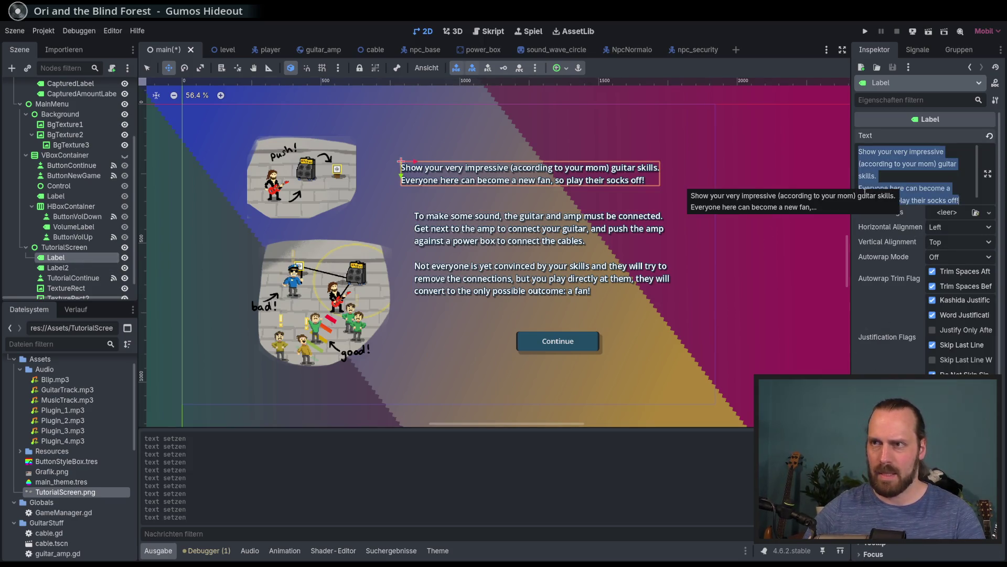
click(83, 266)
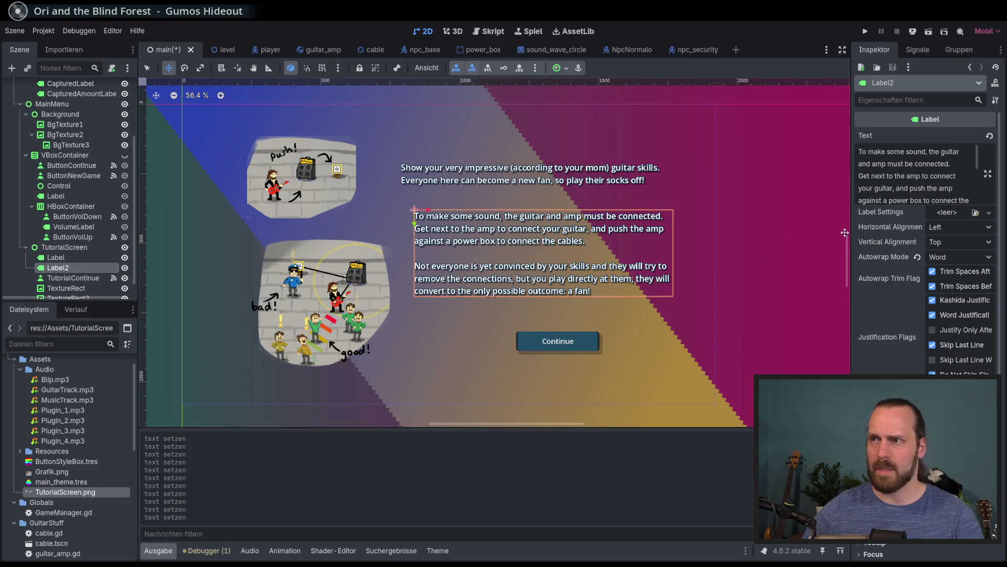
click(896, 164)
key(ctrl+Home)
key(Return)
key(Up)
key(ctrl+v)
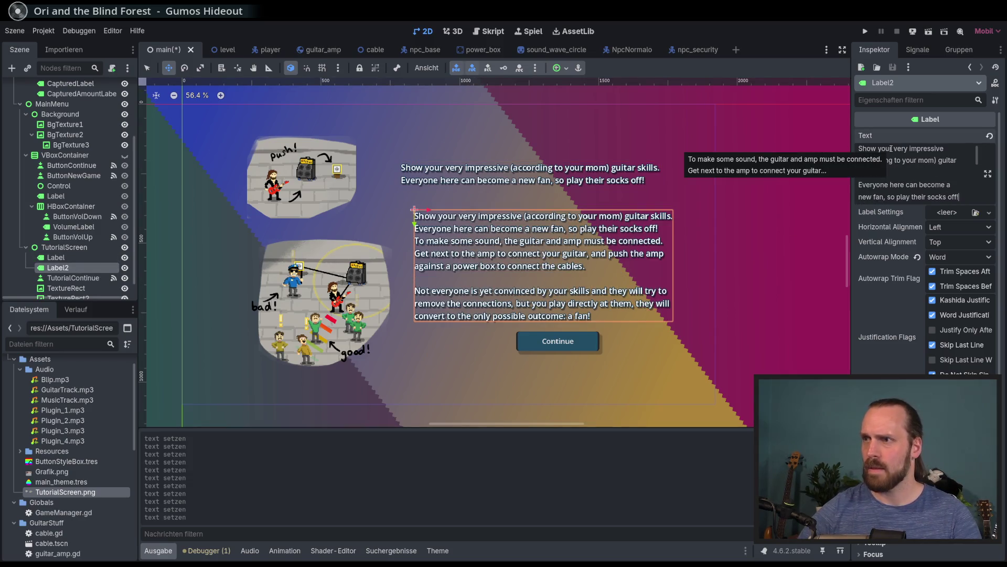
key(Return)
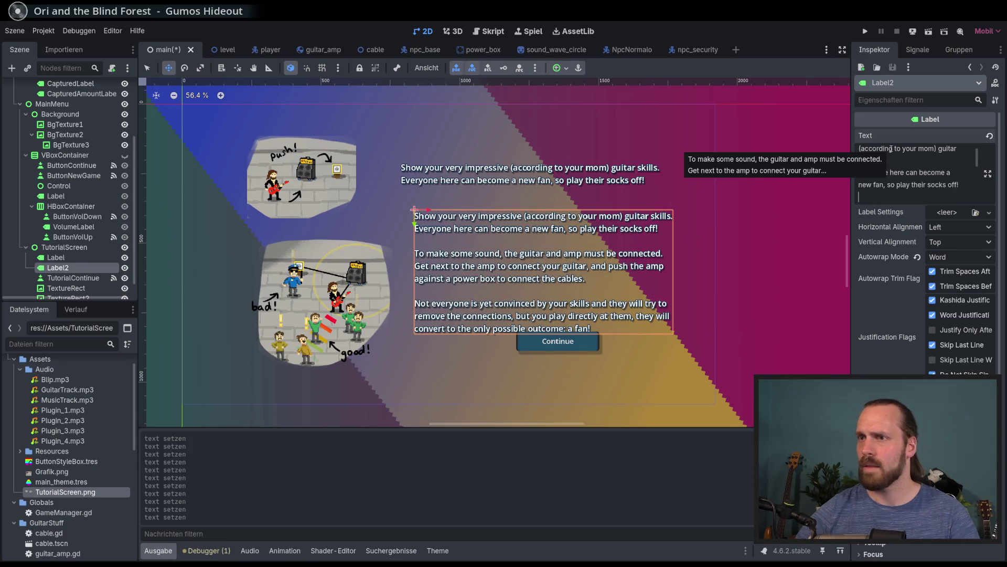
Delete the redundant intro Label node and move the merged Label2 up and left
click(68, 262)
key(Delete)
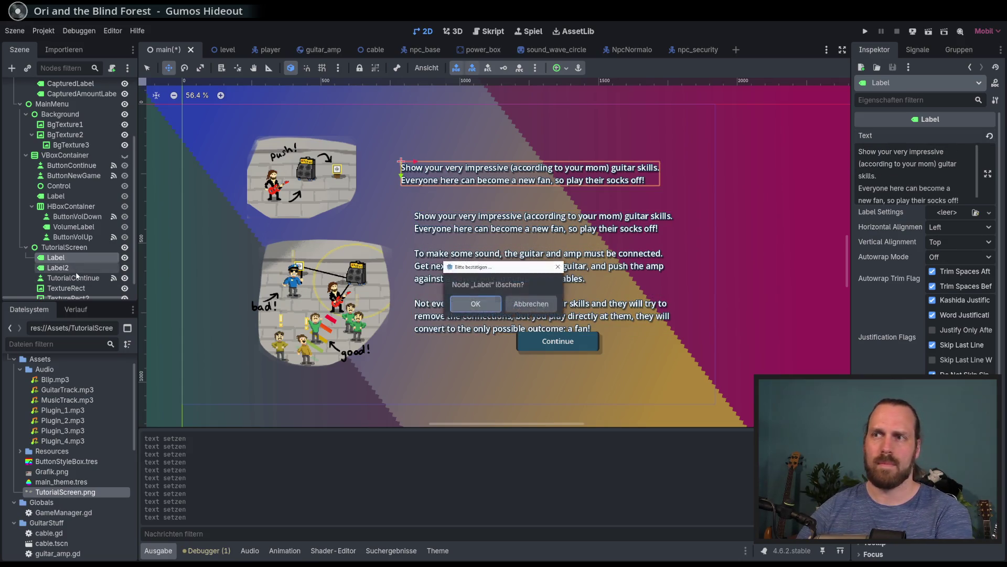
key(Return)
click(92, 257)
mouse_move(510, 229)
mouse_down()
mouse_move(502, 209)
mouse_move(520, 175)
mouse_move(518, 214)
mouse_up()
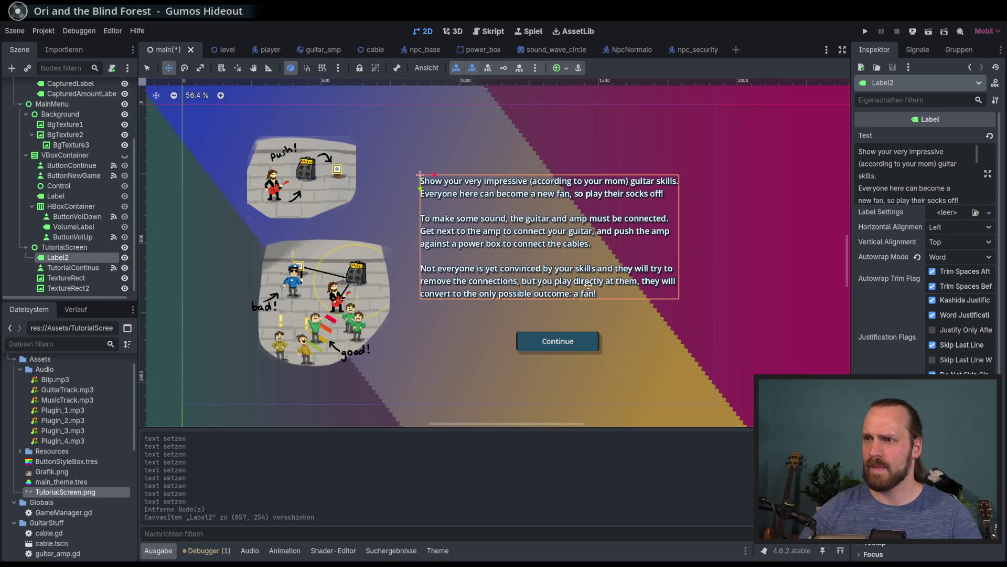
scroll(890, 181, down, 3)
Append 'But beware of the security! If they disconnect your gear, the party is over. Good luck!' and raise the block
click(948, 149)
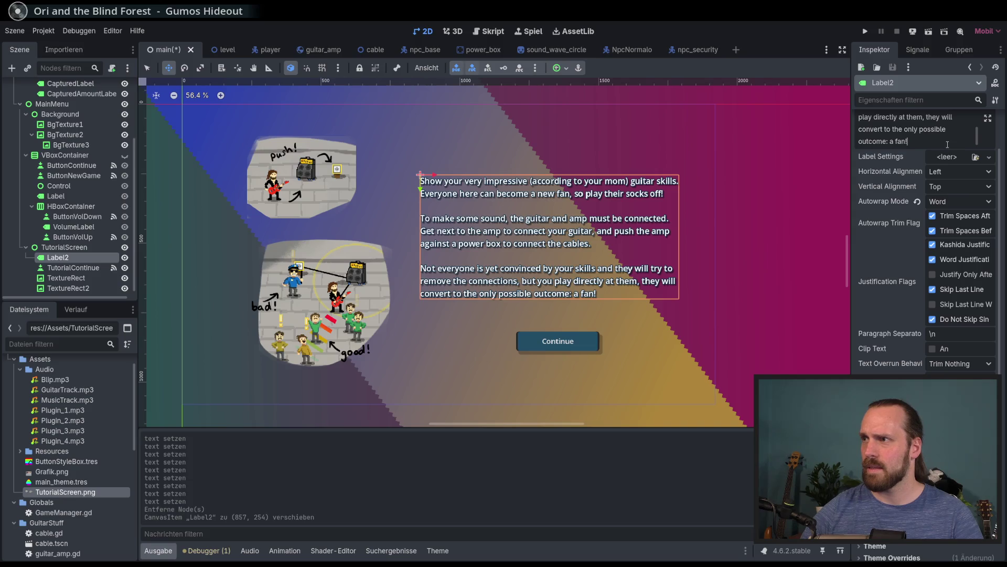
key(Return)
key(Return)
text(But )
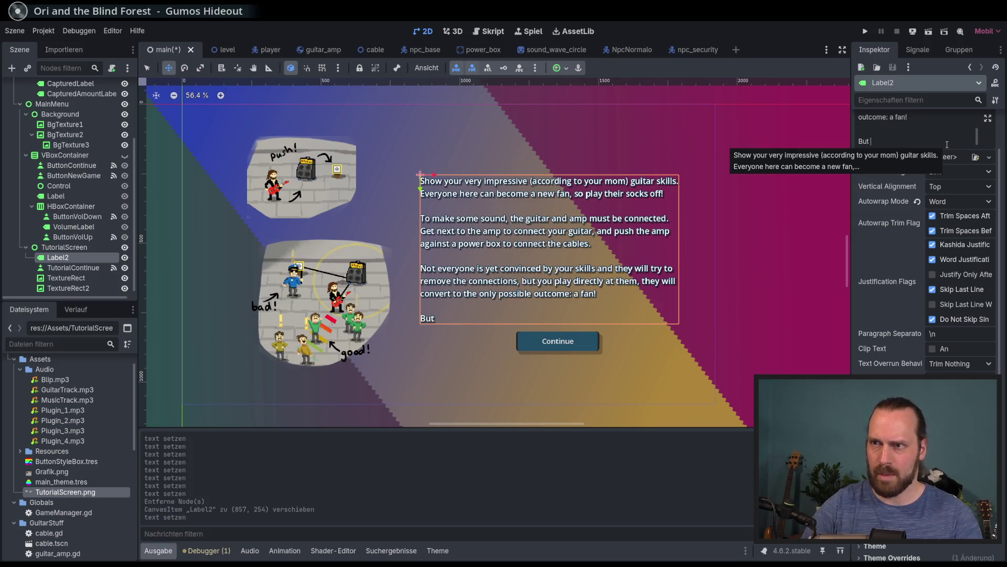
text(beware of the securot)
key(BackSpace)
key(BackSpace)
text(ity! O)
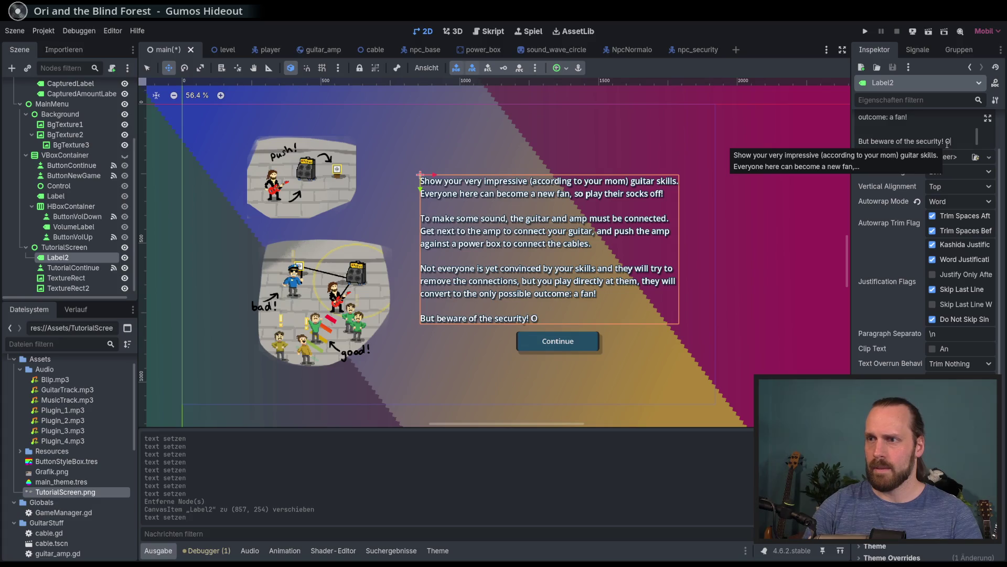
key(BackSpace)
text(If d)
key(BackSpace)
text(they disconnect)
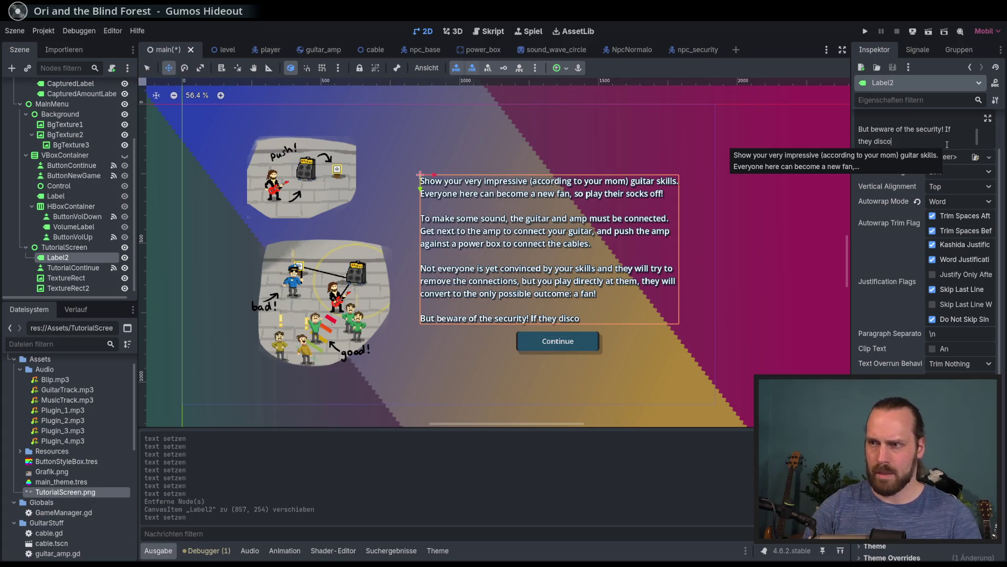
text( yo)
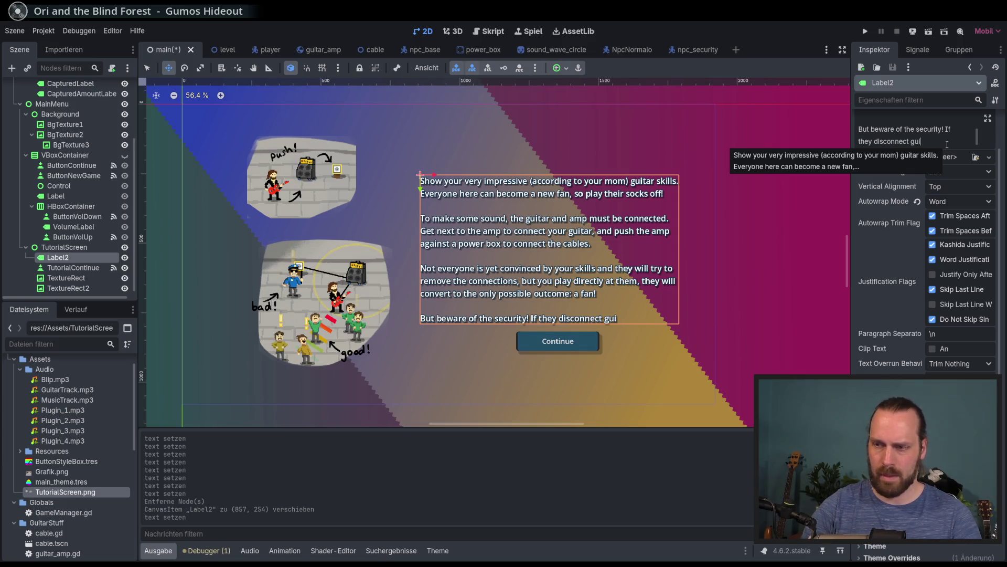
text(ur)
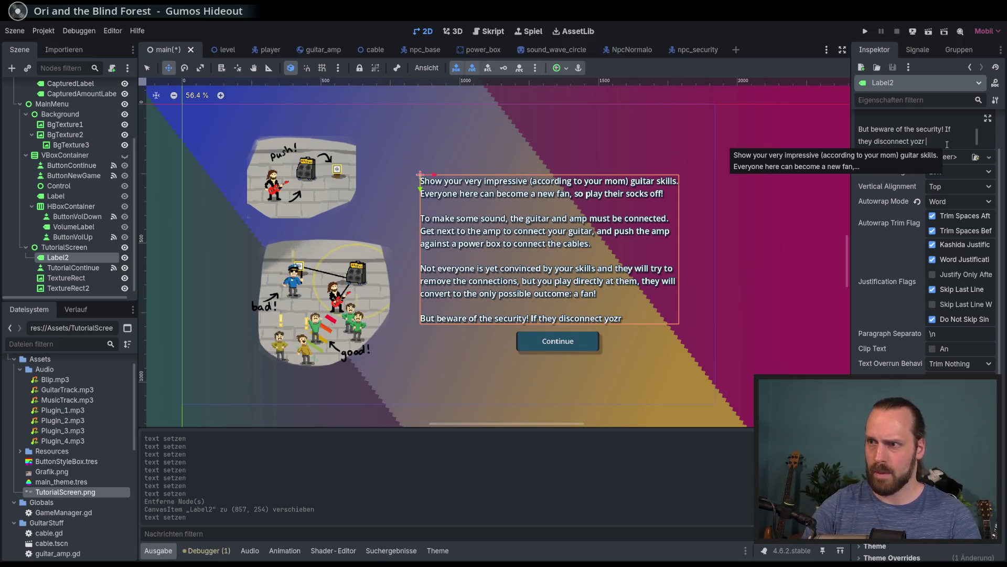
text( gear, the)
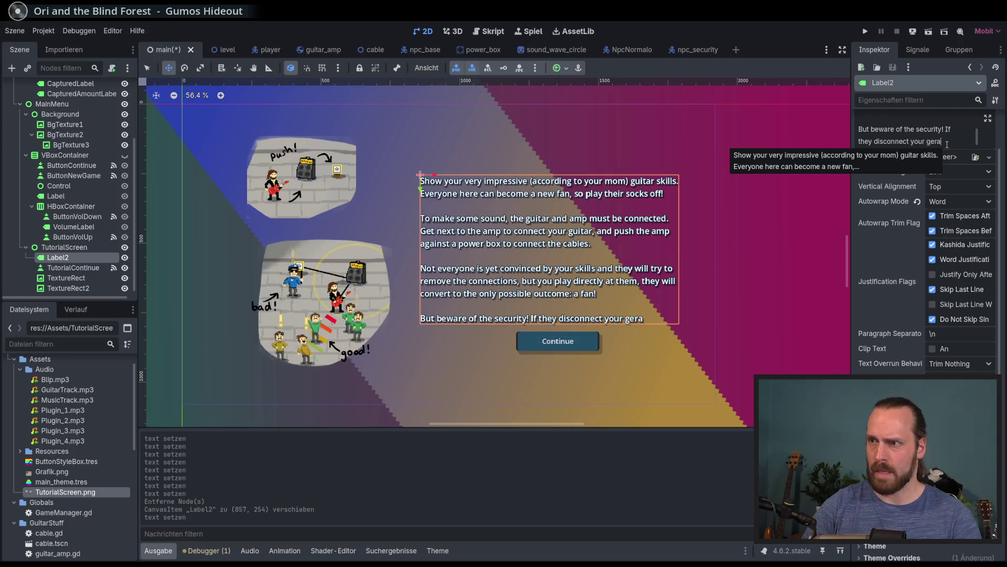
text( par)
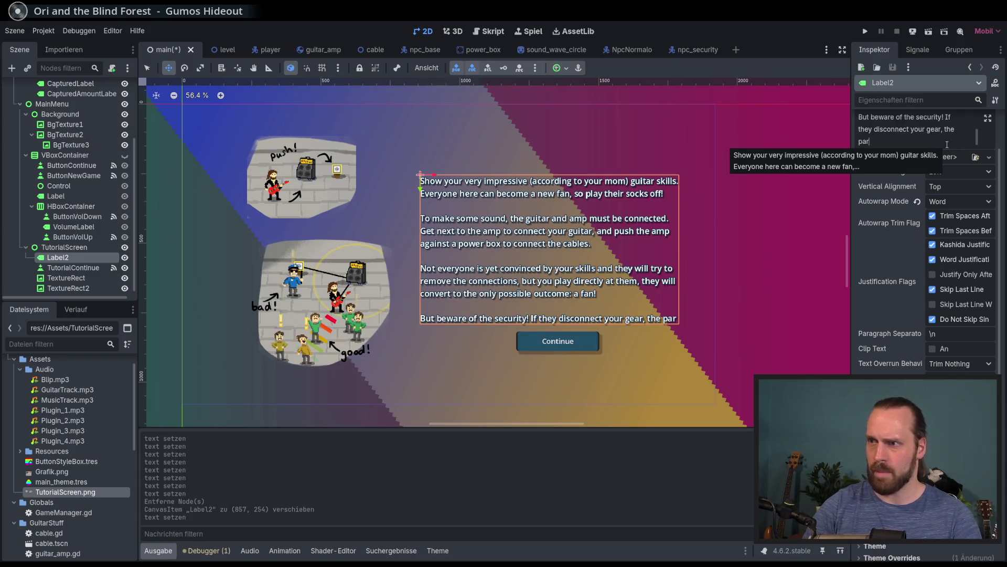
text(ty is ov)
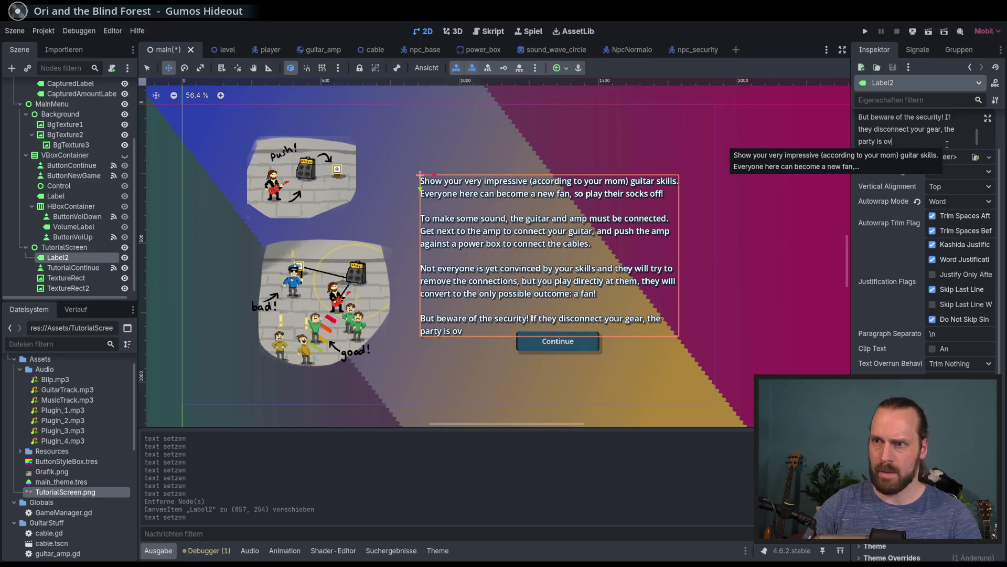
text(er. Good l)
text(uck!)
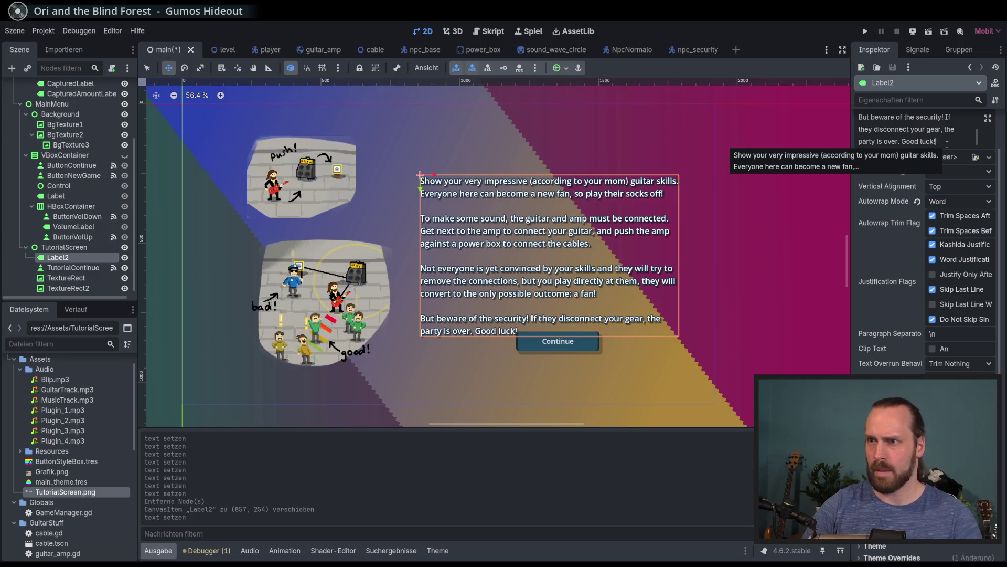
mouse_move(555, 229)
mouse_down()
mouse_move(549, 194)
mouse_move(552, 203)
mouse_up()
Save the scene, shift Label2 left, and change 'the cables' to 'the power cable'
key(ctrl+s)
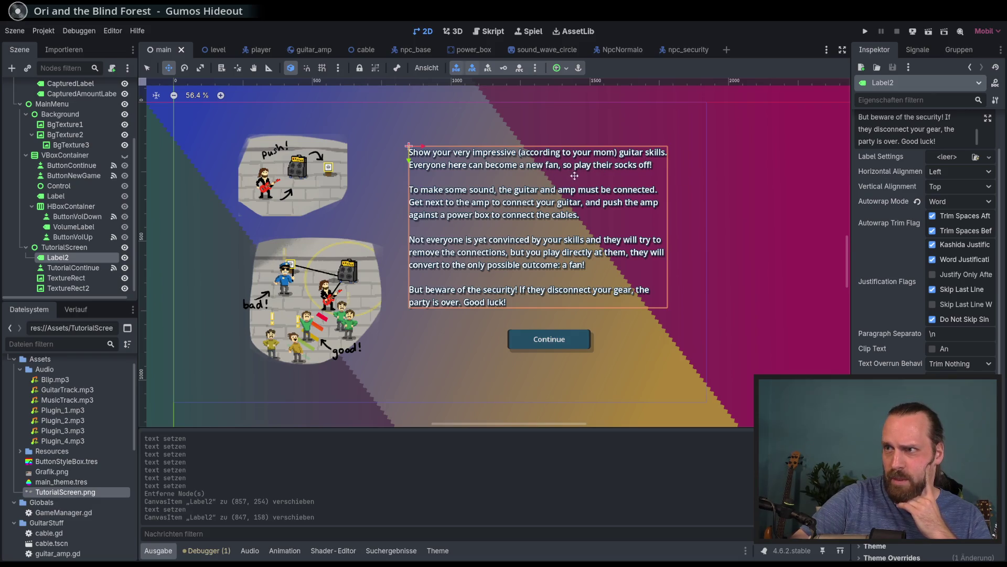
drag(593, 198, 538, 201)
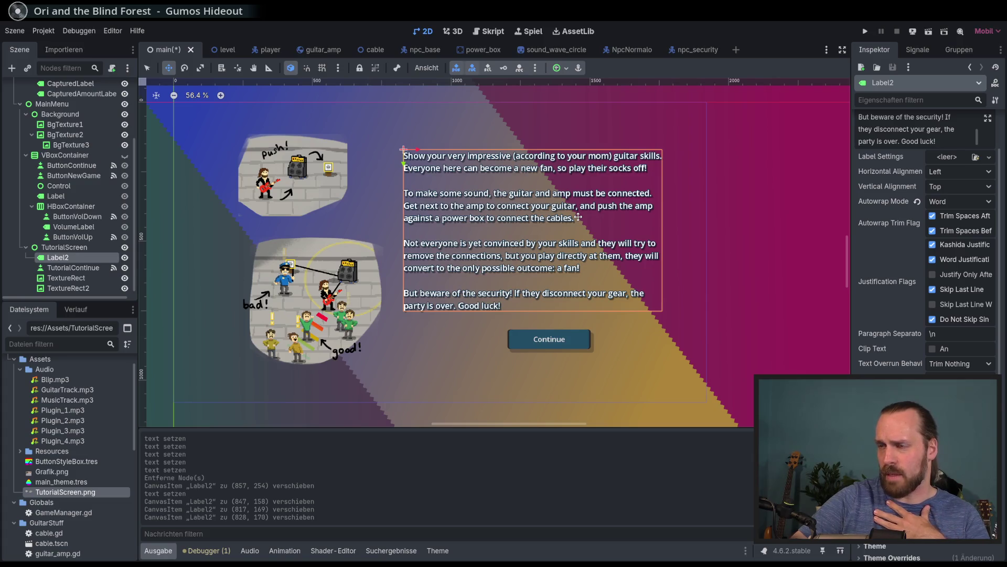
scroll(895, 159, up, 2)
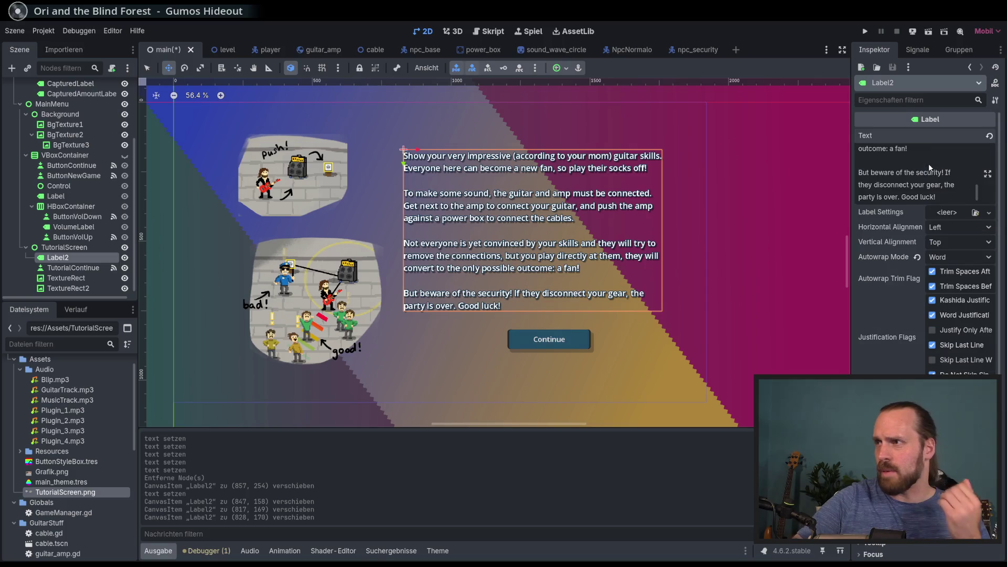
scroll(928, 173, up, 3)
click(871, 173)
text(power)
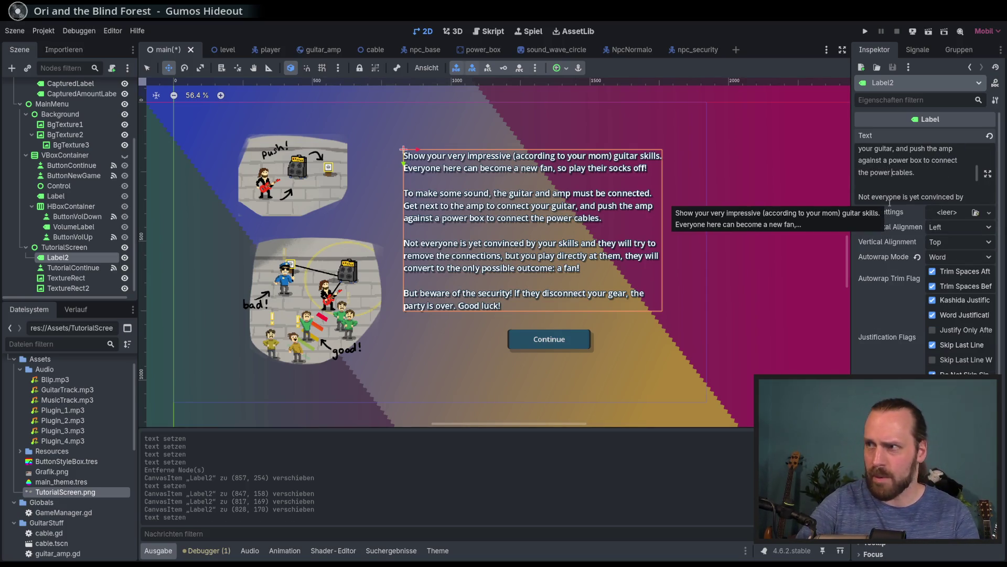
key(BackSpace)
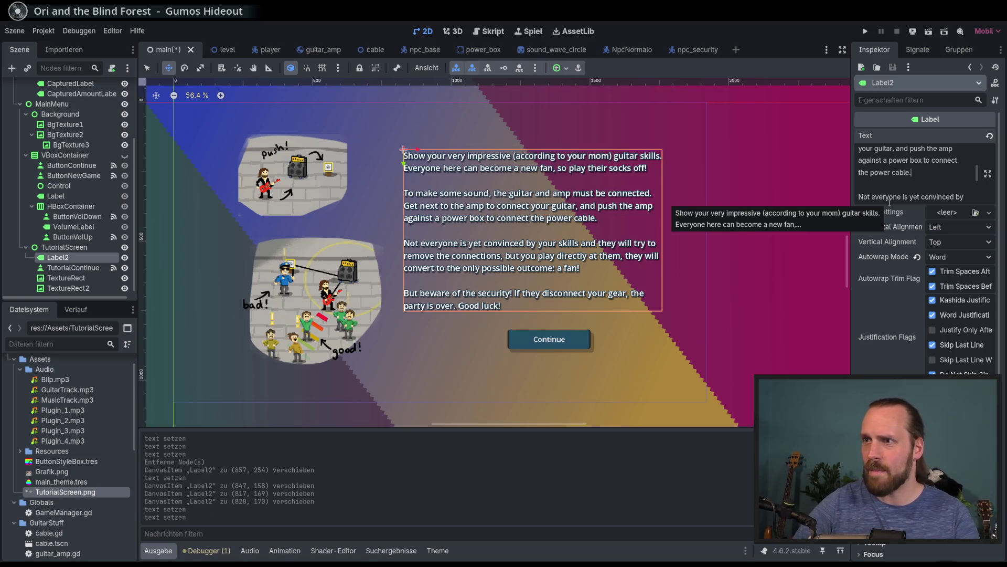
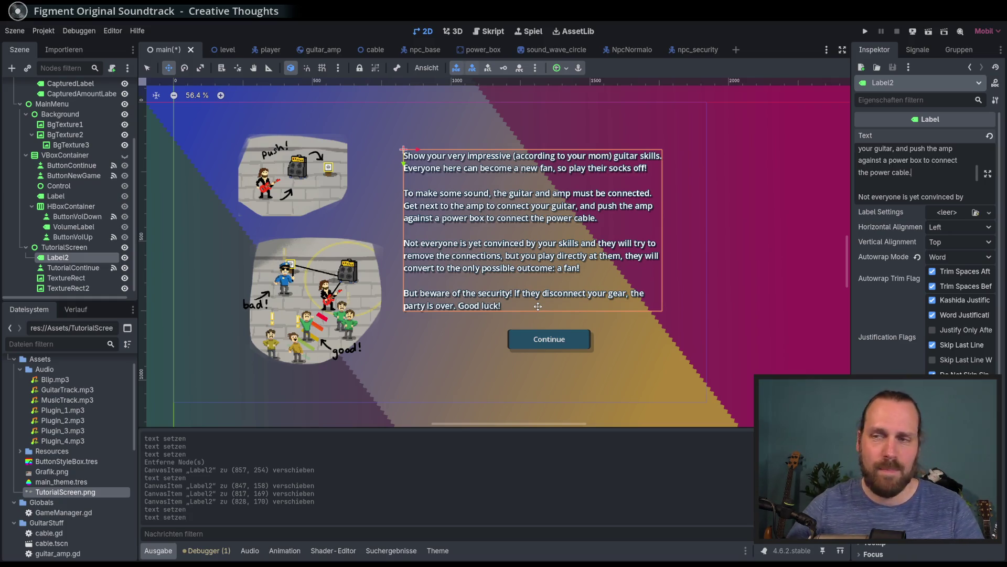
Save the main scene and make the VBoxContainer menu buttons visible again
scroll(527, 252, left, 1)
scroll(526, 252, left, 1)
key(ctrl+s)
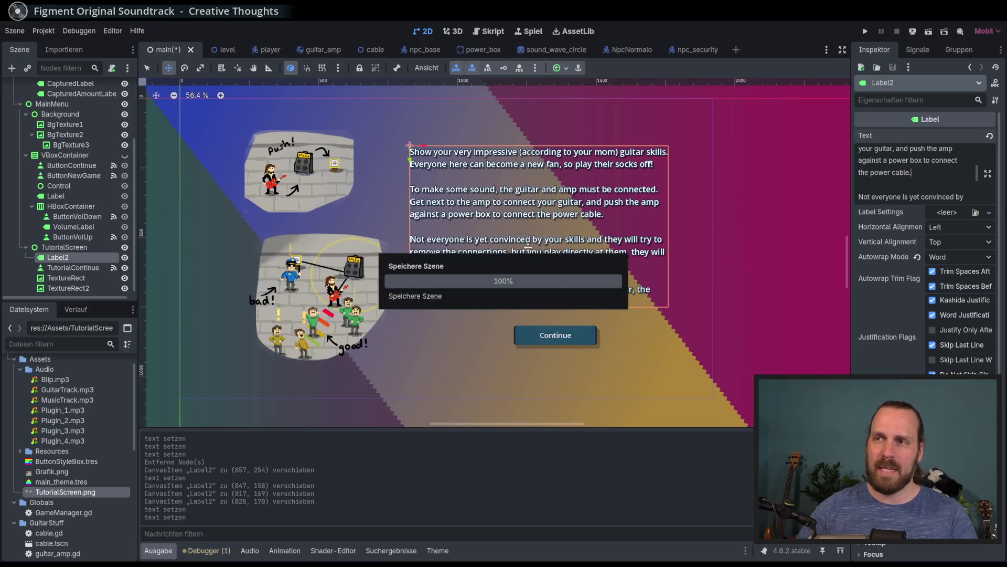
scroll(515, 250, down, 1)
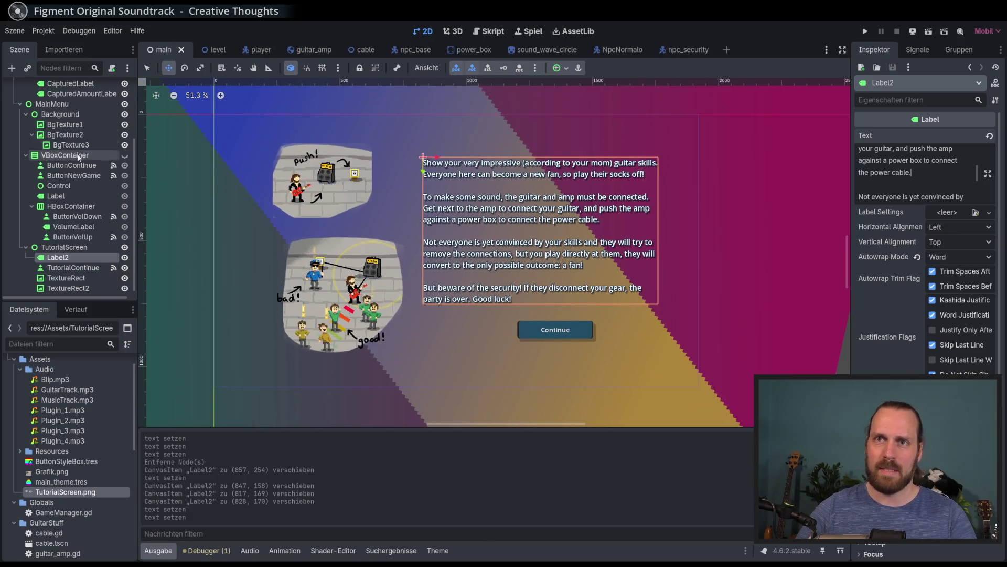
click(124, 155)
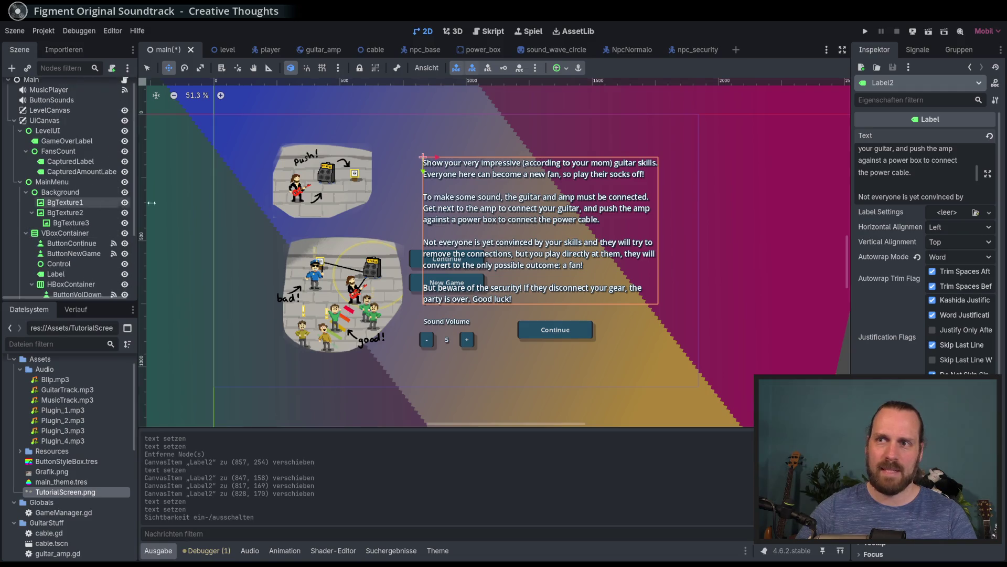
Playtest from tutorial into the level, back to the menu, then stop the game
key(F5)
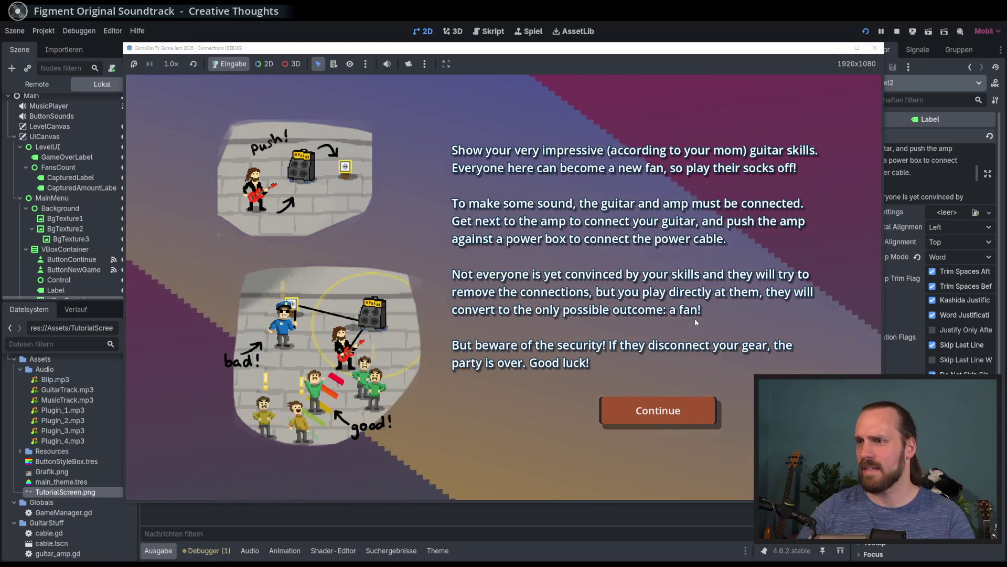
key(Return)
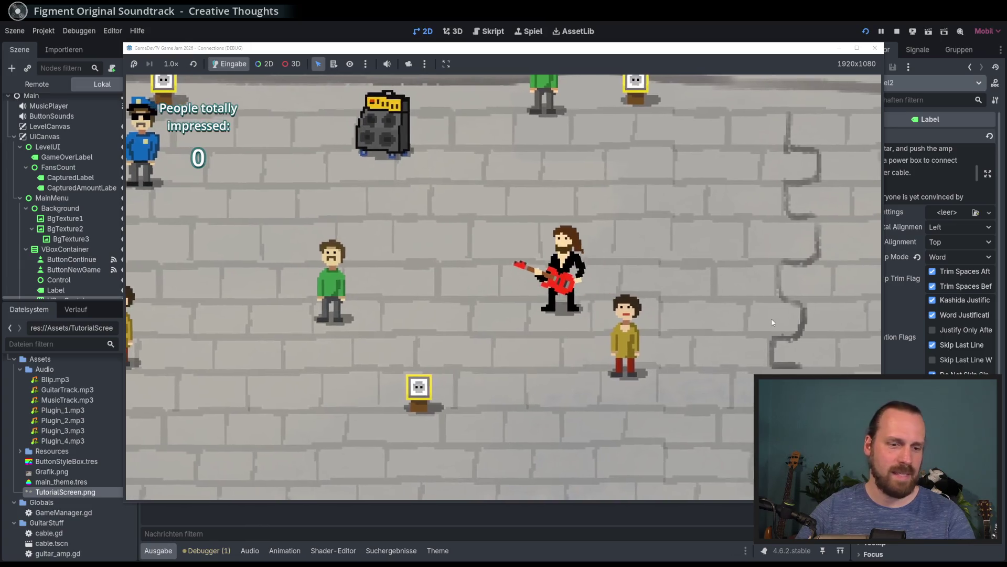
key(Escape)
key(Down)
key(Return)
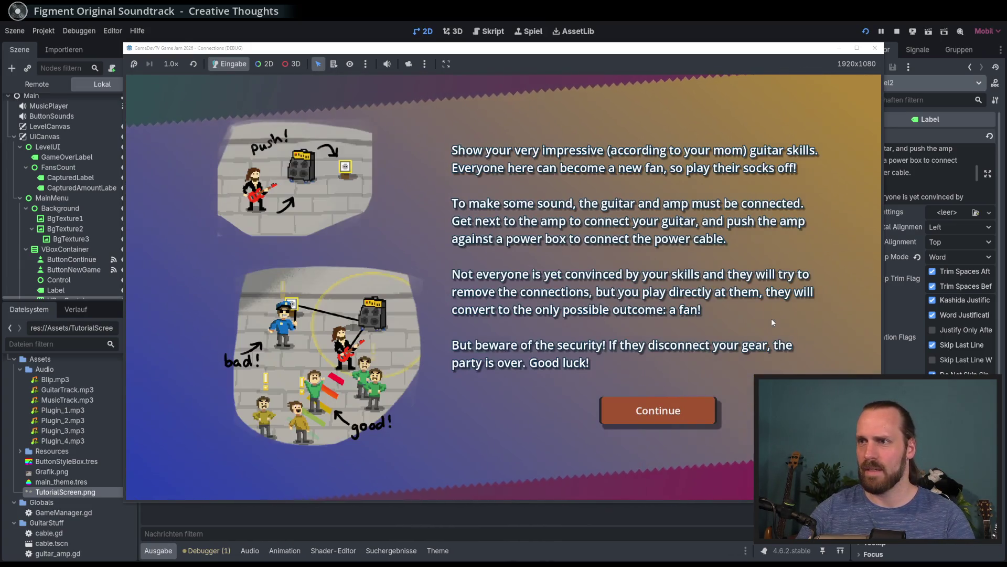
key(Return)
key(F8)
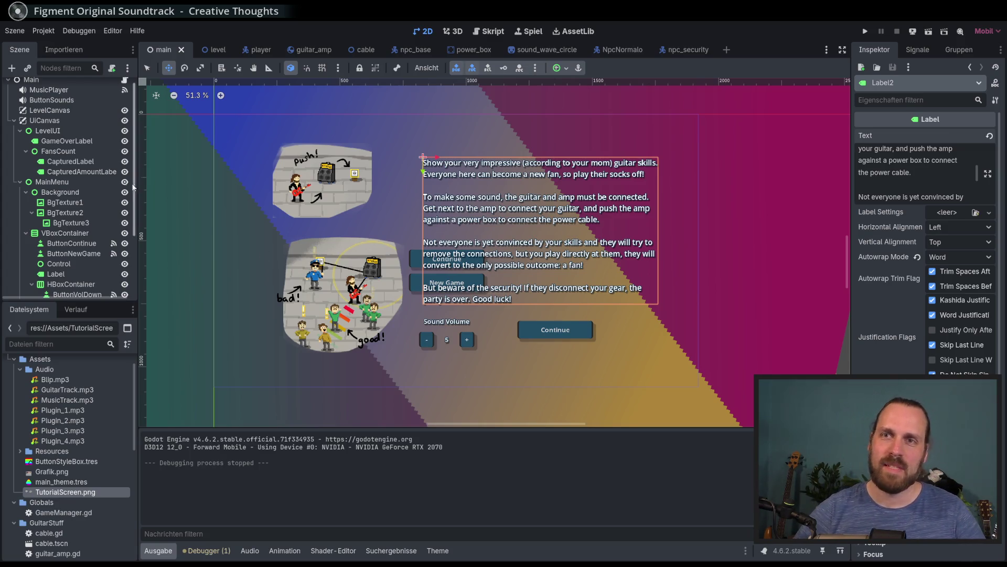
Hide the TutorialScreen overlay and test-run the game to check the menu
scroll(35, 138, up, 1)
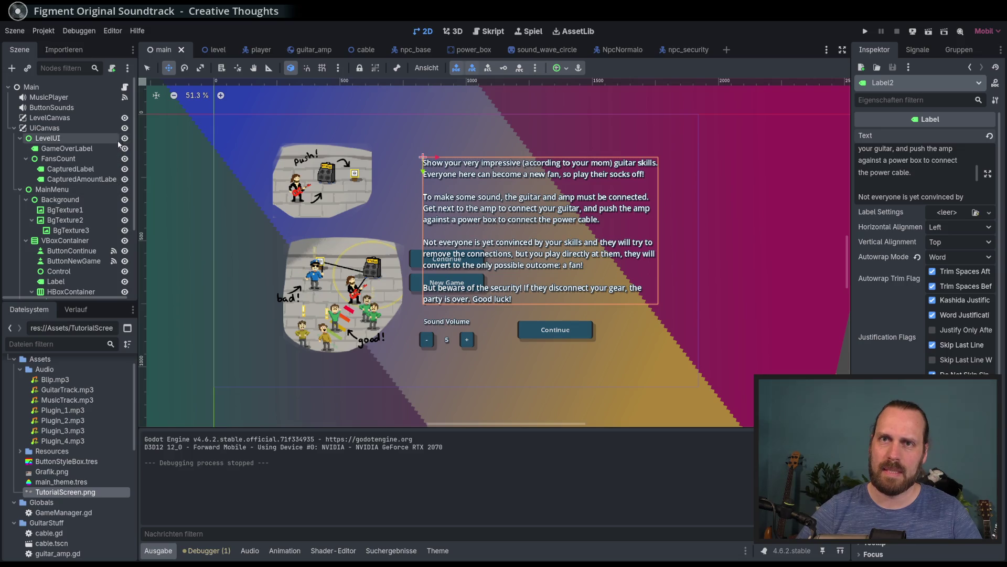
scroll(107, 156, down, 5)
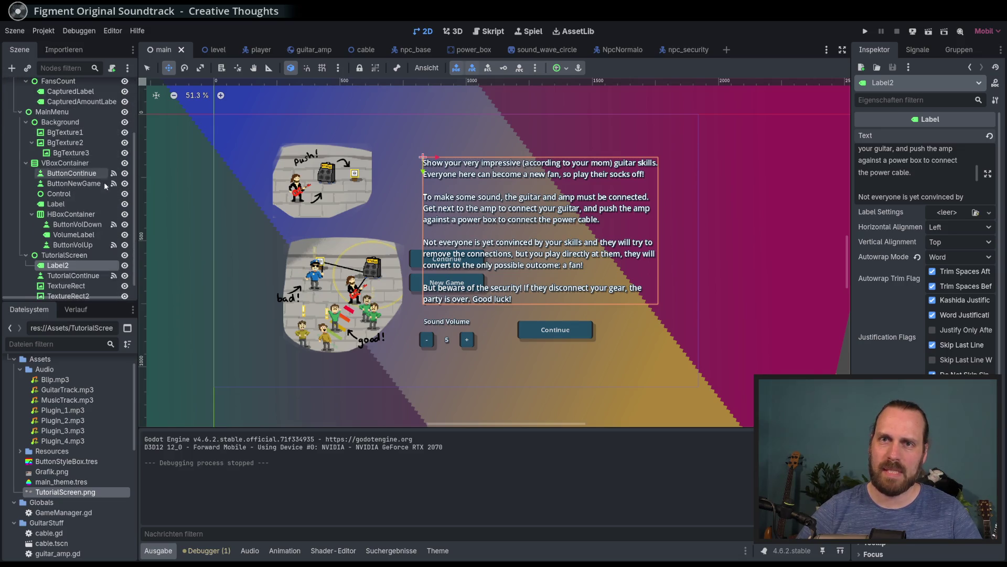
click(124, 255)
key(F5)
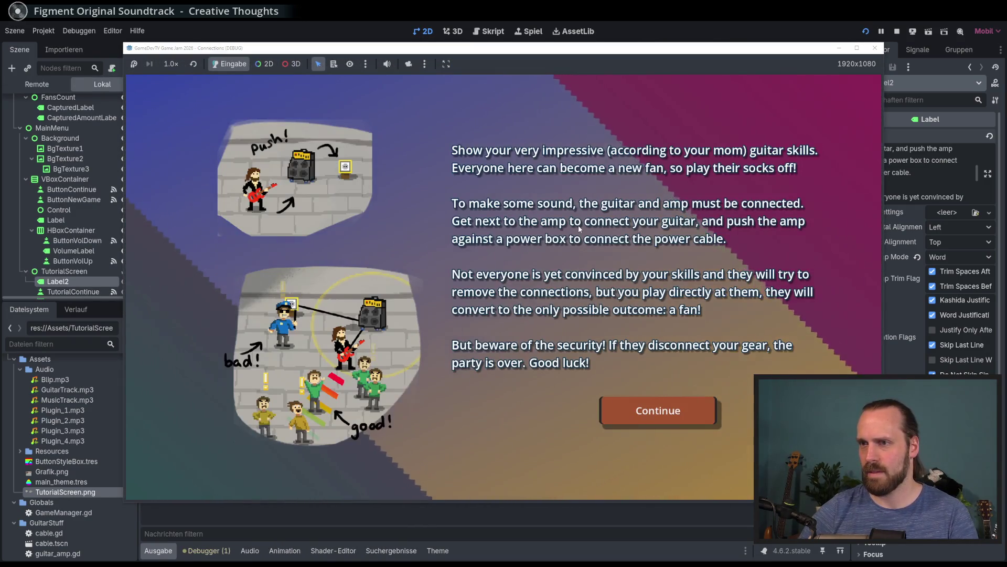
key(F8)
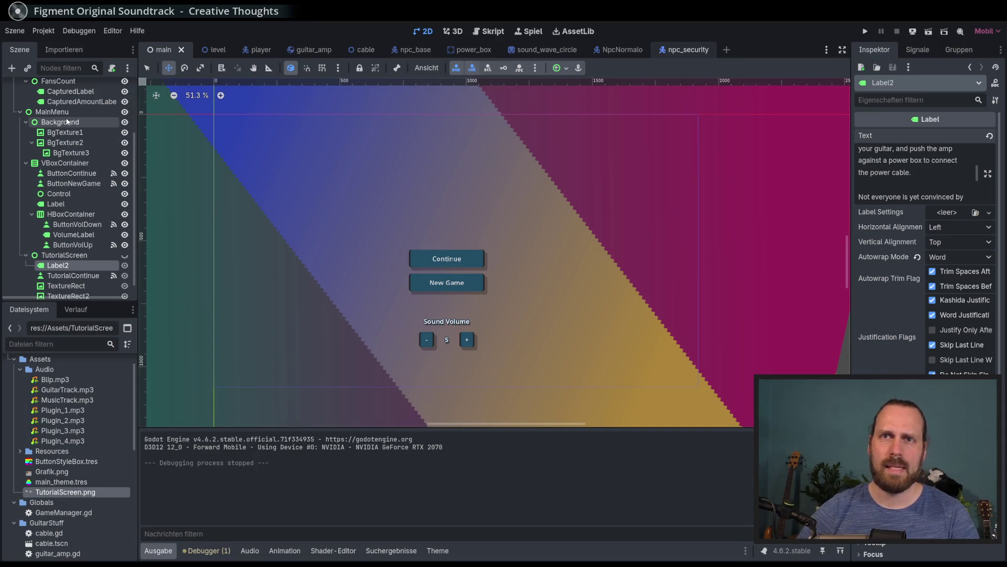
Select MainMenu and Background, toggle VBoxContainer's visibility, and select VBoxContainer
click(52, 112)
drag(393, 240, 389, 229)
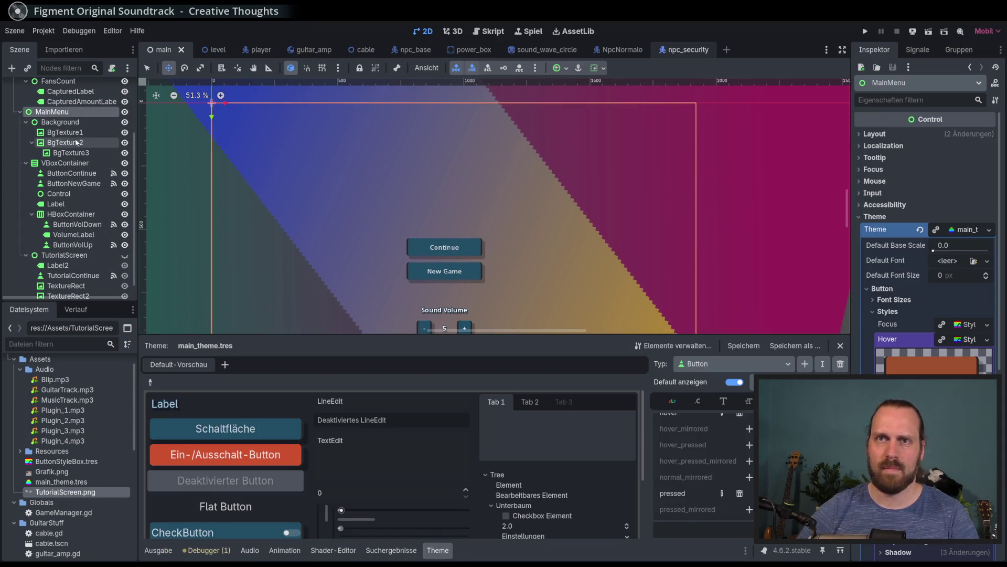
click(63, 122)
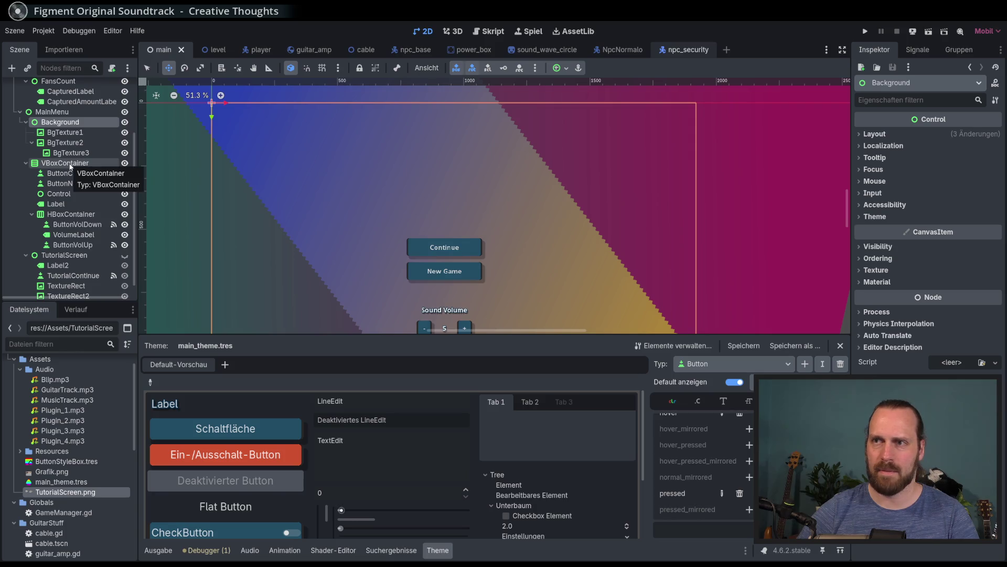
scroll(71, 166, down, 1)
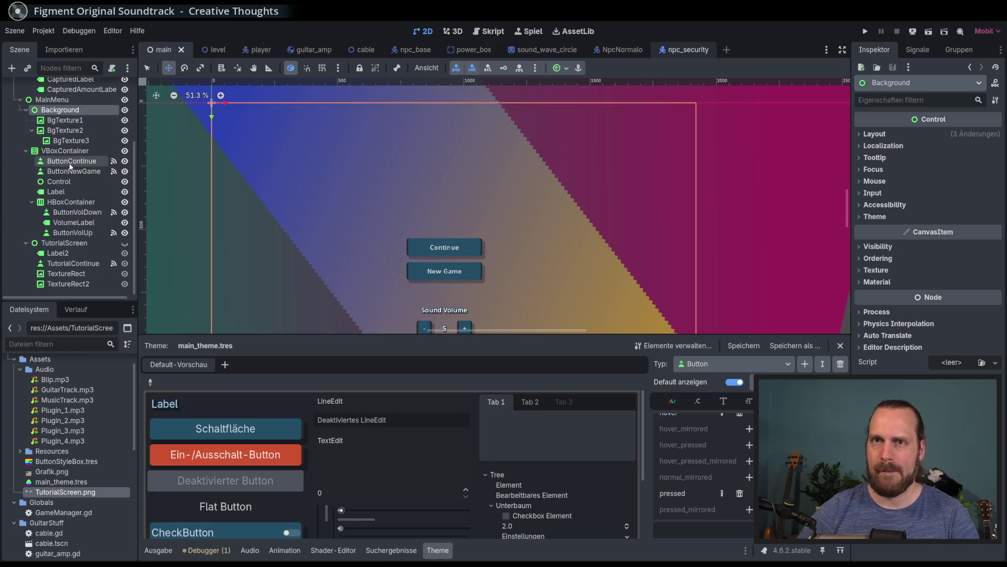
click(125, 151)
click(125, 151)
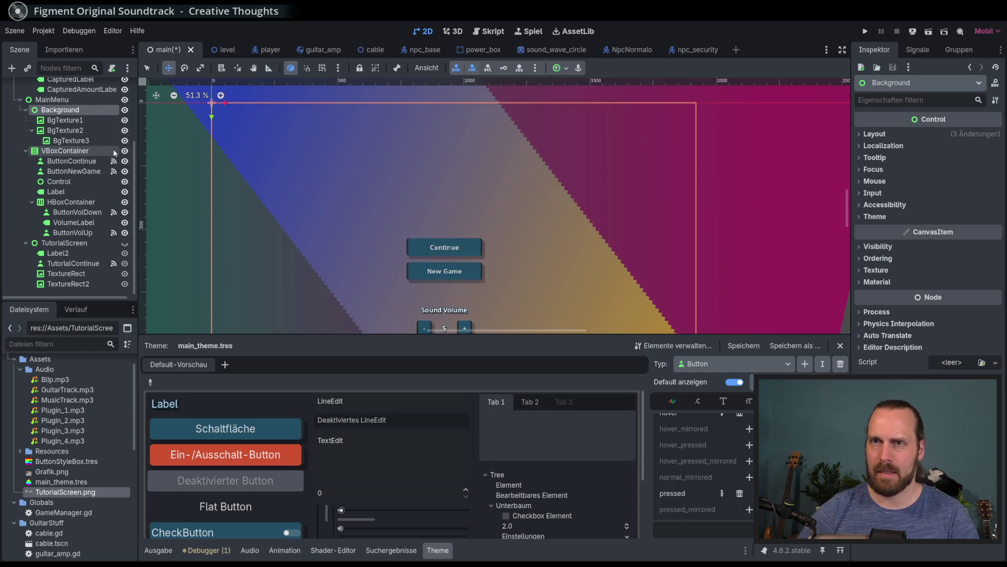
click(108, 151)
click(124, 202)
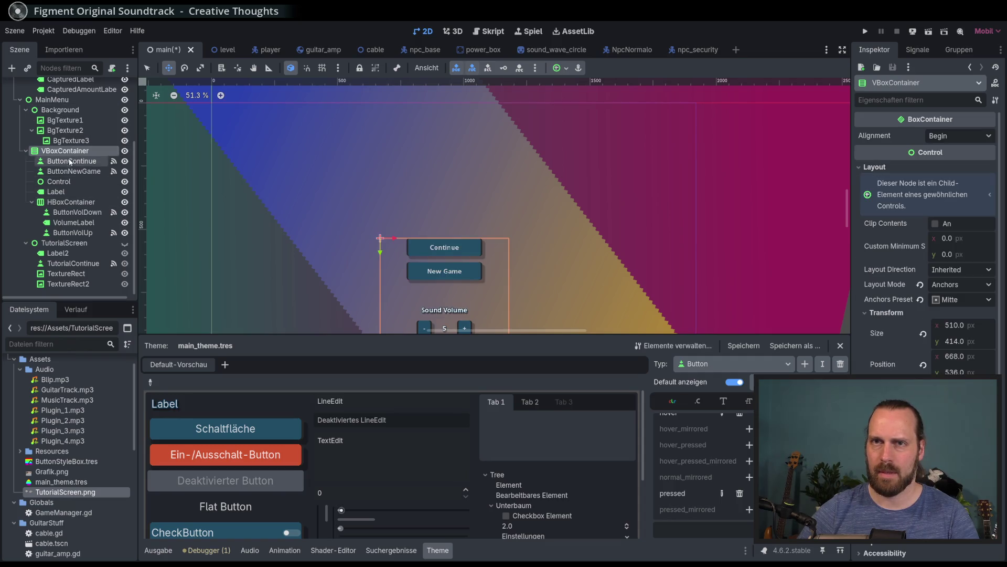
Rename the VBoxContainer node and start adding a new child node
double_click(66, 151)
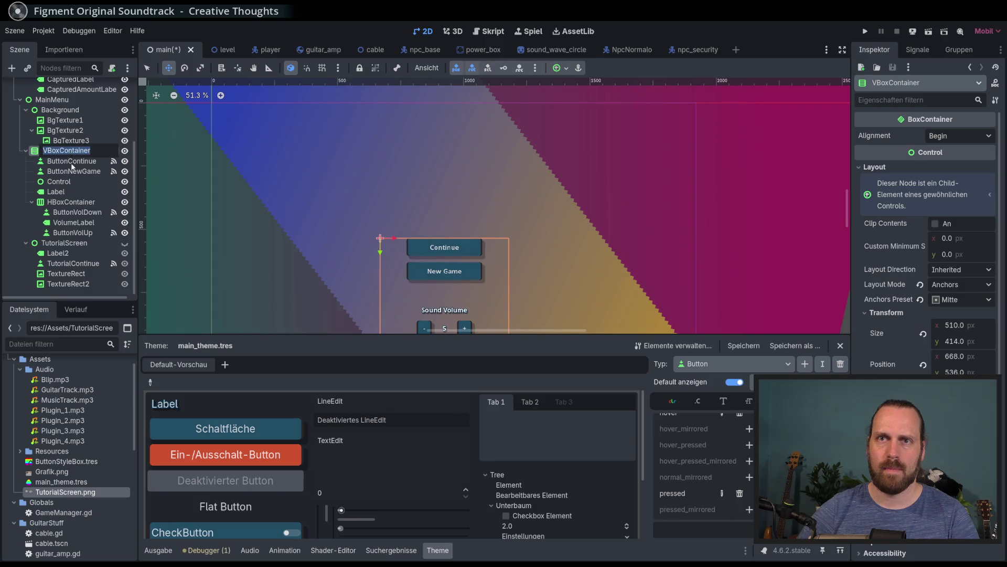
click(79, 150)
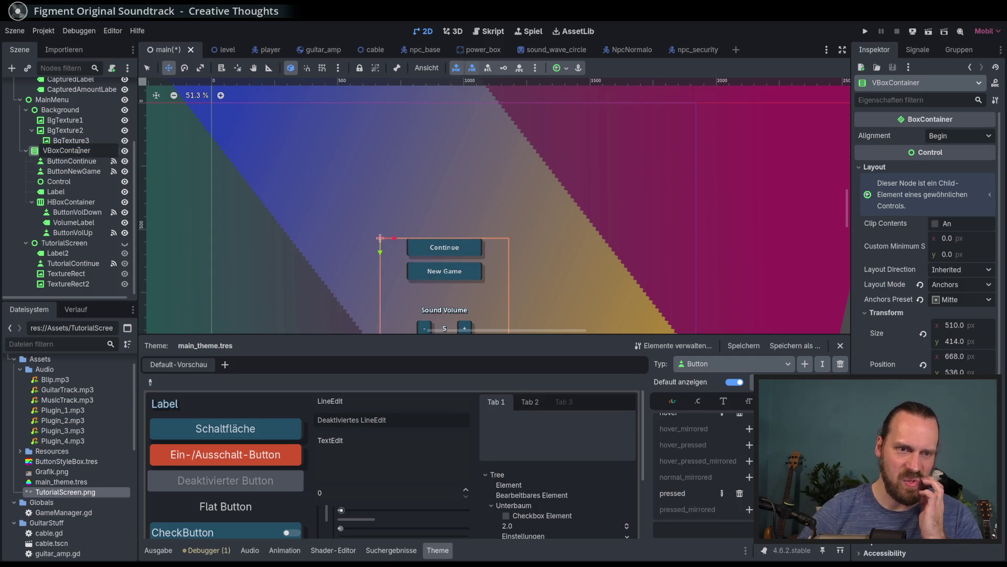
key(Return)
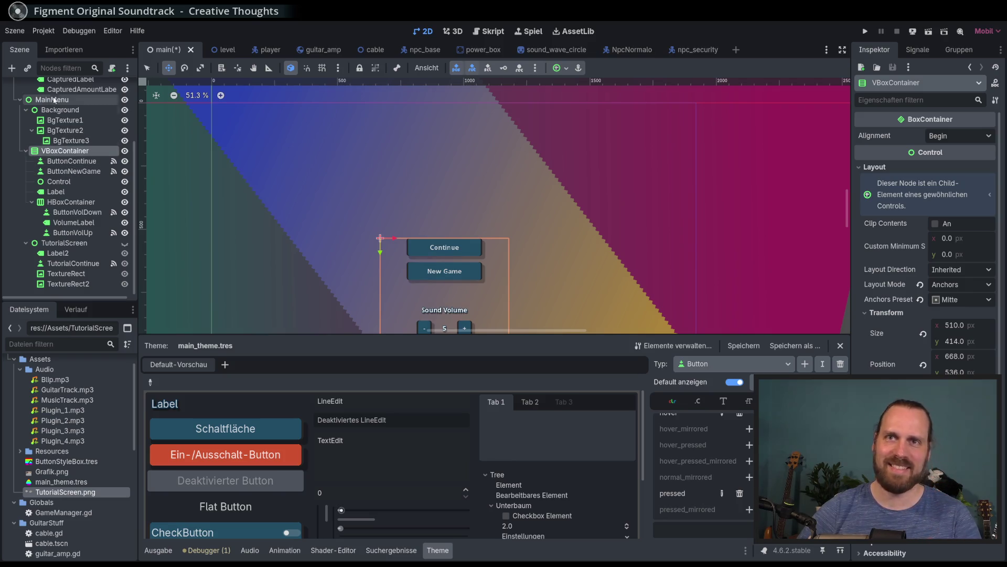
click(12, 68)
Create a Label node under VBoxContainer and move it above ButtonContinue
text(part)
key(BackSpace)
key(BackSpace)
key(BackSpace)
text(label)
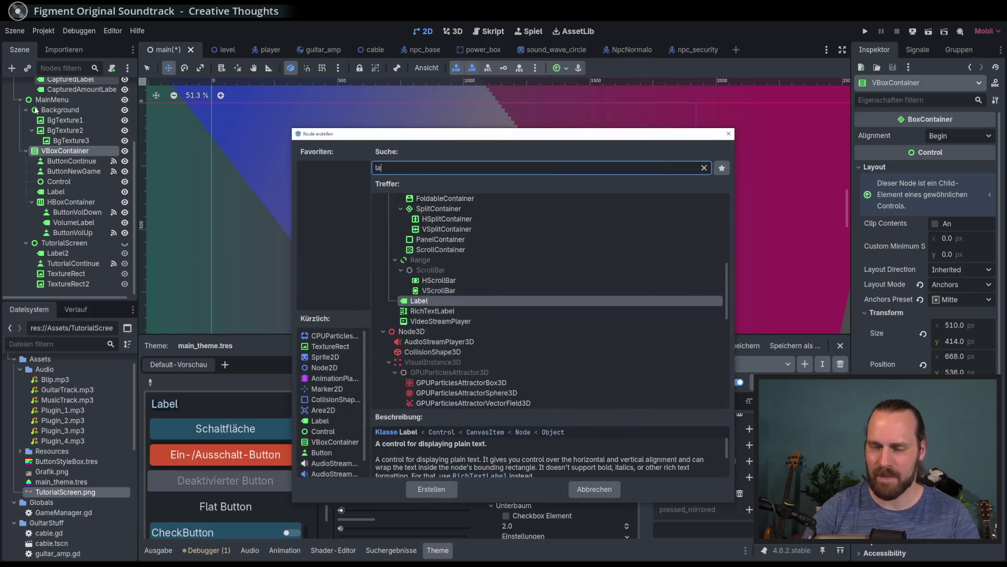
key(Return)
drag(59, 242, 72, 162)
Clear Label2's text and drag its top edge up to make the box taller
click(894, 178)
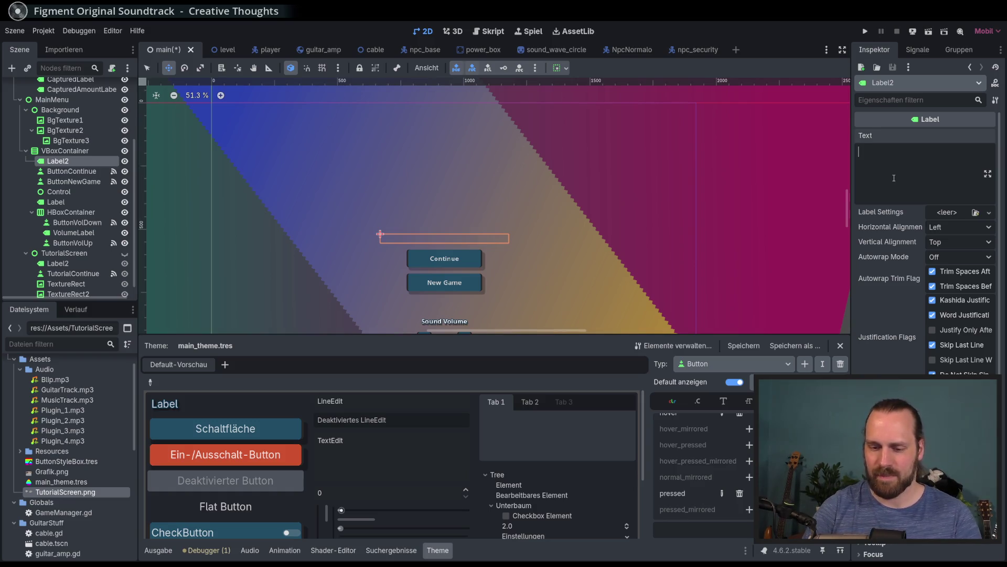
text(Rock)
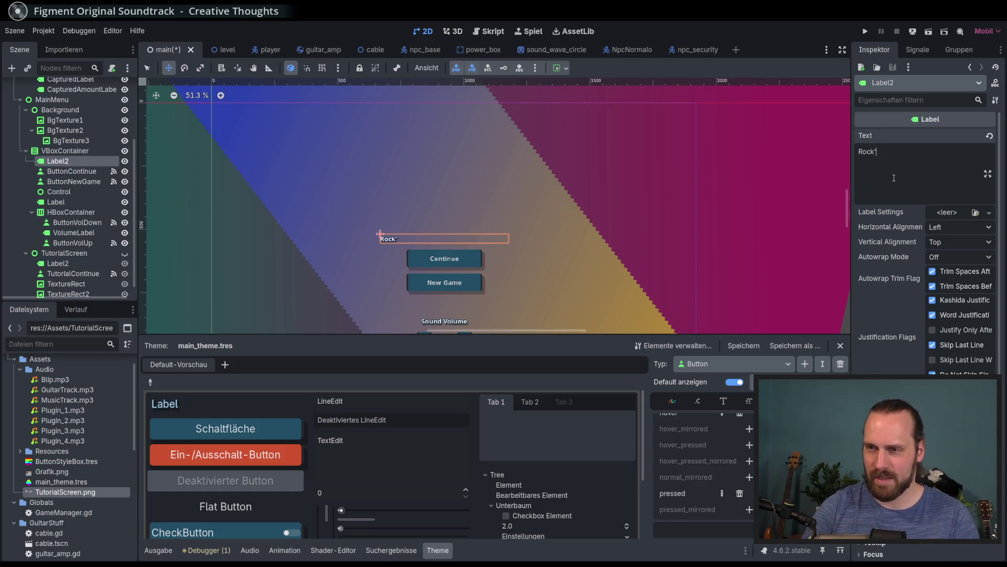
text(' a 'Ästar)
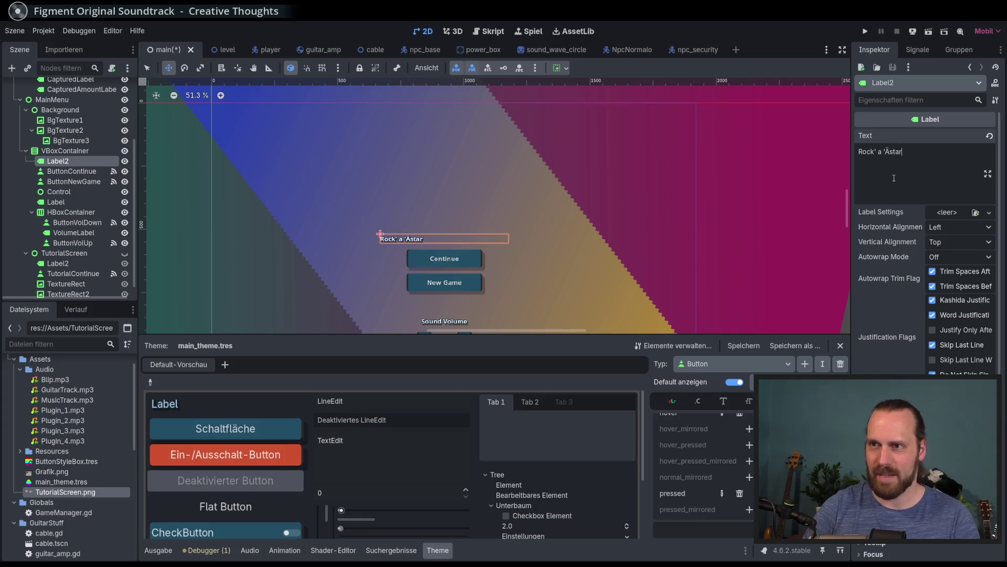
key(ctrl+a)
key(BackSpace)
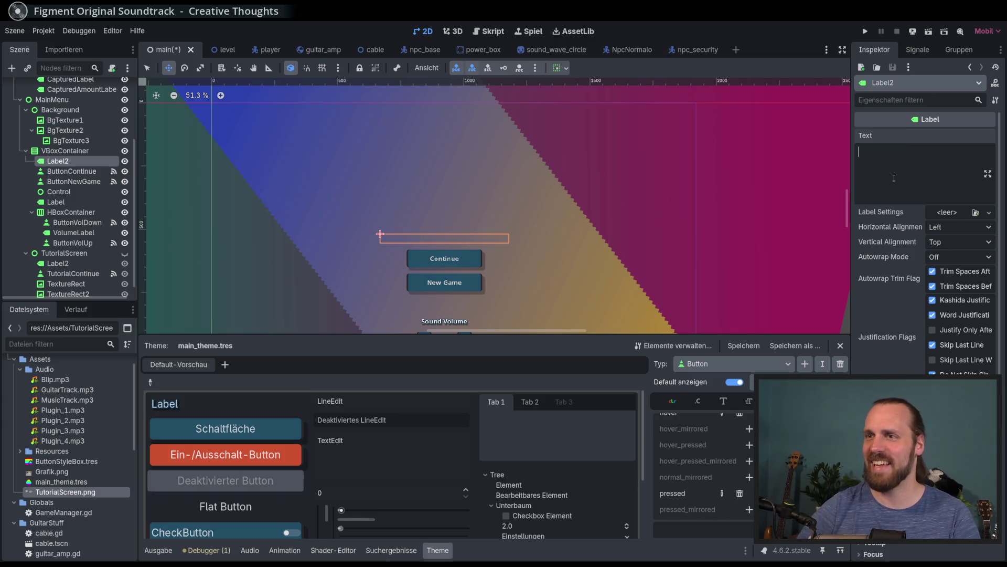
scroll(926, 236, down, 5)
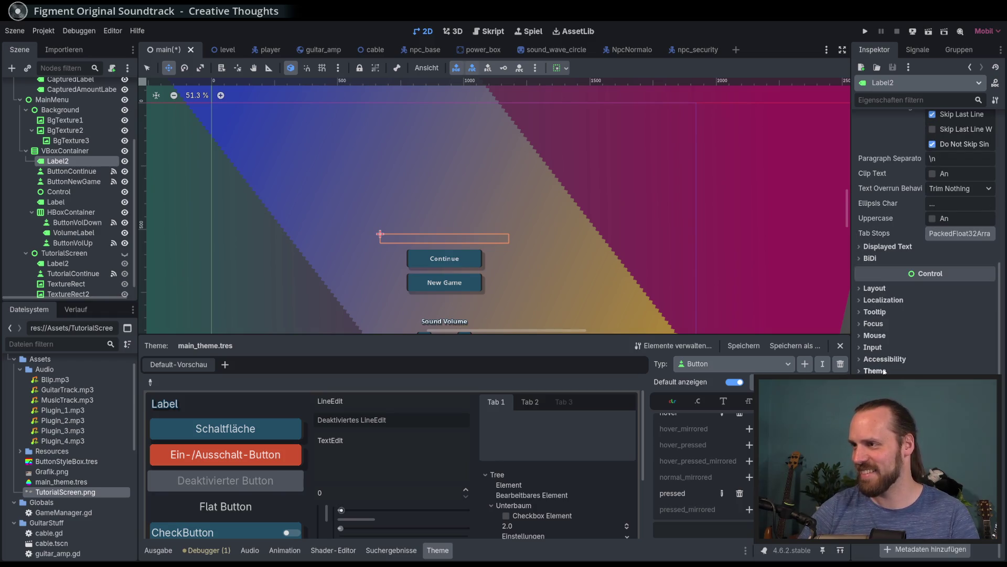
click(884, 371)
click(875, 371)
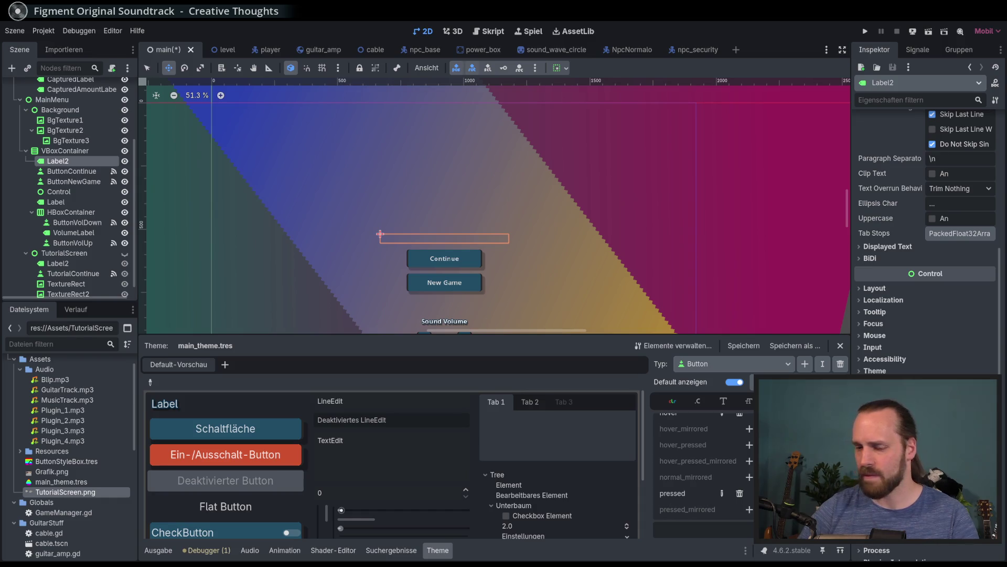
drag(380, 234, 380, 221)
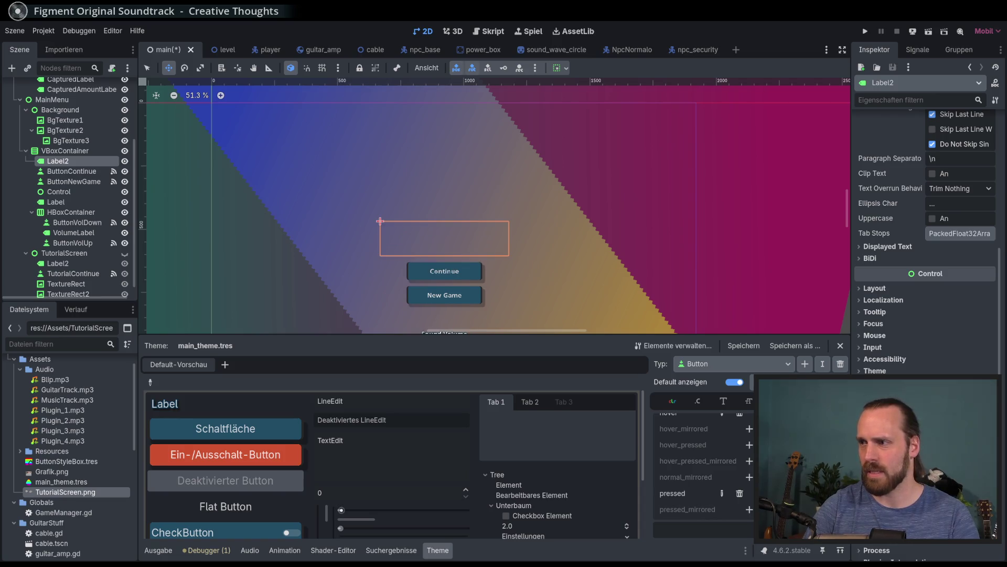
scroll(919, 216, up, 5)
click(918, 182)
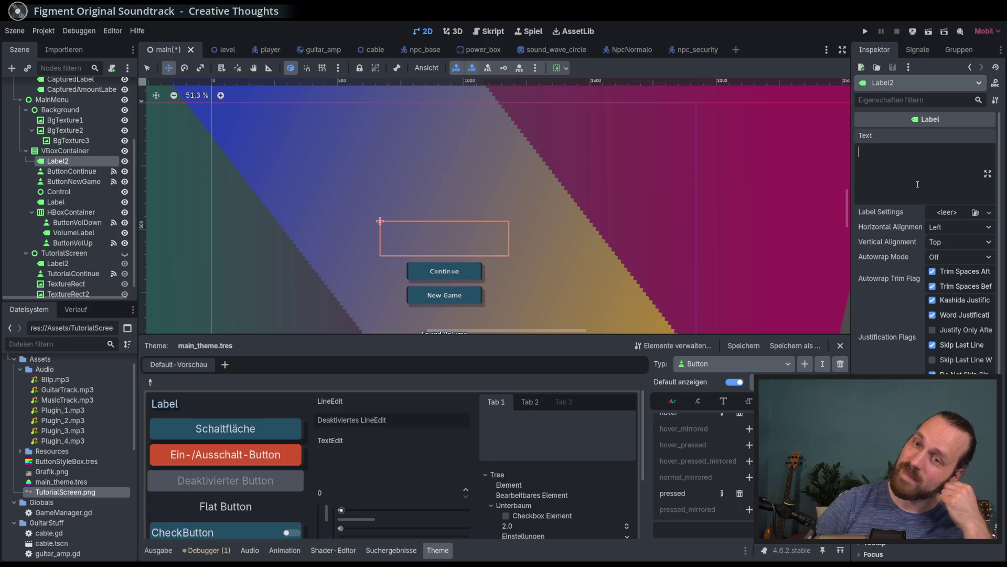
click(158, 550)
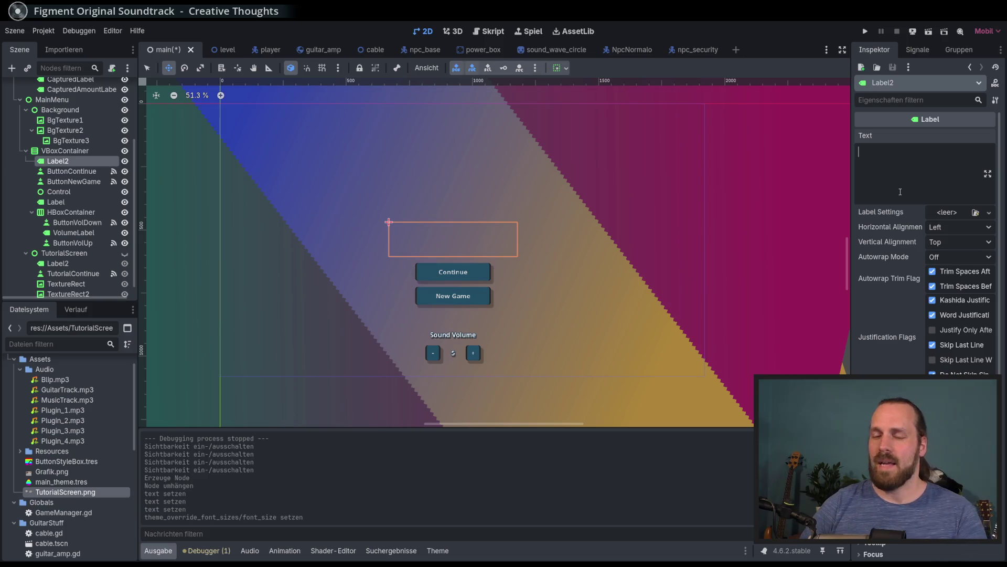
Clear the leftover gibberish from Label2's text and try the title 'Rockstar 2'
text(hjtpüor)
key(ctrl+a)
key(BackSpace)
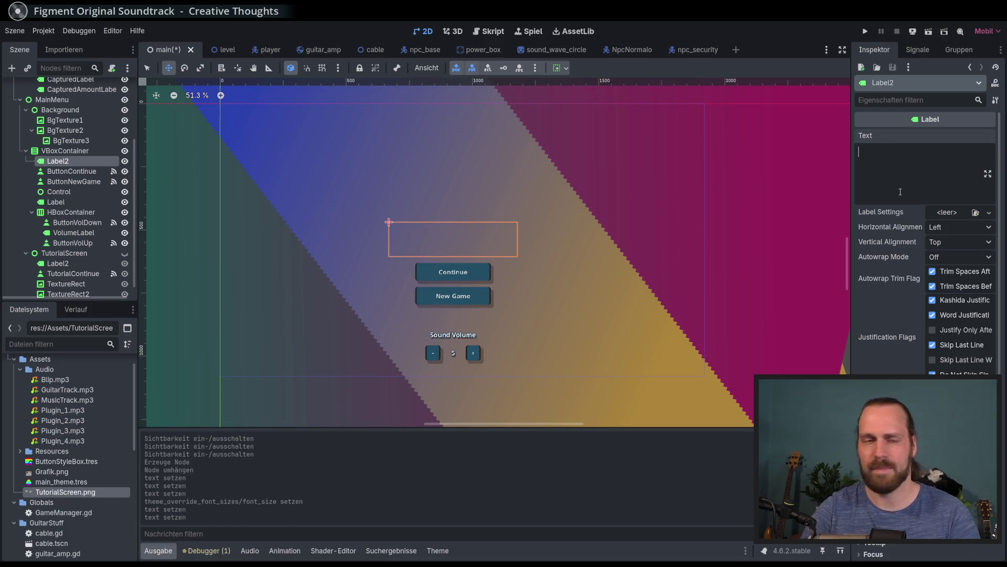
scroll(901, 191, down, 3)
scroll(472, 210, down, 1)
drag(58, 160, 69, 156)
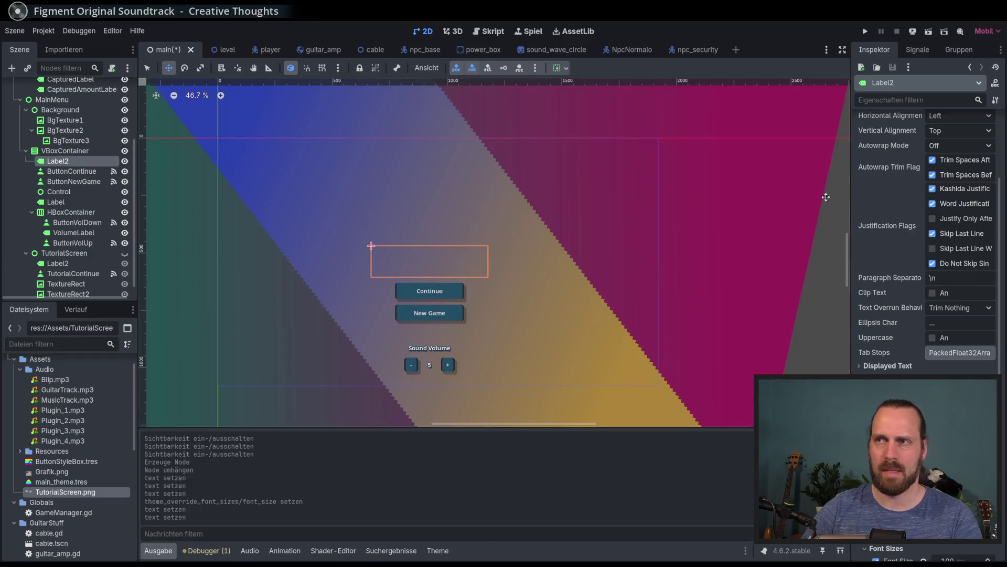
click(894, 187)
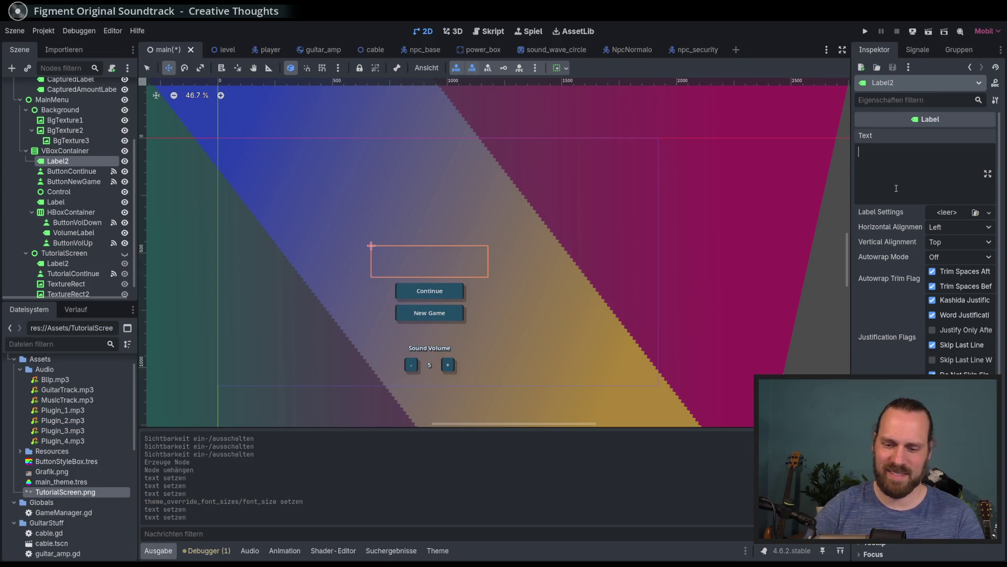
text(Rockstar 2)
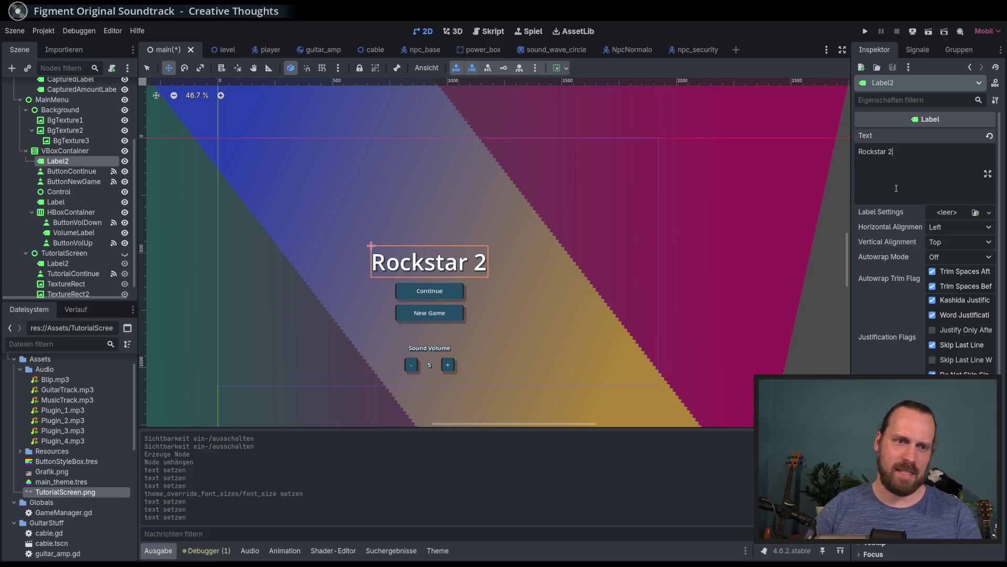
key(ctrl+a)
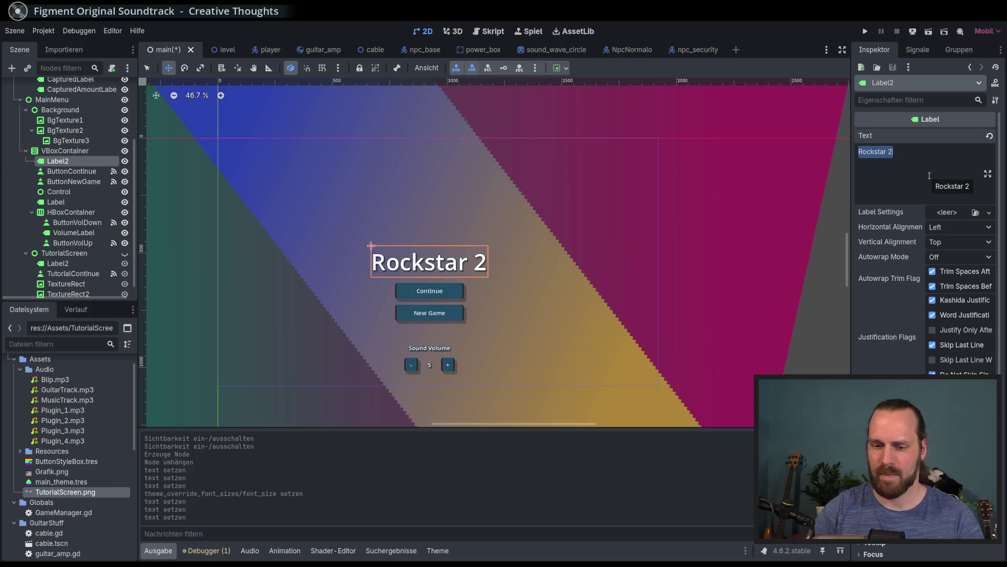
Replace the title text with 'City Riffs', correcting typos
text(Riff)
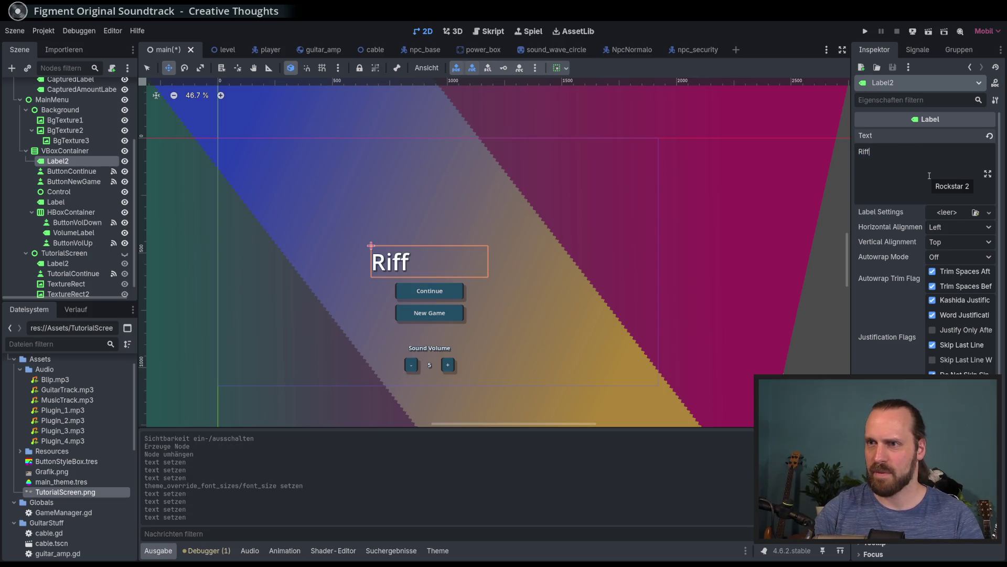
key(BackSpace)
key(BackSpace)
key(BackSpace)
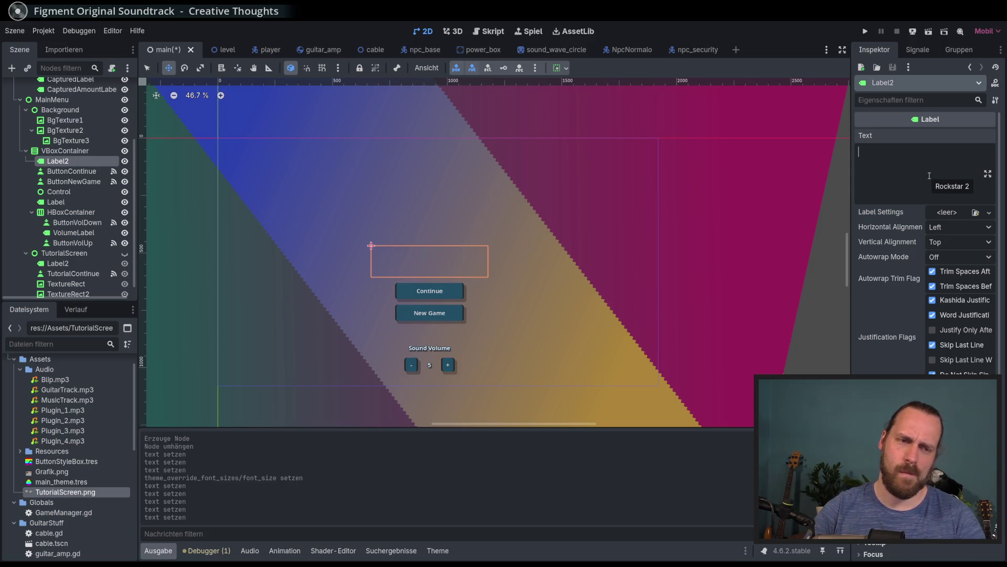
text(CityRTi)
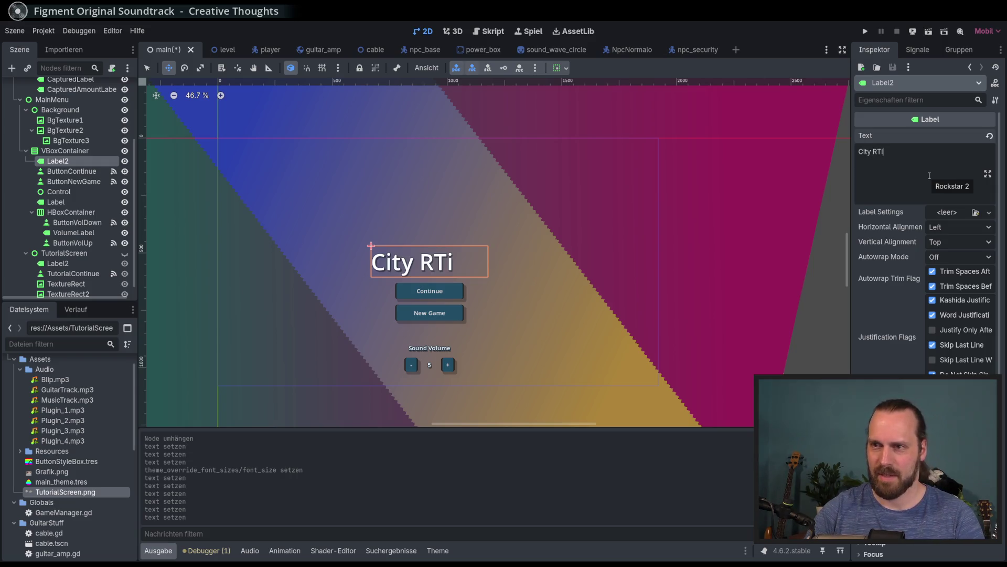
key(BackSpace)
key(BackSpace)
text(i)
key(BackSpace)
text(irr)
key(BackSpace)
key(BackSpace)
text(ddd)
key(BackSpace)
key(BackSpace)
key(BackSpace)
text(ffs)
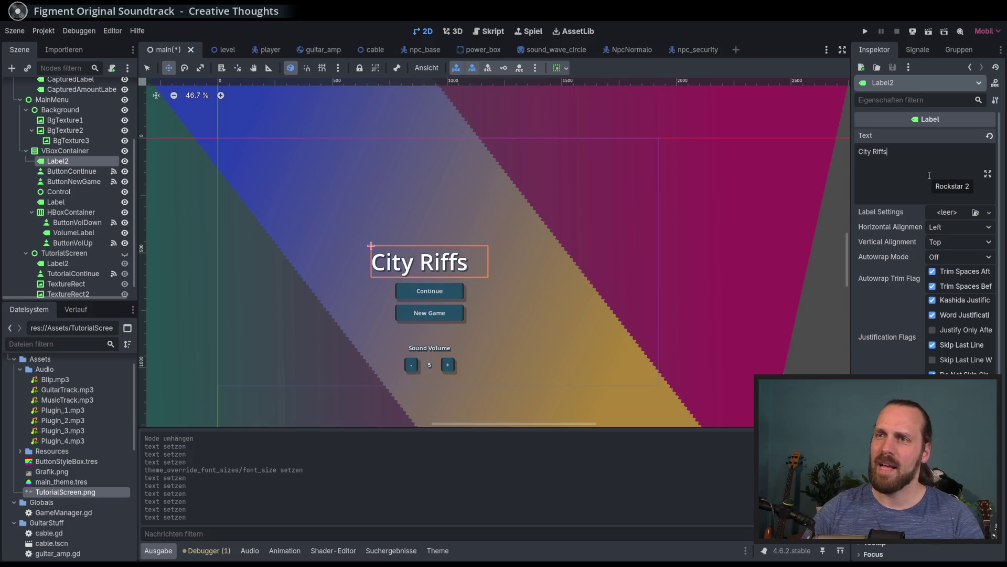
key(ctrl+shift+Left)
key(ctrl+shift+Left)
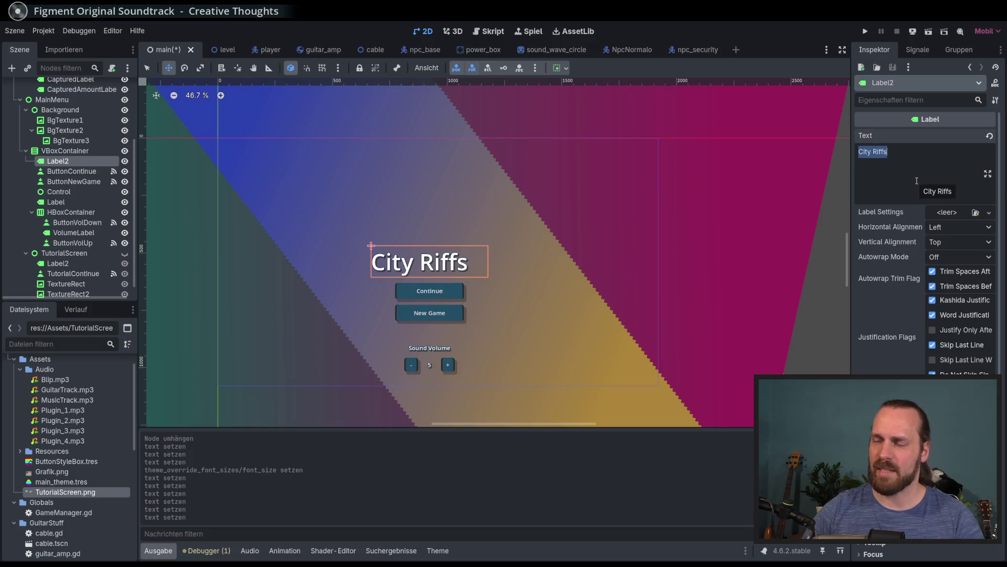
Set Label2's Horizontal and Vertical Alignment to Center
click(959, 227)
click(959, 255)
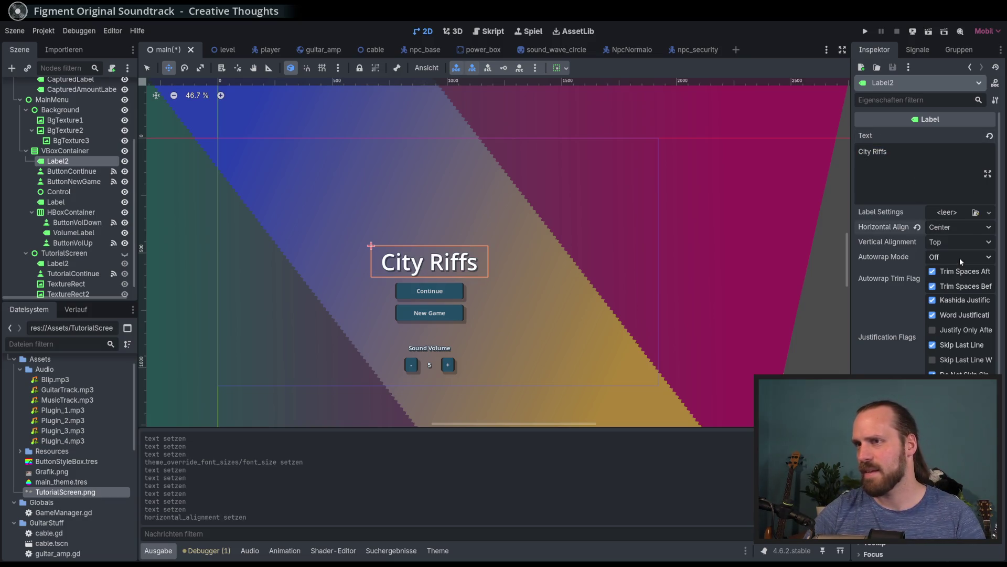
click(954, 242)
click(954, 268)
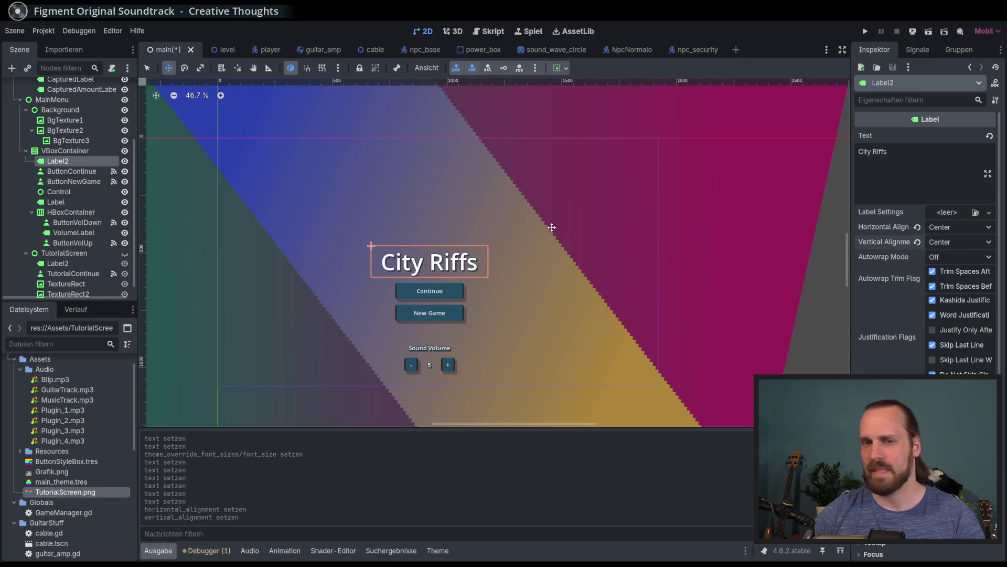
click(905, 178)
key(ctrl+a)
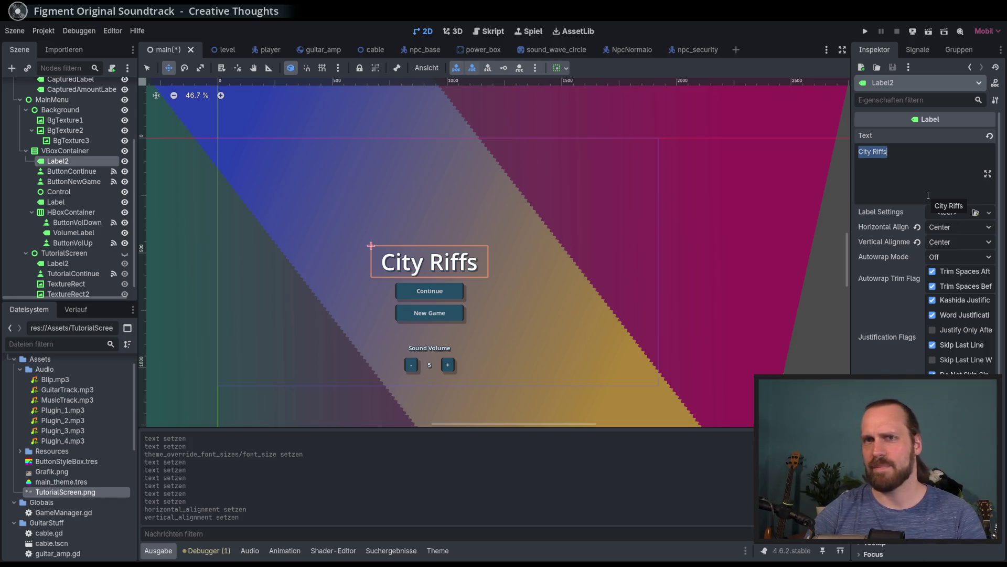
Drag the VBoxContainer menu column higher, then reselect Label2's City Riffs text
click(65, 150)
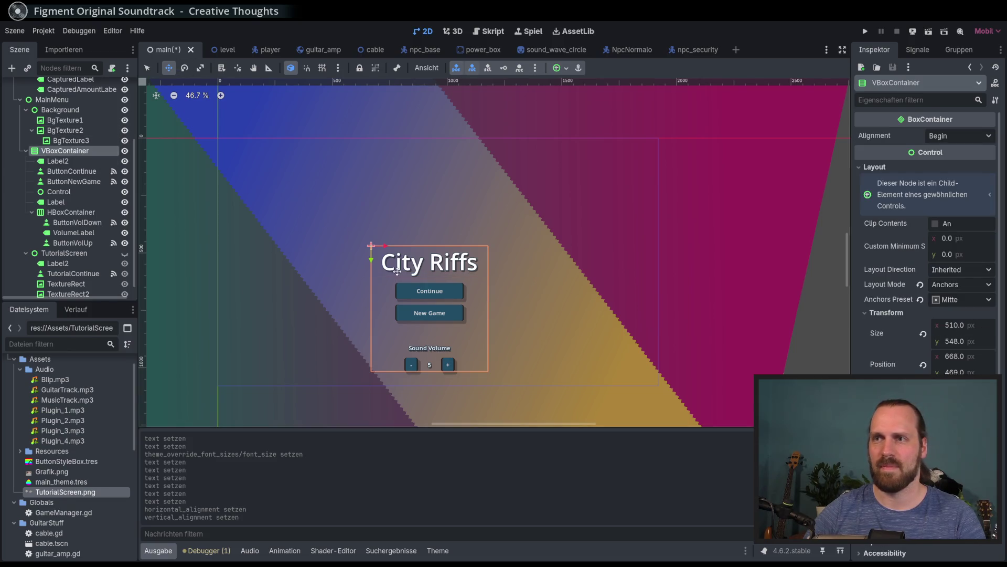
drag(370, 259, 371, 226)
click(58, 161)
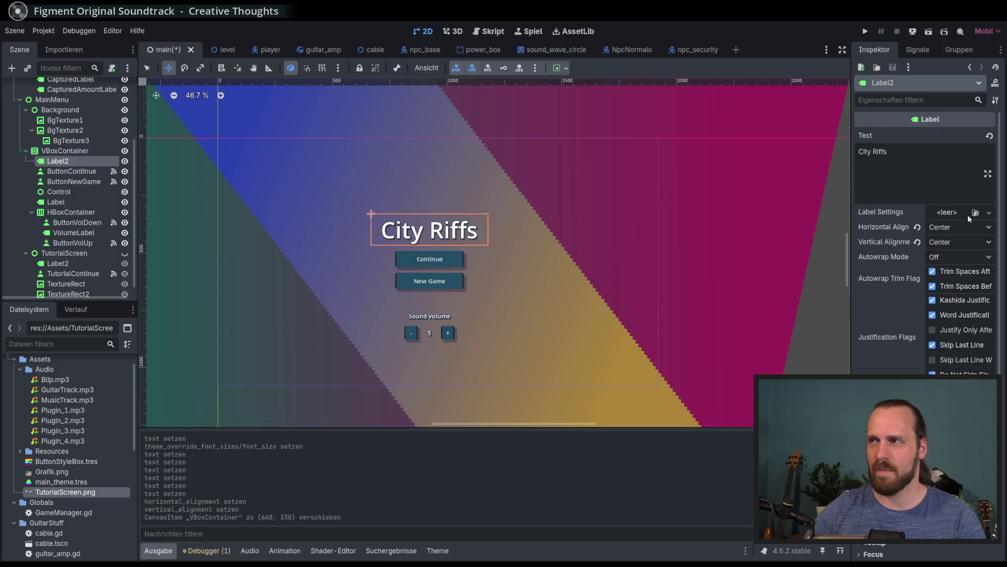
triple_click(900, 180)
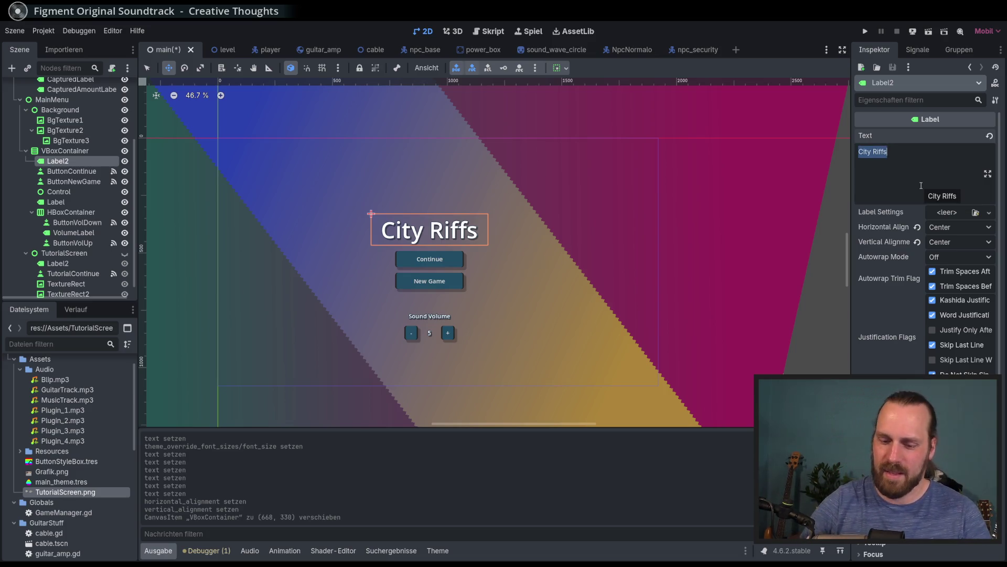
Try 'Connected by Sound', then type 'Six String Superconnection' as the title
text(Connected by Souind)
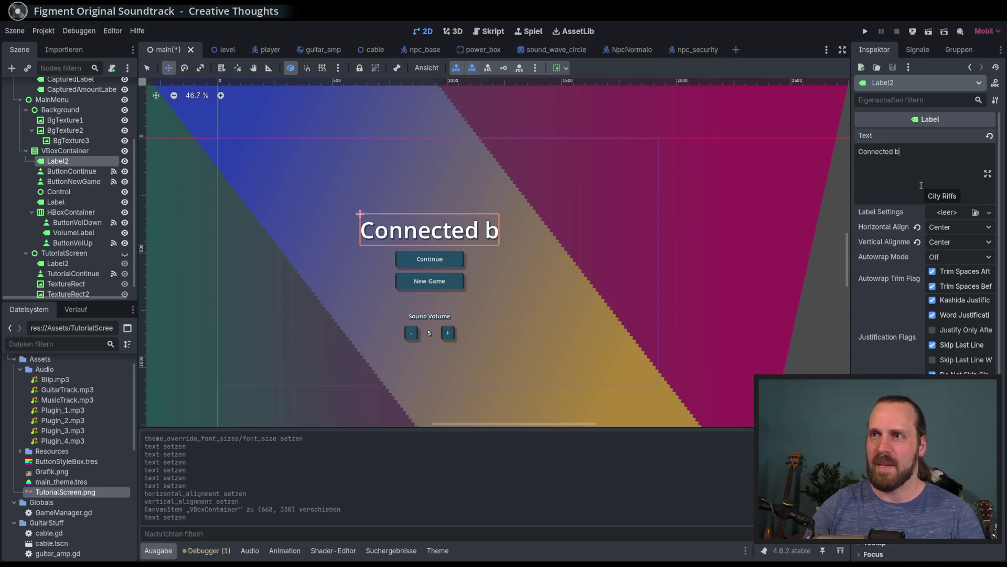
key(ctrl+a)
key(BackSpace)
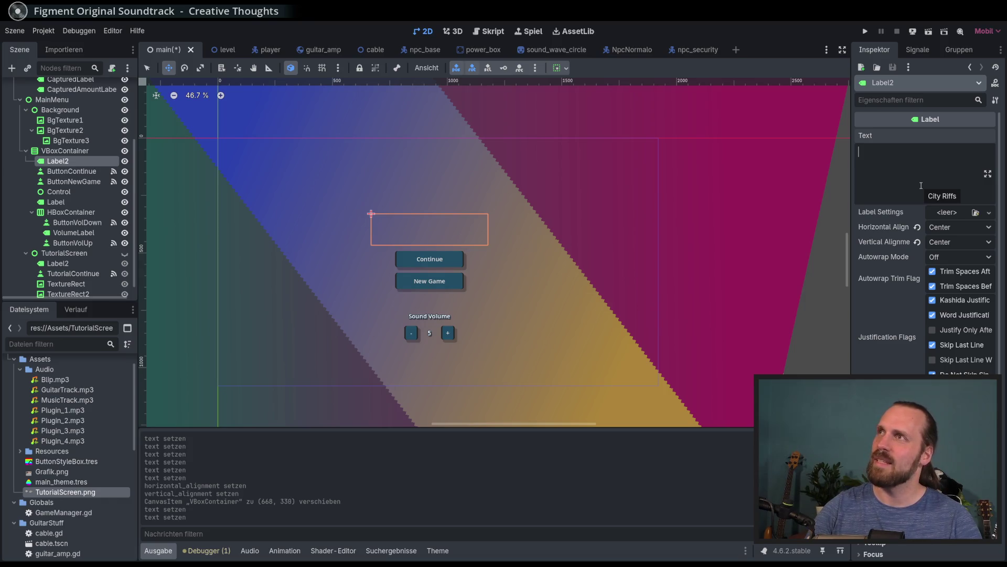
text(Si)
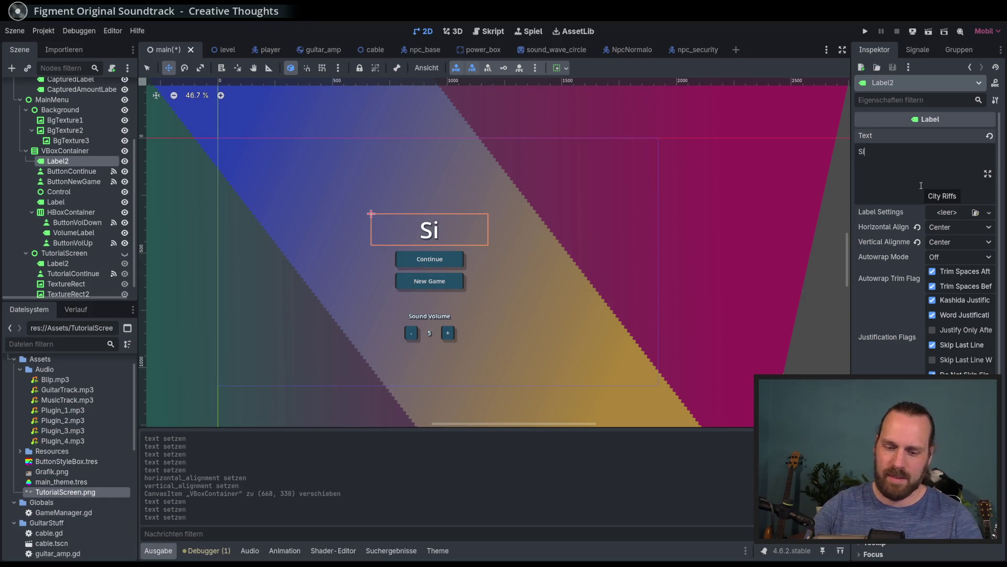
text(x String Superocnnect)
key(BackSpace)
key(BackSpace)
key(BackSpace)
text(rconnection)
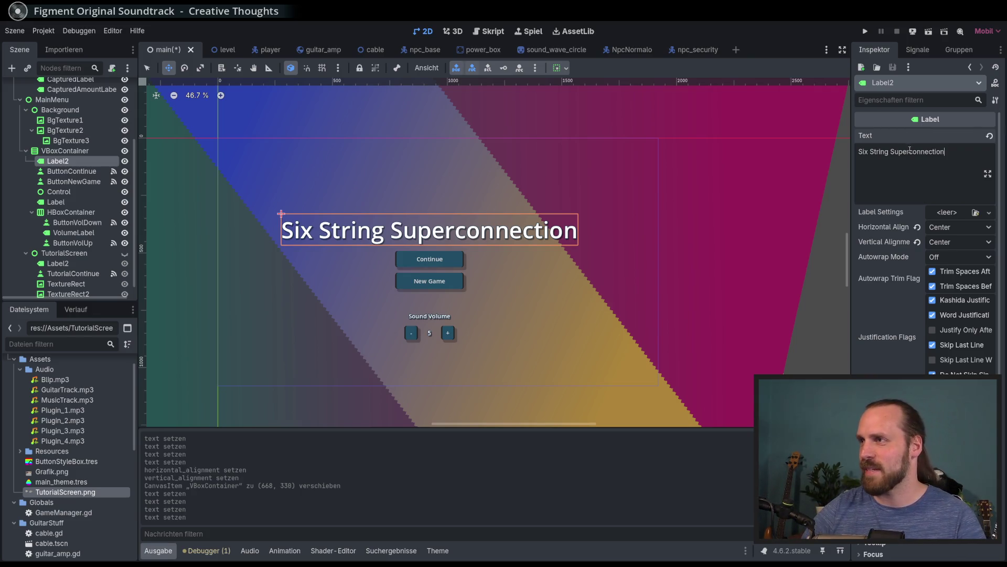
Shorten the title to 'Six String Connection' on one line and drag Label2 out of VBoxContainer
drag(913, 152, 896, 154)
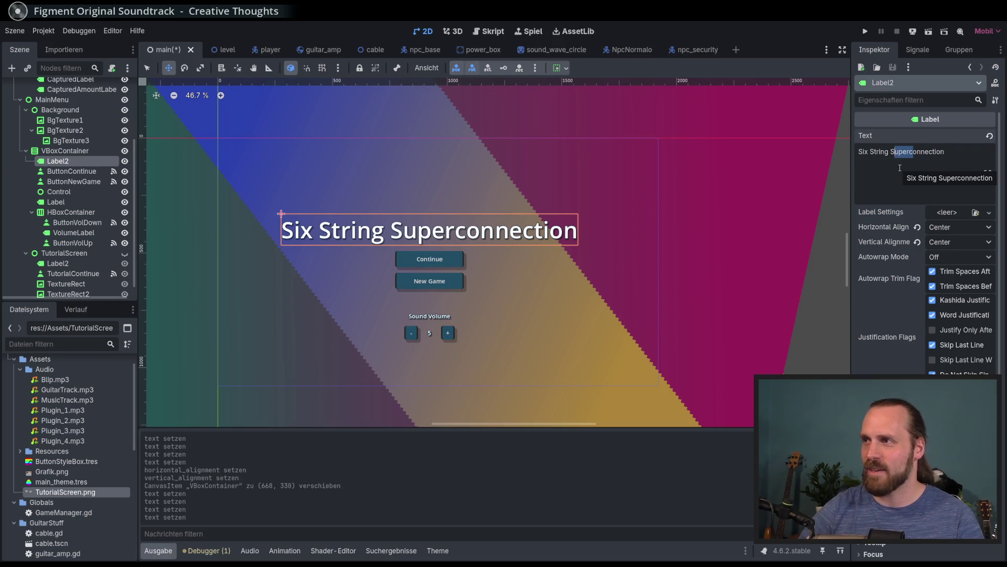
key(BackSpace)
key(BackSpace)
text(C)
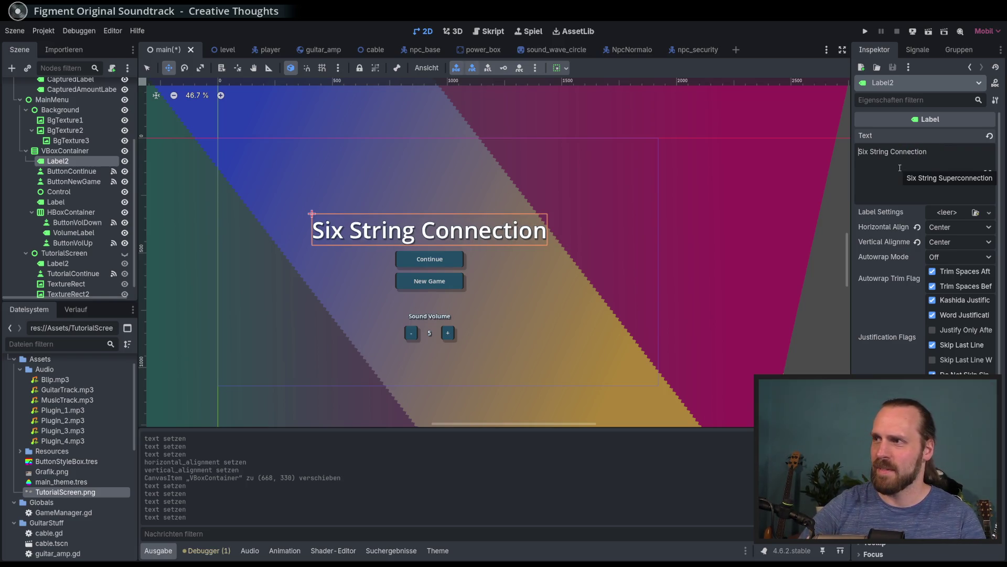
key(Return)
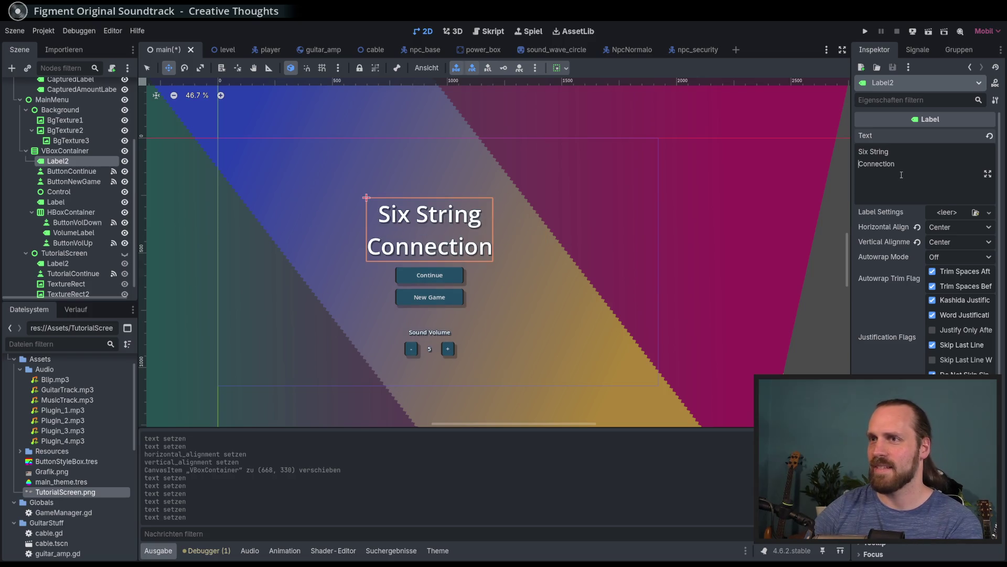
key(Delete)
key(BackSpace)
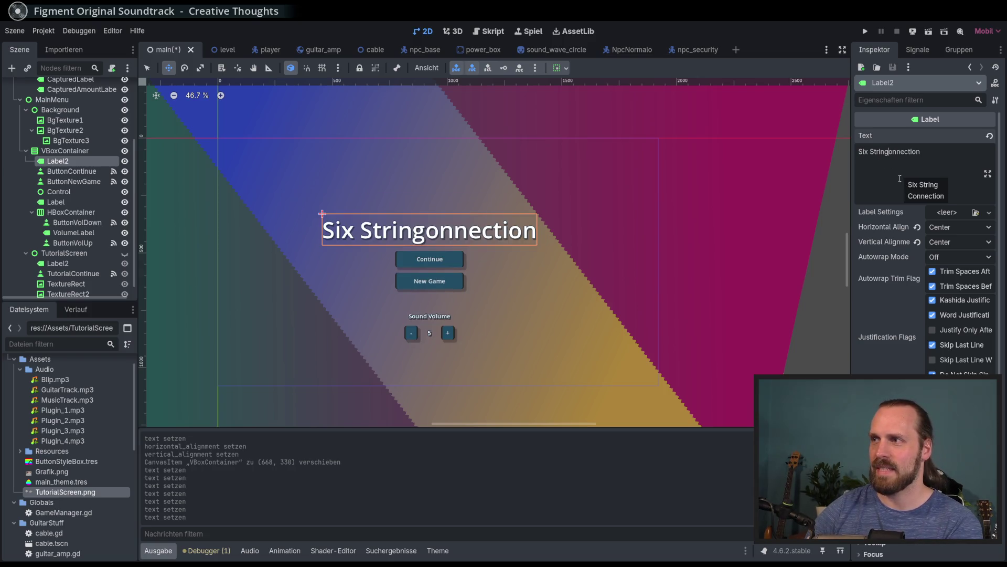
text(C)
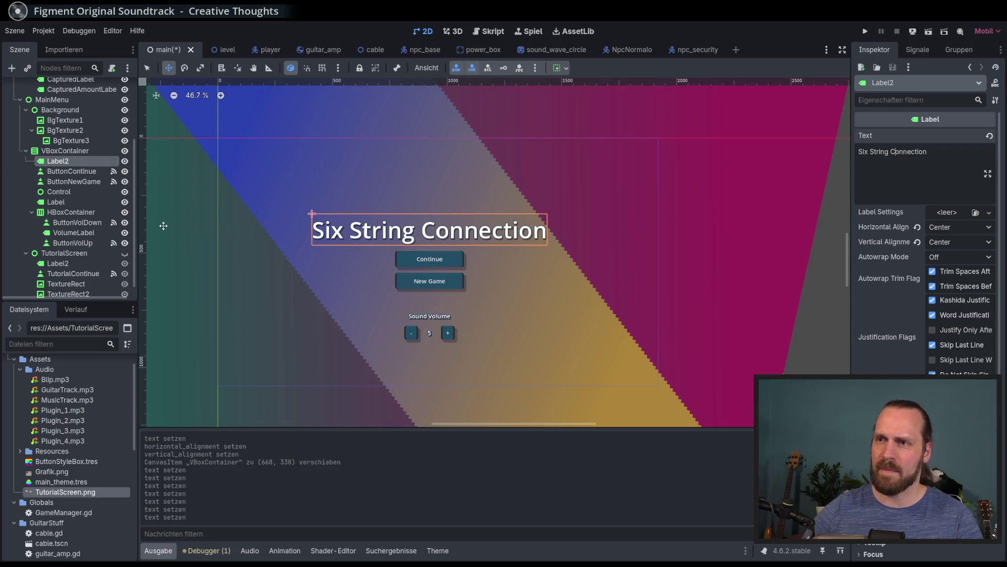
drag(78, 161, 84, 147)
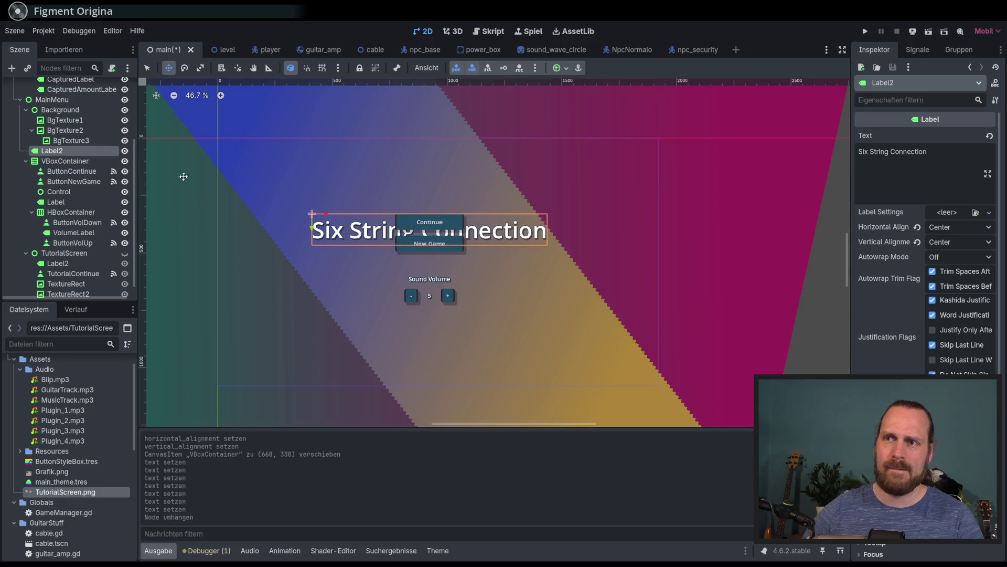
Move the menu buttons lower and the Label2 title higher on the canvas
click(375, 230)
drag(370, 224, 370, 260)
click(71, 171)
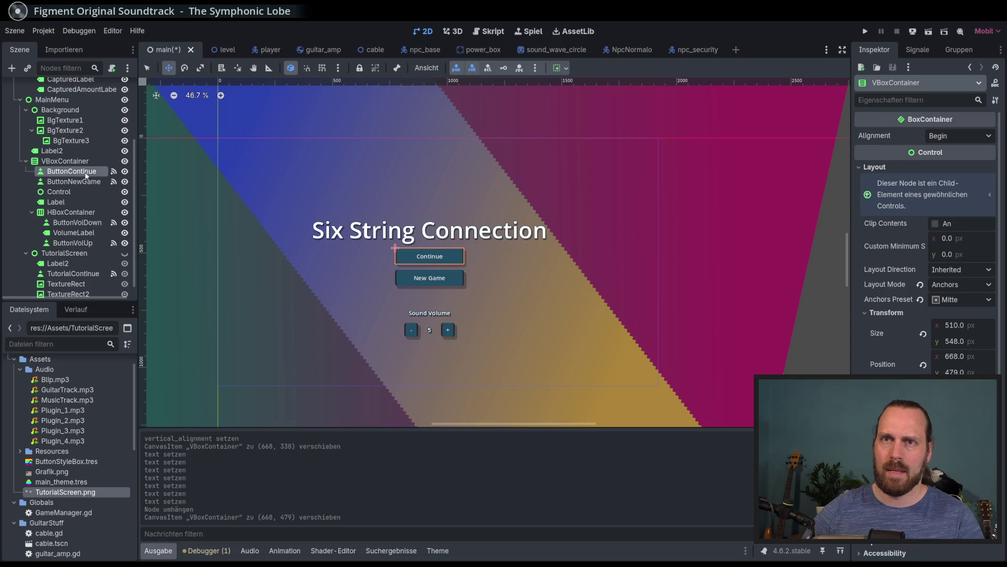
click(72, 202)
click(52, 151)
drag(312, 224, 312, 203)
Rotate the title to -5° and nudge it down and right above the buttons
key(e)
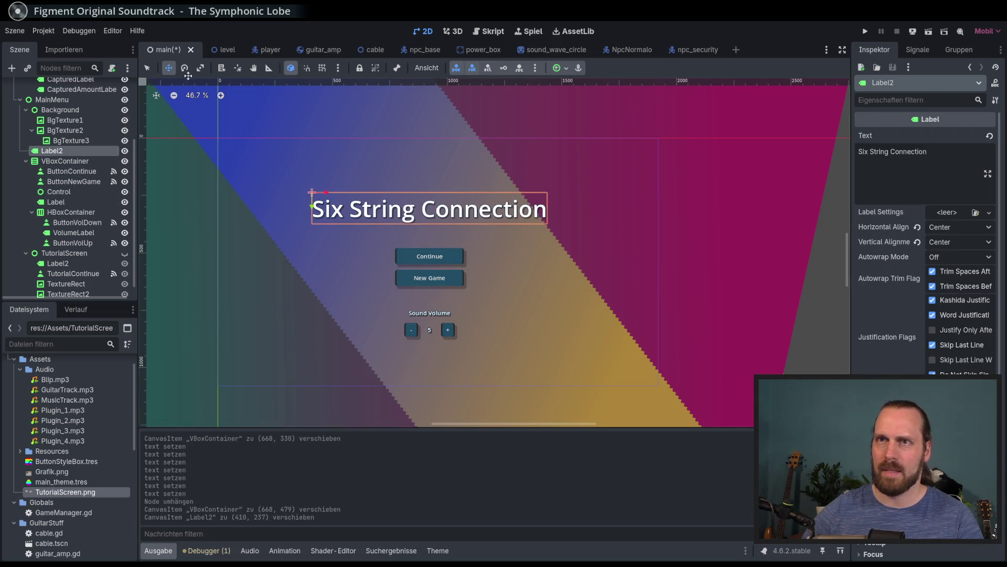
drag(571, 224, 621, 194)
click(168, 68)
mouse_move(401, 172)
mouse_down()
mouse_move(421, 181)
mouse_move(401, 185)
mouse_up()
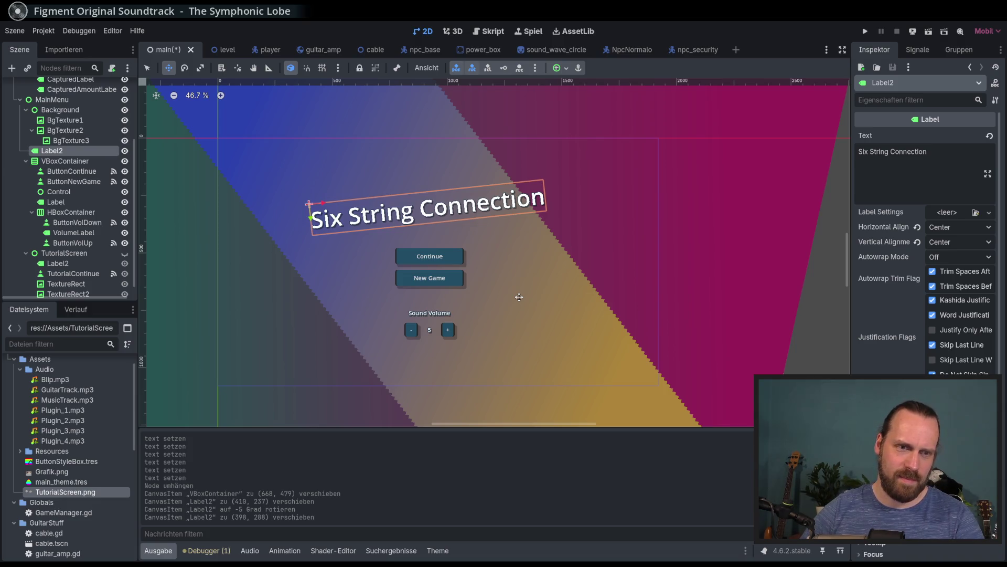
double_click(907, 152)
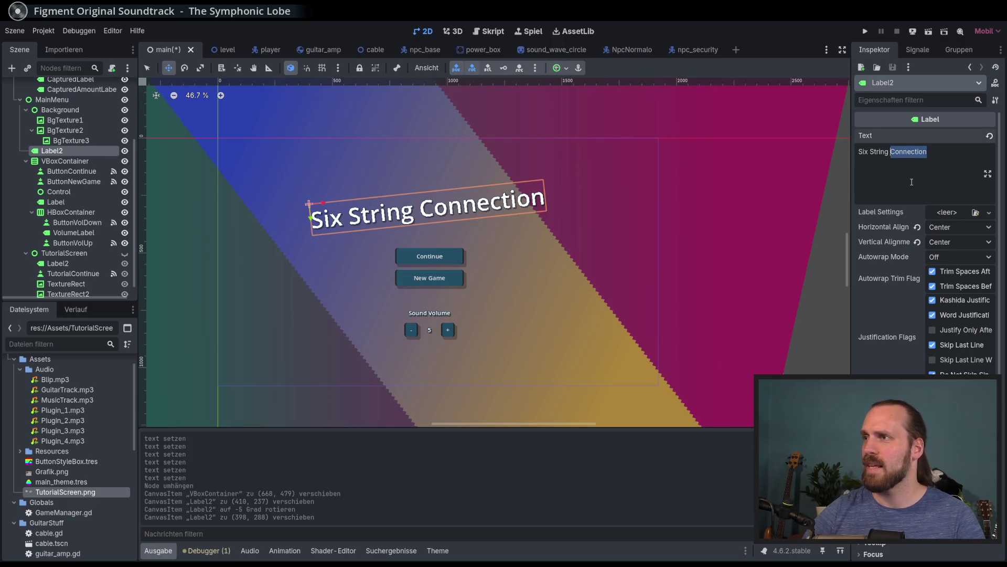
Make the title 'Six String' / 'Superconnection' on two lines and place Label2 above VBoxContainer
key(Return)
text(Su)
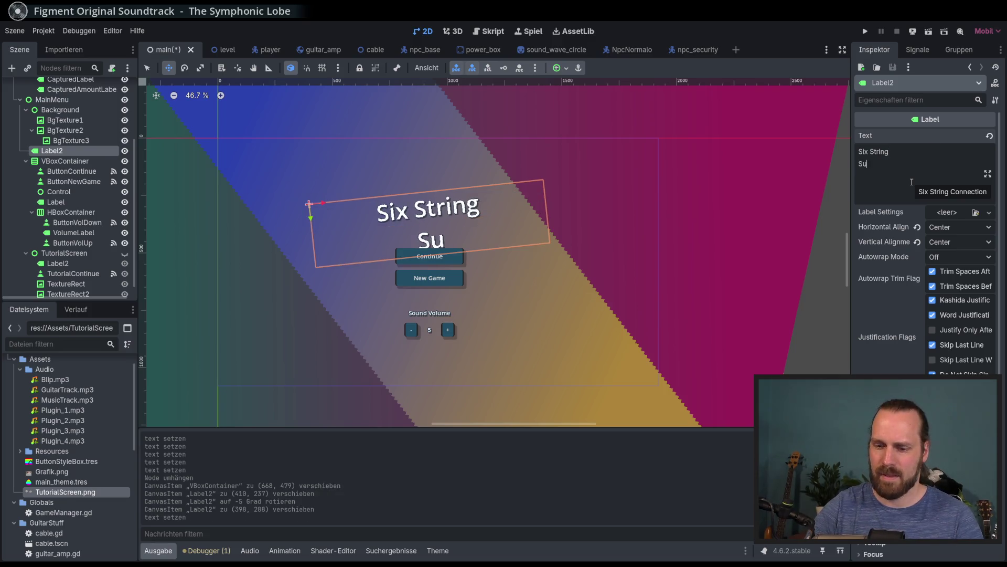
text(perconnection)
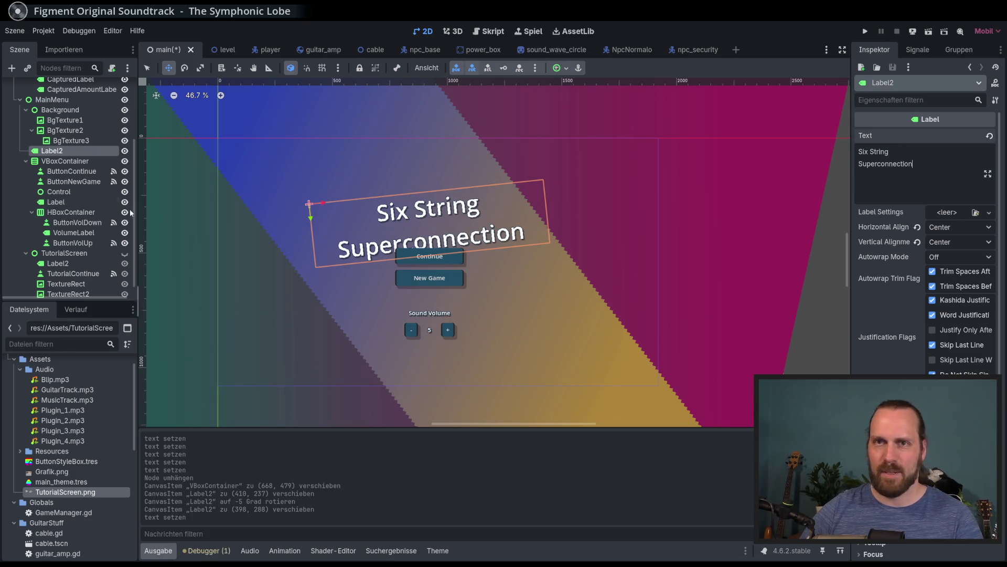
scroll(882, 253, down, 3)
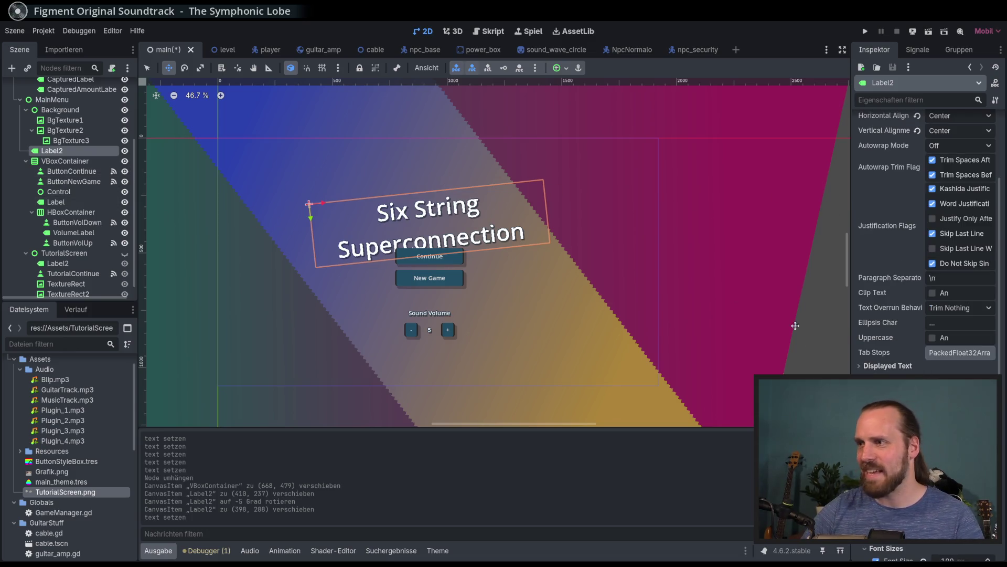
drag(65, 151, 67, 170)
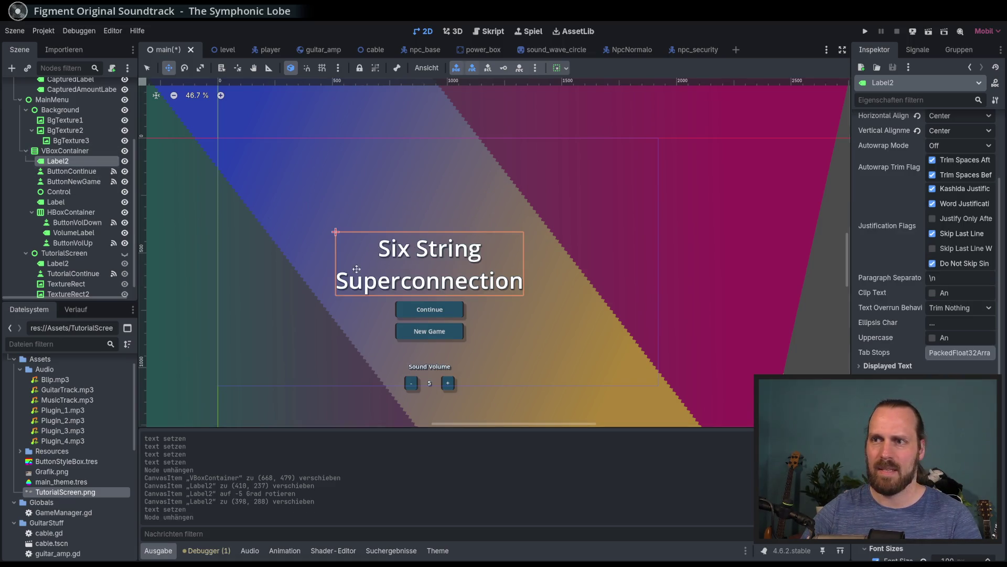
drag(349, 250, 315, 228)
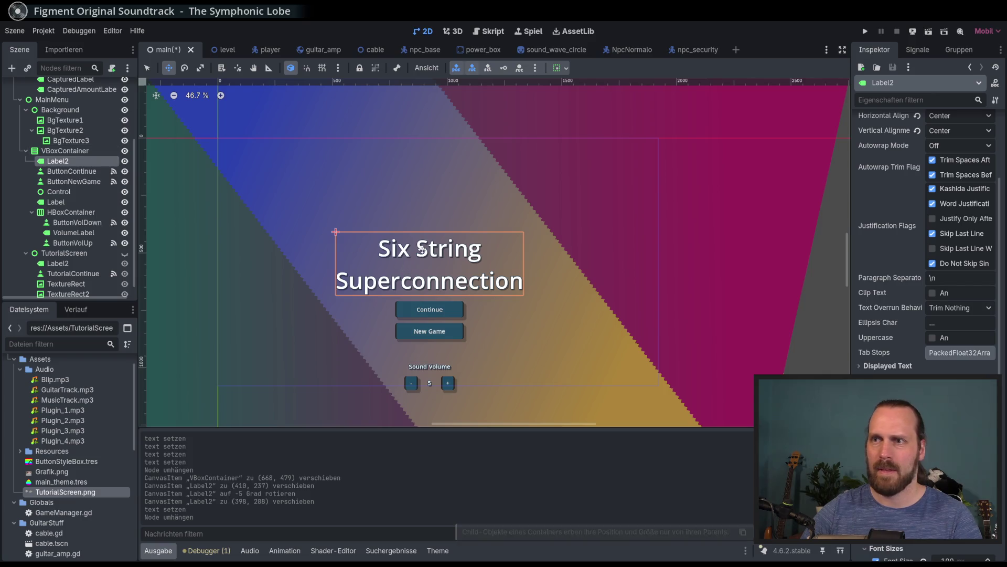
mouse_move(58, 161)
mouse_down()
mouse_move(79, 158)
mouse_move(70, 148)
mouse_up()
Move the title label higher and the menu buttons lower, then reselect the title
drag(336, 244, 336, 237)
click(339, 195)
click(65, 161)
drag(374, 261, 372, 274)
click(52, 150)
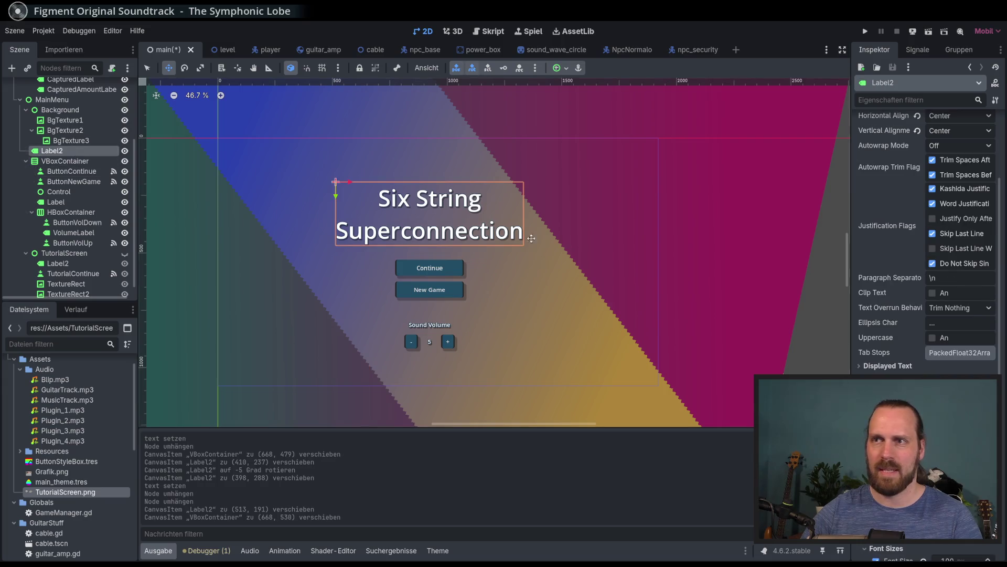
scroll(923, 262, down, 5)
click(949, 369)
Set the title's Font Size override to 80 and adjust its Outline Size constant
text(80)
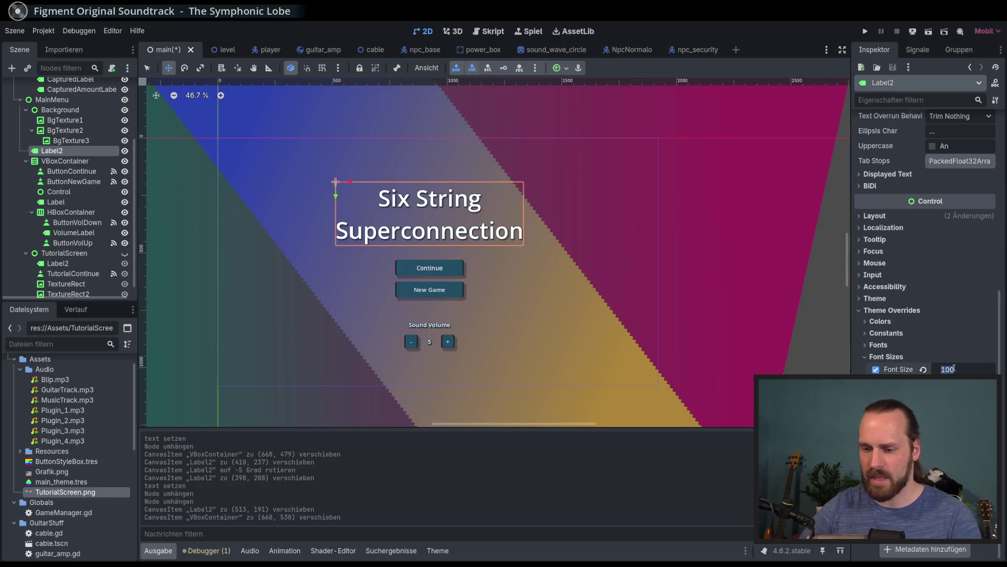
key(Return)
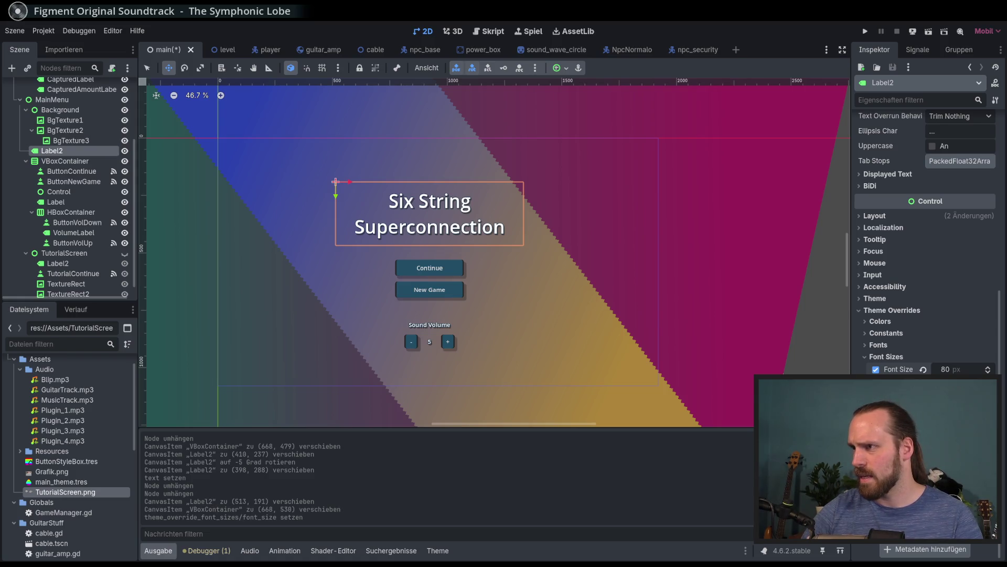
click(883, 346)
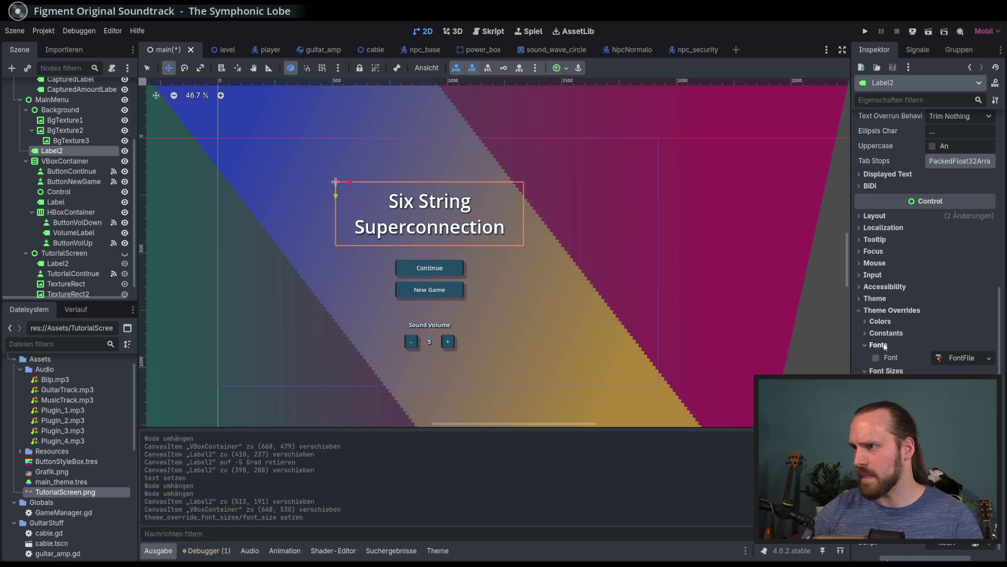
click(886, 334)
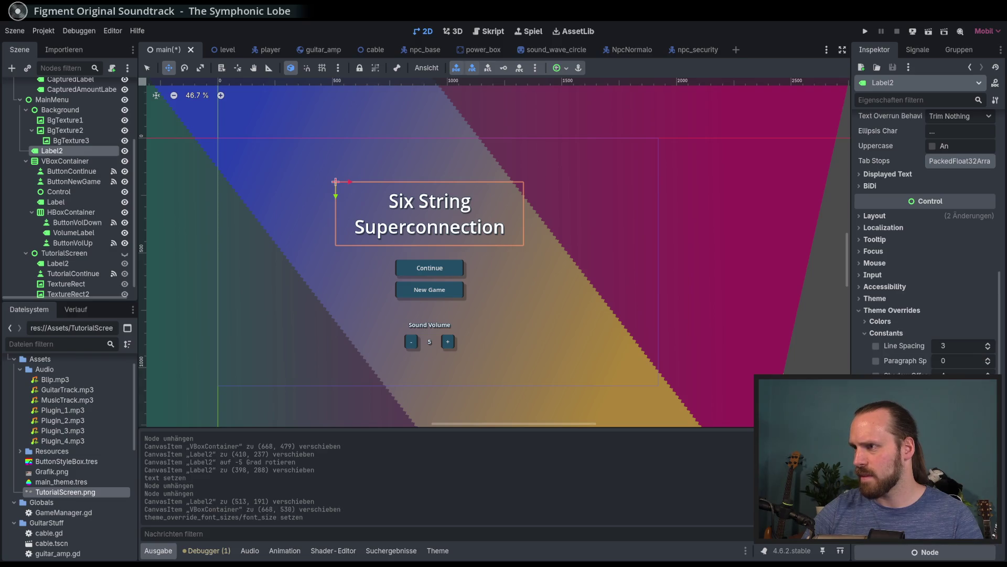
key(Return)
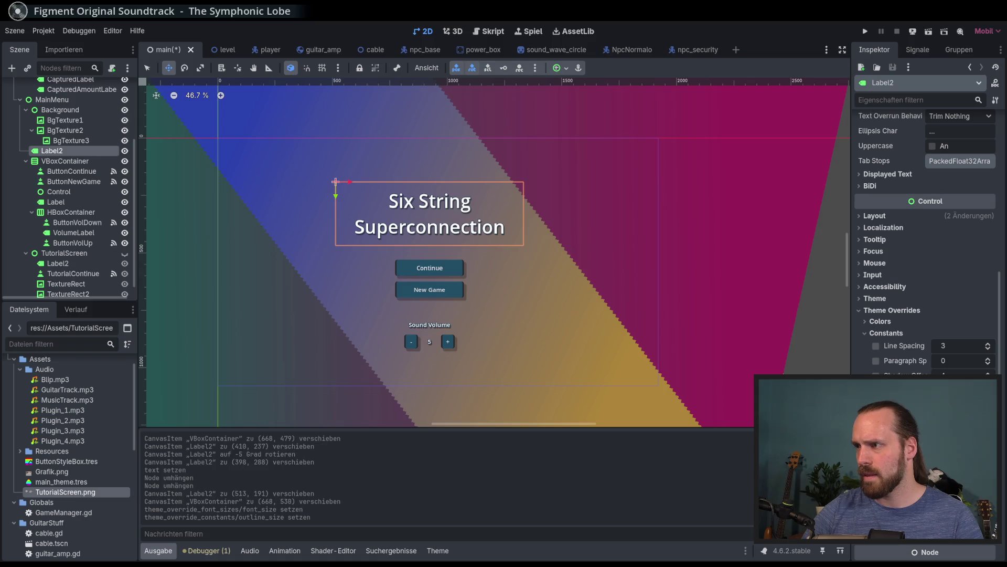
key(Return)
key(Return)
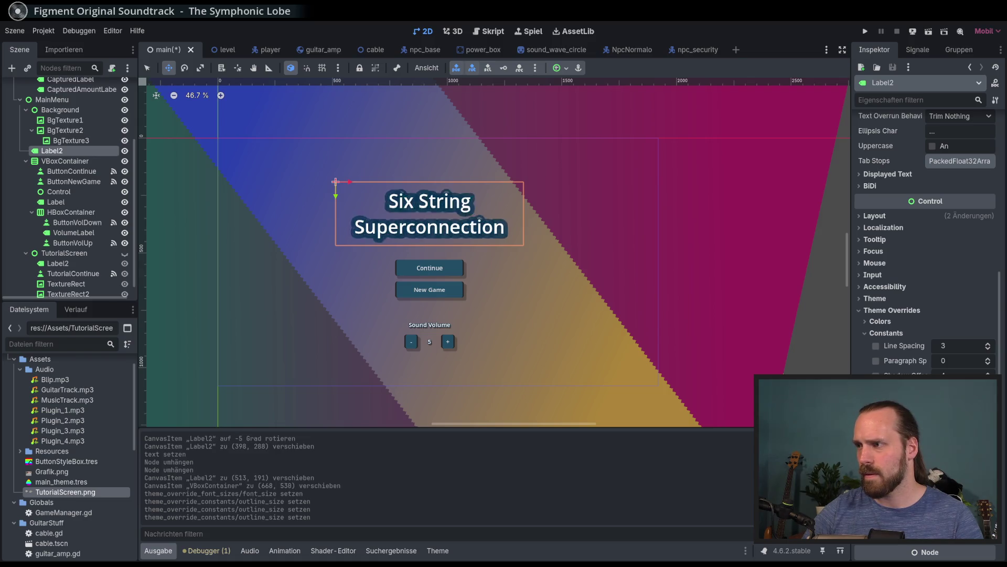
key(Down)
key(Down)
key(Down)
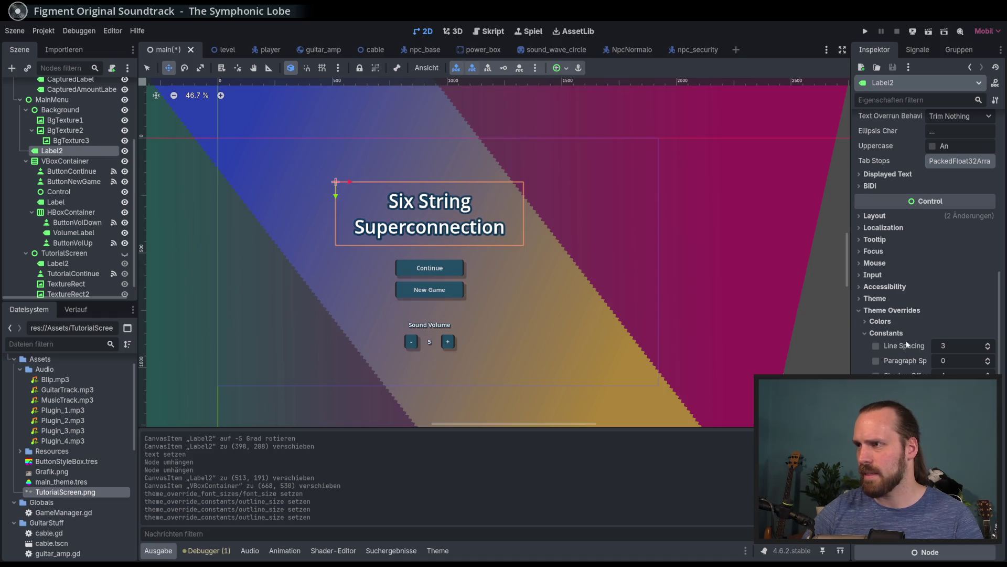
Set the title's Font Outline Color to black
click(880, 321)
click(961, 364)
mouse_move(936, 121)
mouse_down()
mouse_move(934, 140)
mouse_move(964, 108)
mouse_move(976, 141)
mouse_move(886, 115)
mouse_move(978, 172)
mouse_up()
click(992, 179)
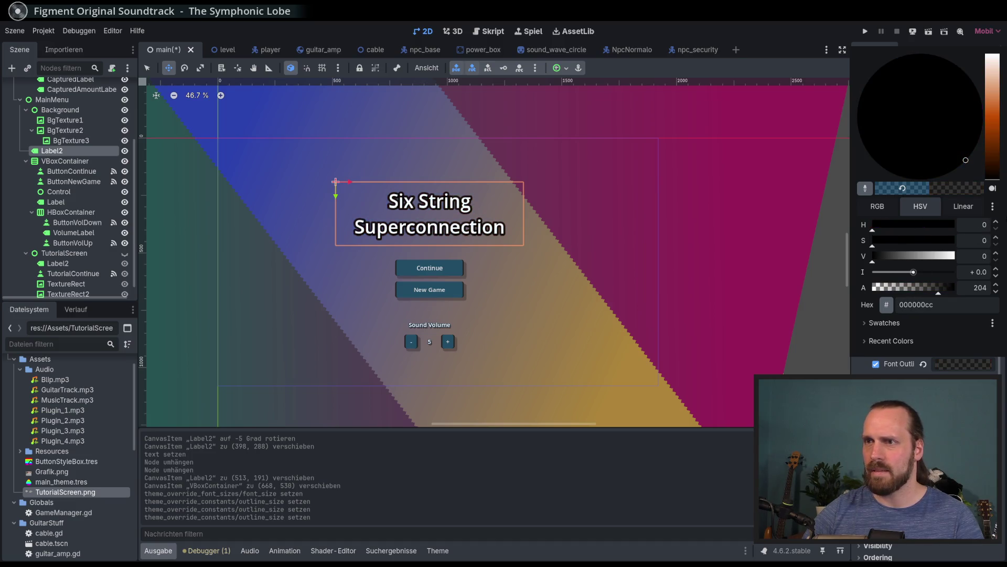
click(782, 33)
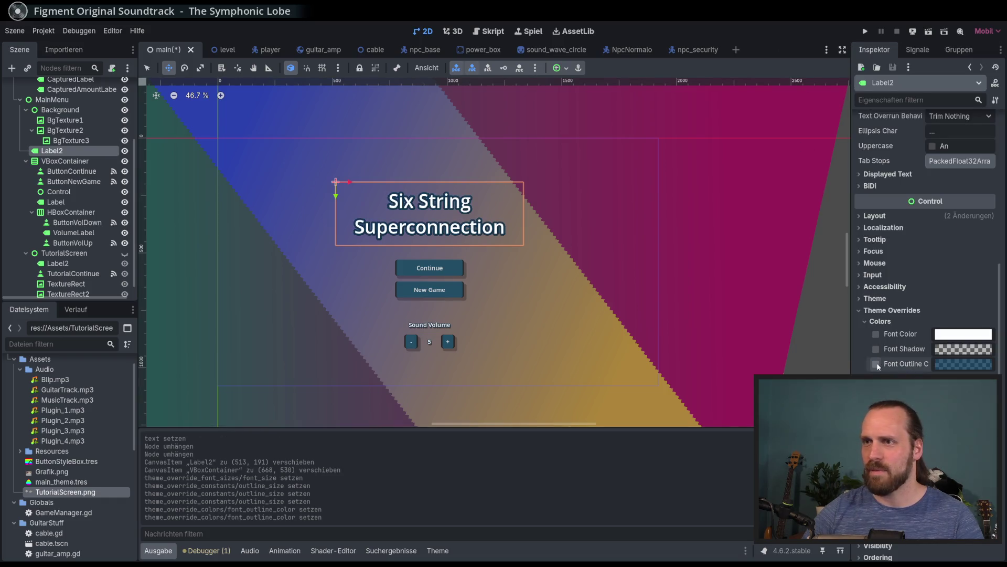
scroll(392, 237, up, 2)
scroll(392, 238, down, 1)
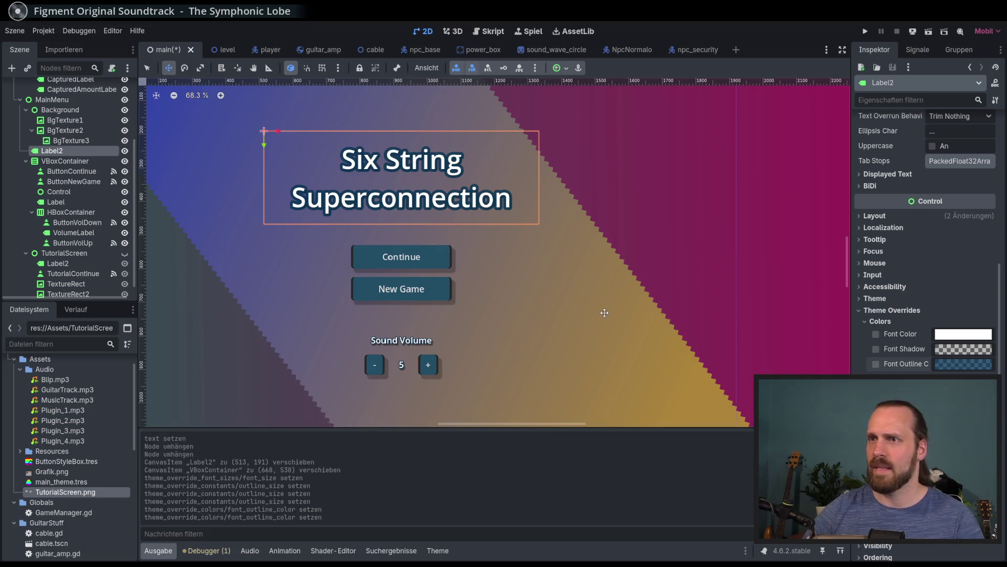
Add '!' to the title and thin its outline size to 19
scroll(926, 210, up, 5)
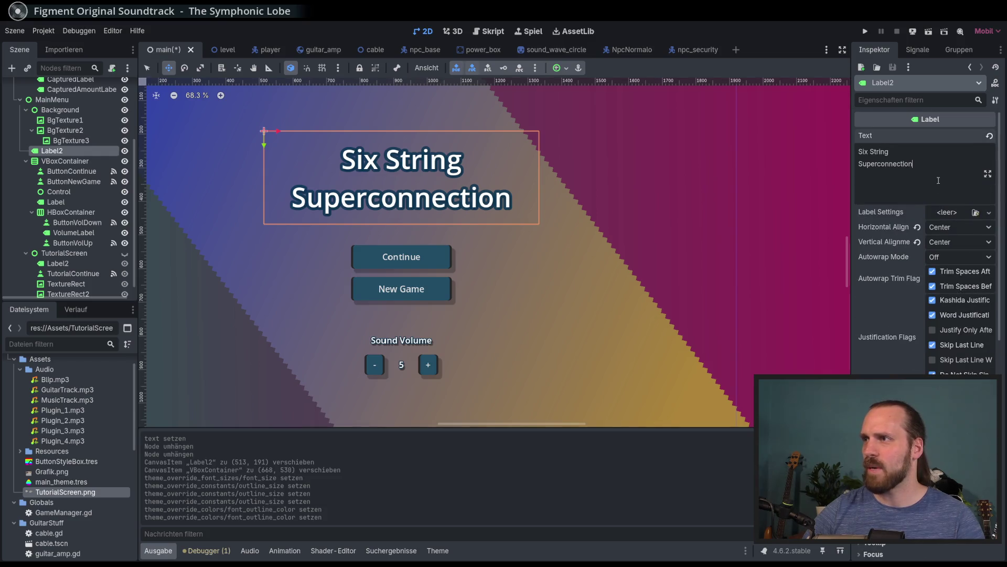
text(!)
scroll(930, 283, down, 5)
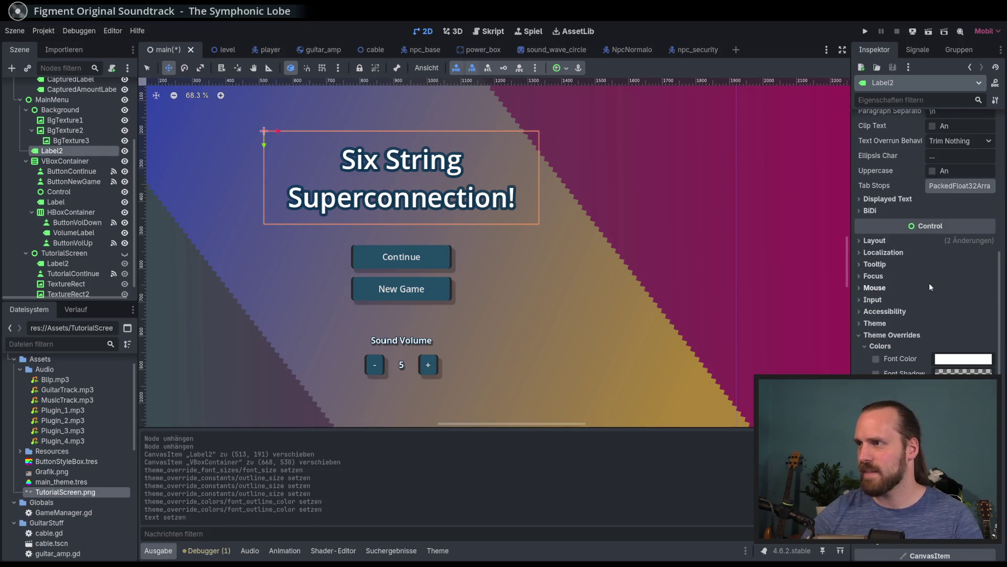
scroll(950, 298, down, 2)
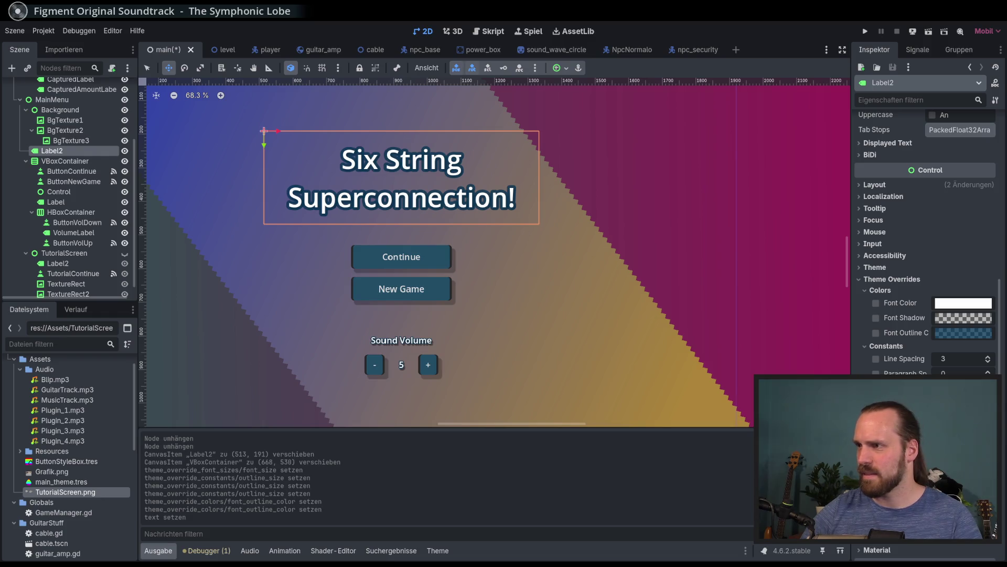
scroll(891, 362, up, 6)
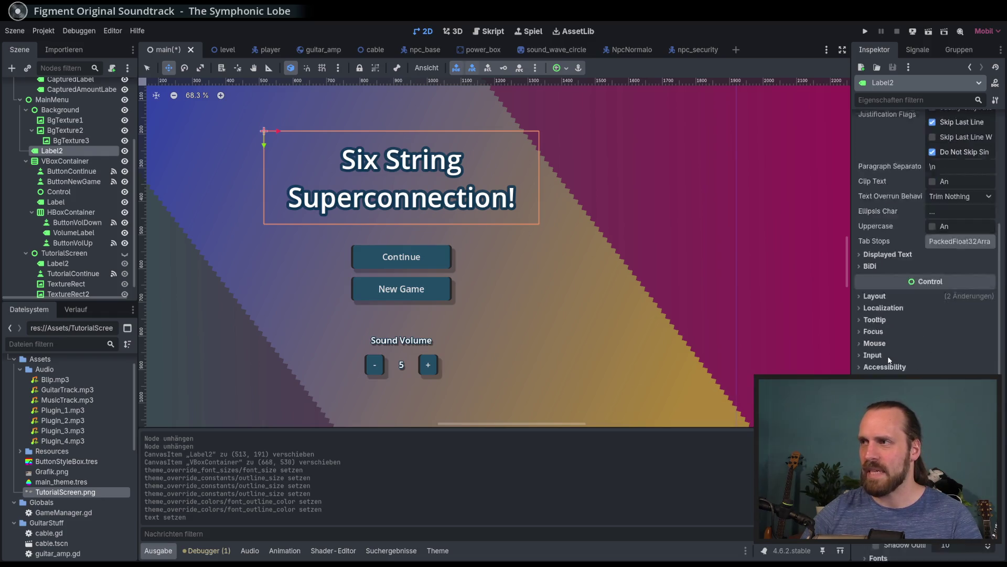
scroll(888, 360, down, 10)
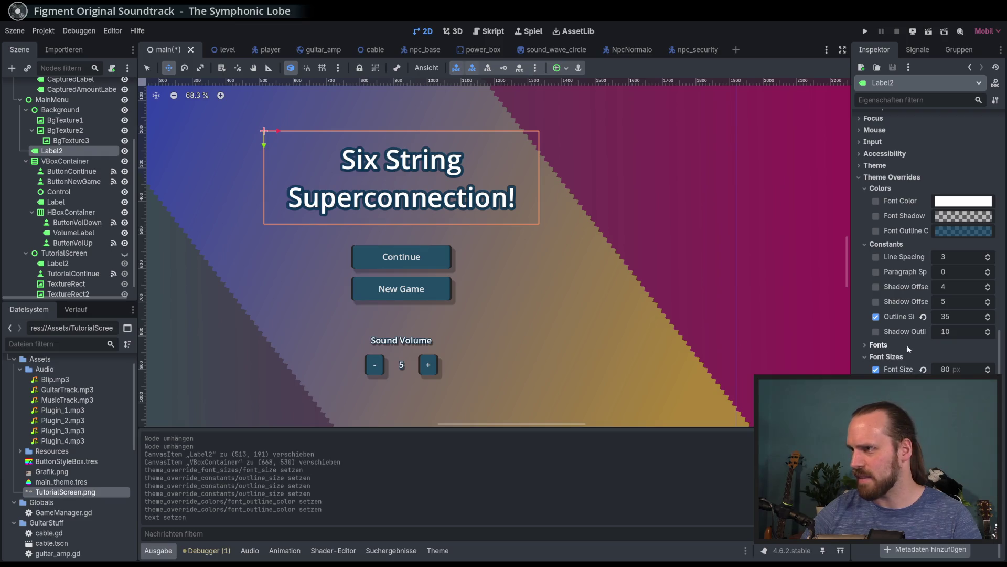
mouse_move(975, 317)
mouse_down()
mouse_move(934, 317)
mouse_move(969, 313)
mouse_up()
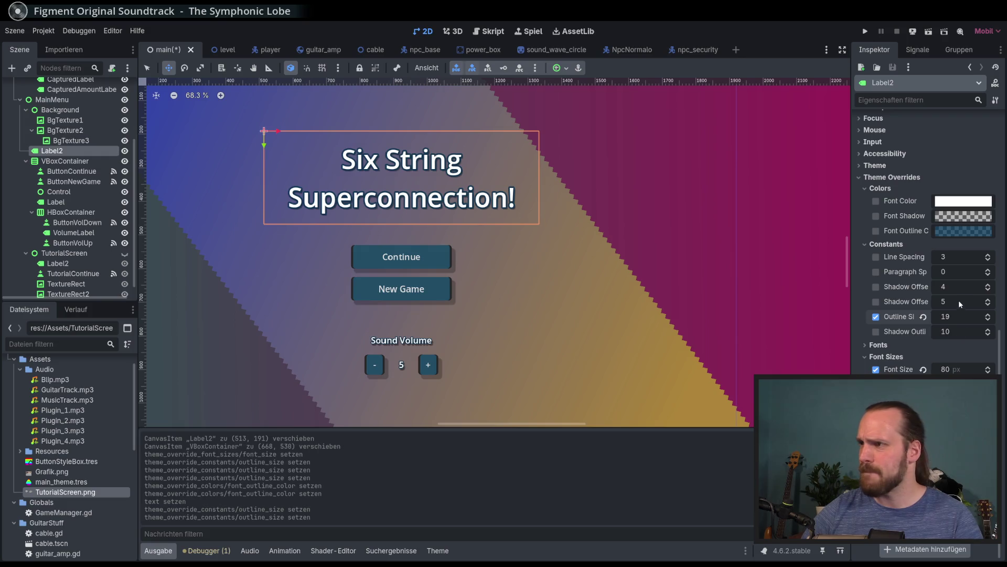
Enable Shadow Offset X and Shadow Outline Size overrides, keeping Font Size at 80
click(876, 287)
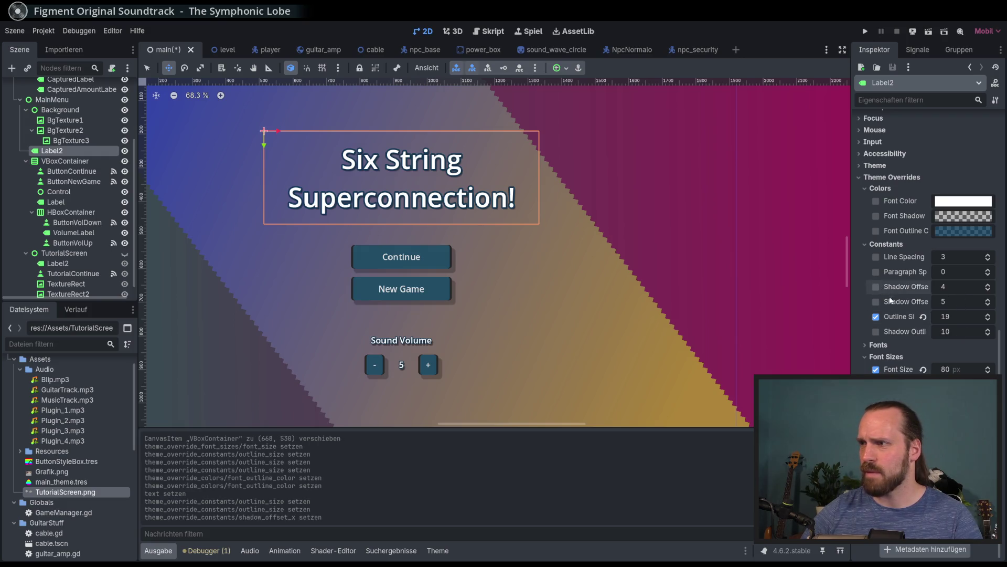
click(875, 331)
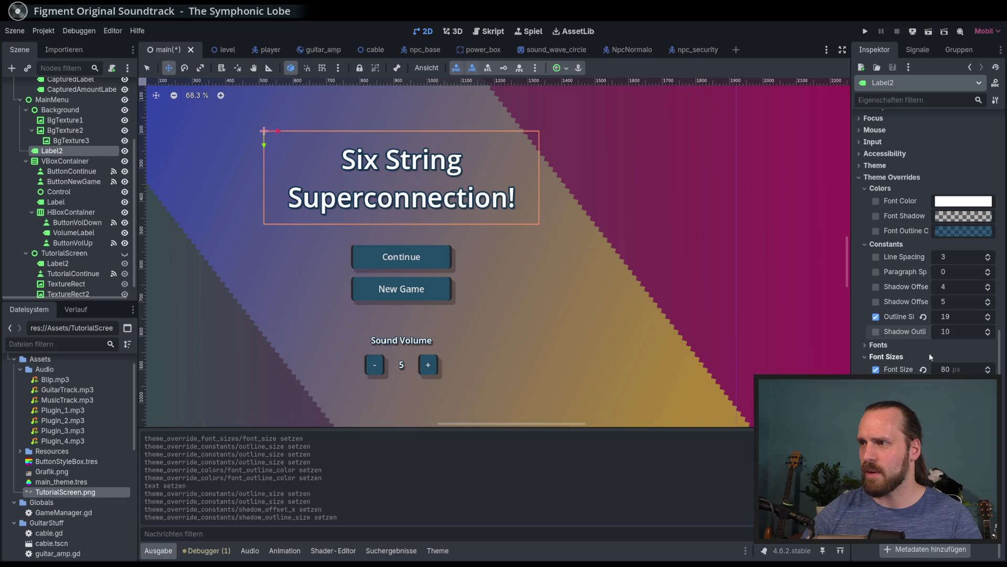
mouse_move(954, 371)
mouse_down()
mouse_move(987, 370)
mouse_move(949, 371)
mouse_up()
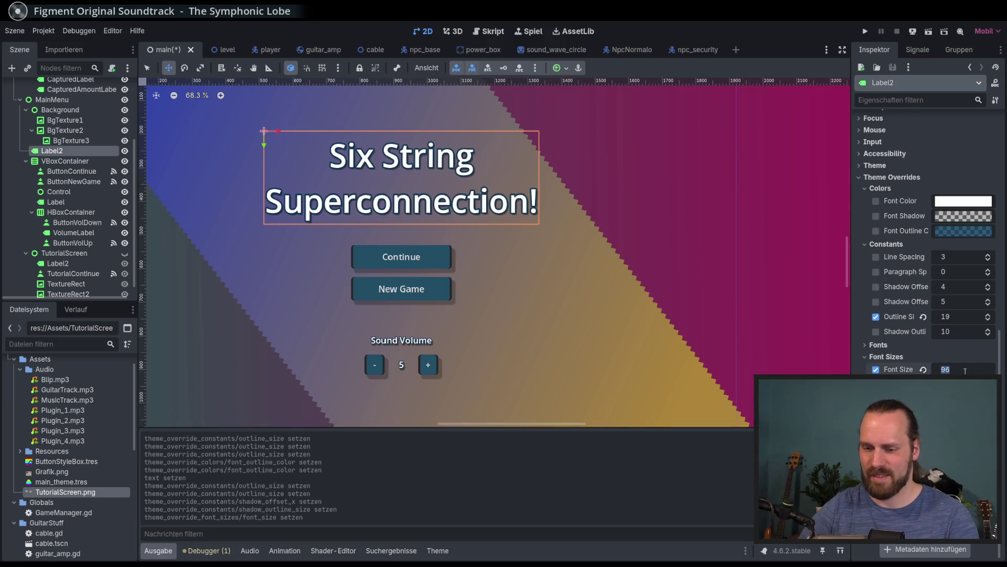
text(80)
key(Return)
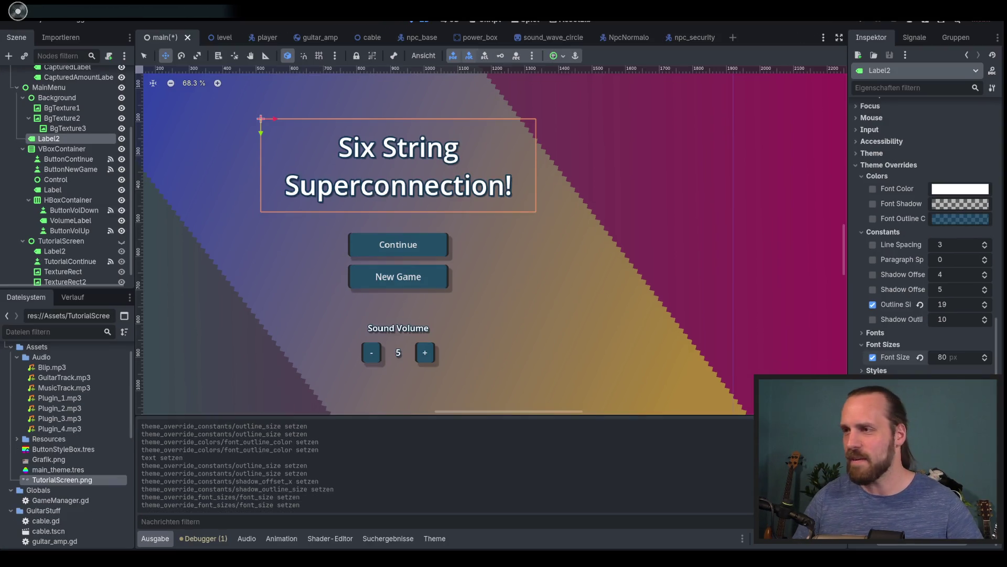
Close the Grafiken.kra sprite sheet and choose Neues Bild on Krita's start page
scroll(682, 339, down, 2)
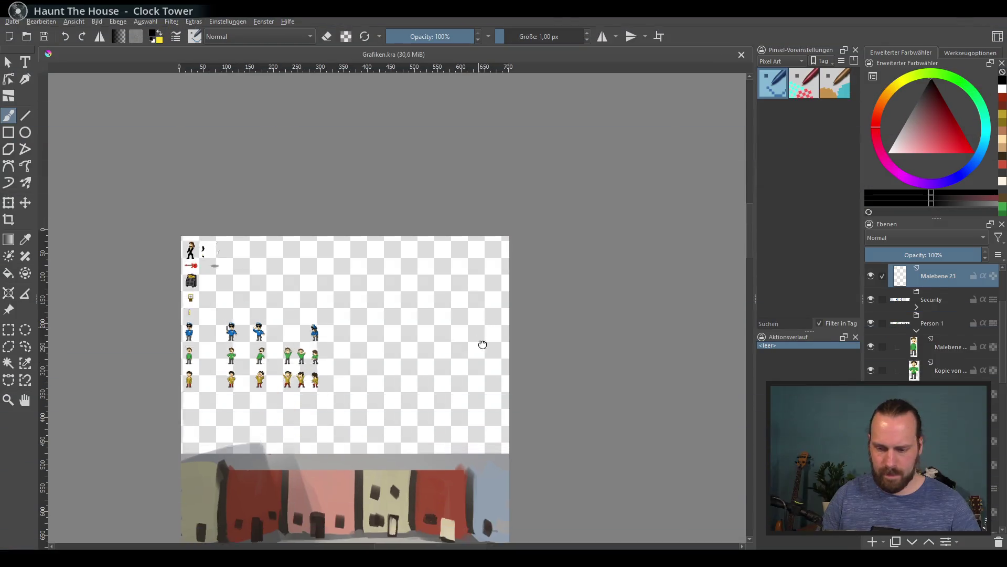
scroll(483, 344, up, 3)
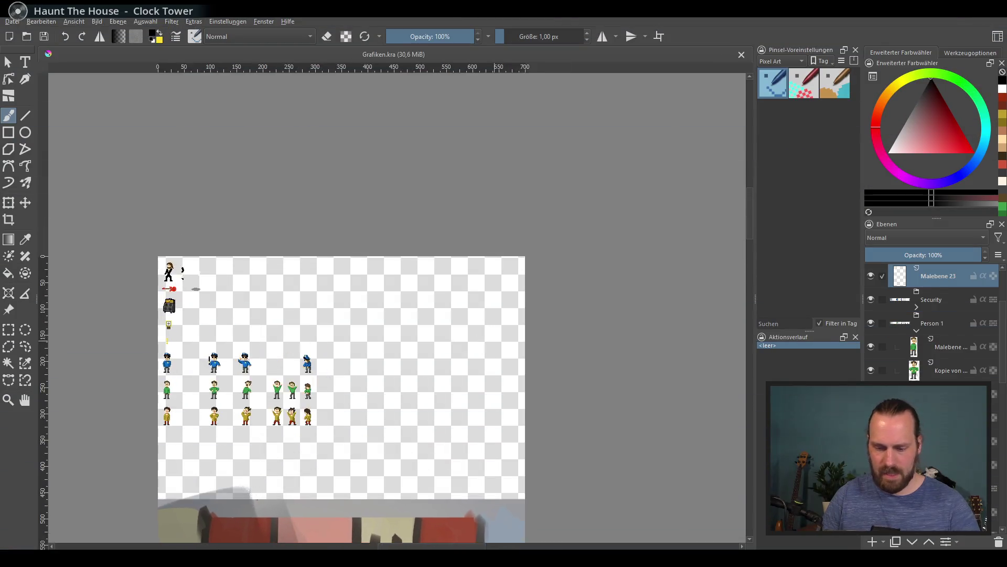
drag(391, 394, 535, 299)
scroll(535, 300, down, 3)
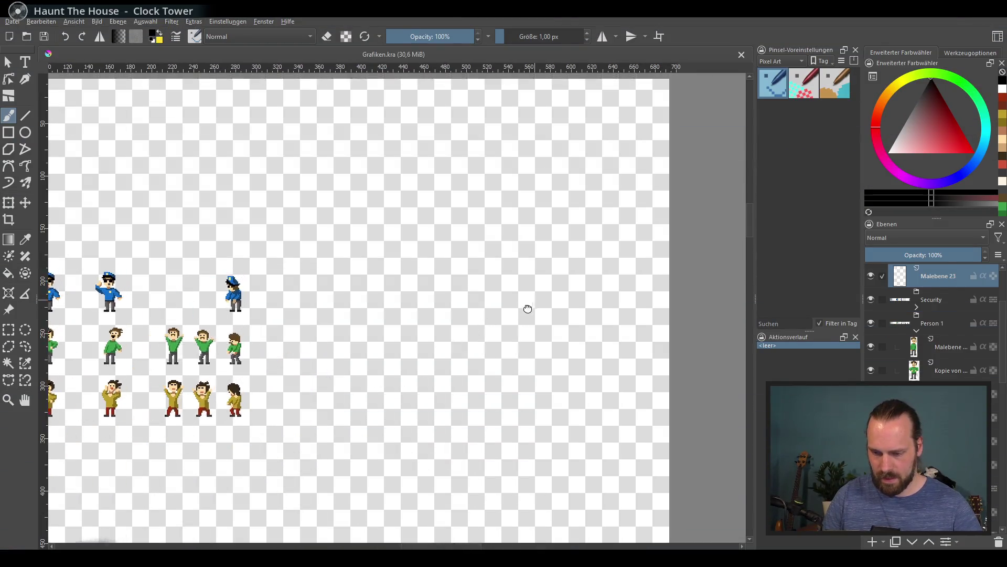
click(742, 55)
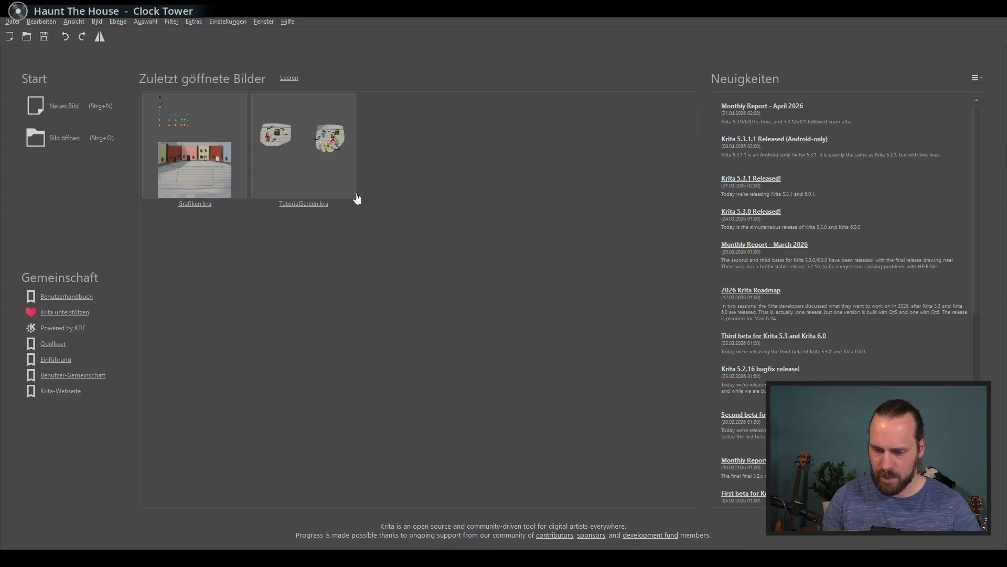
click(67, 108)
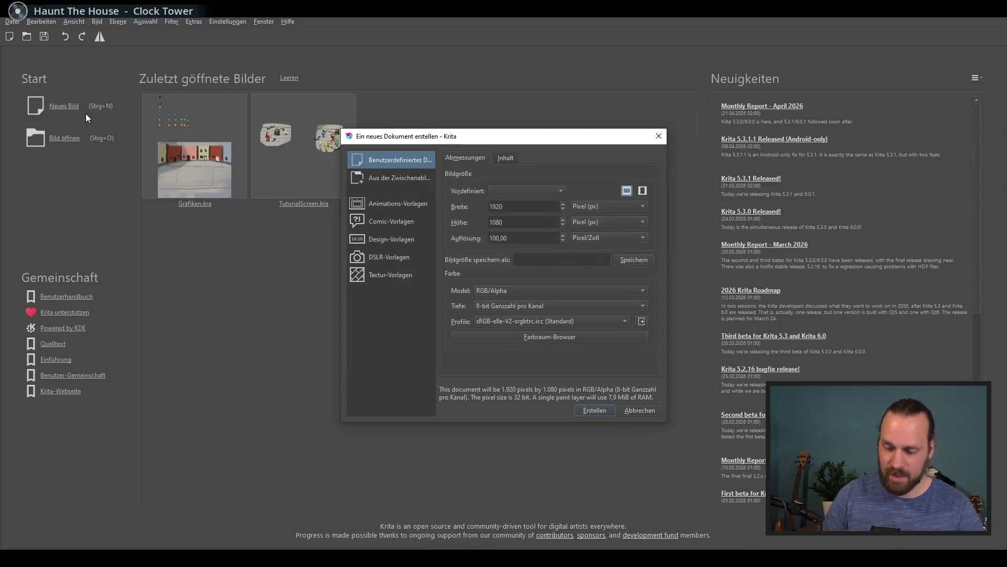
Create the 1920x1080 image and add an empty paint layer above the Background
click(597, 411)
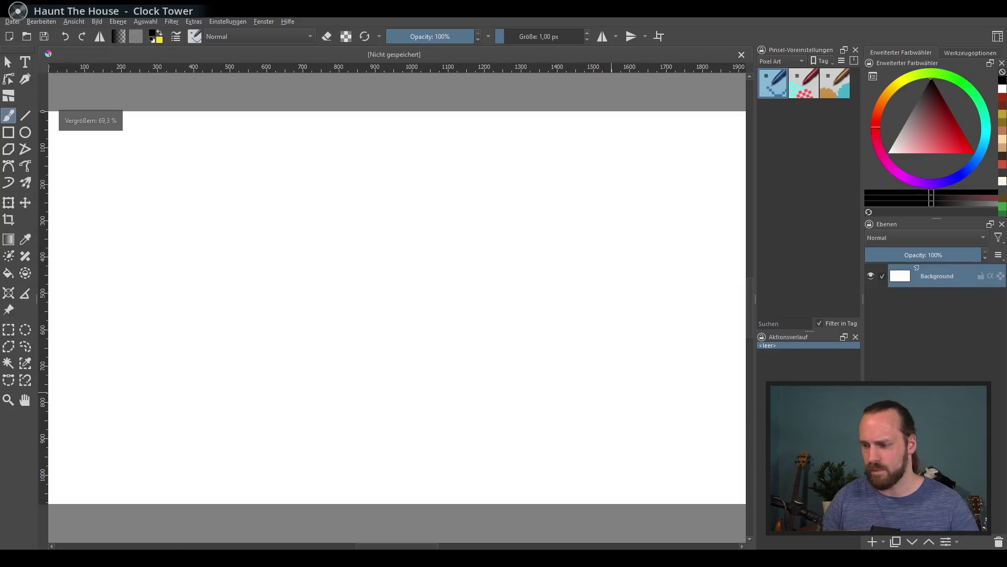
click(871, 276)
key(Insert)
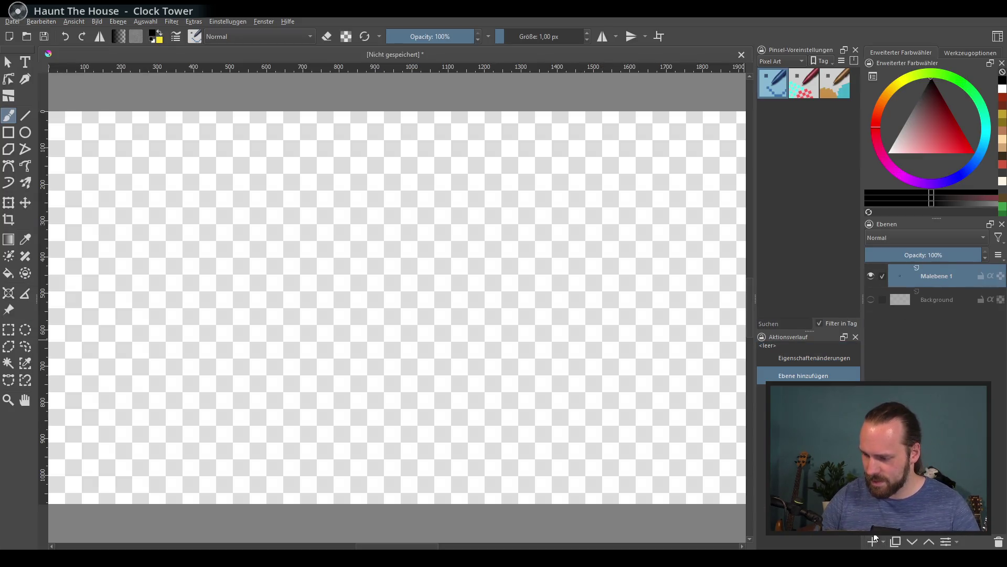
key(1)
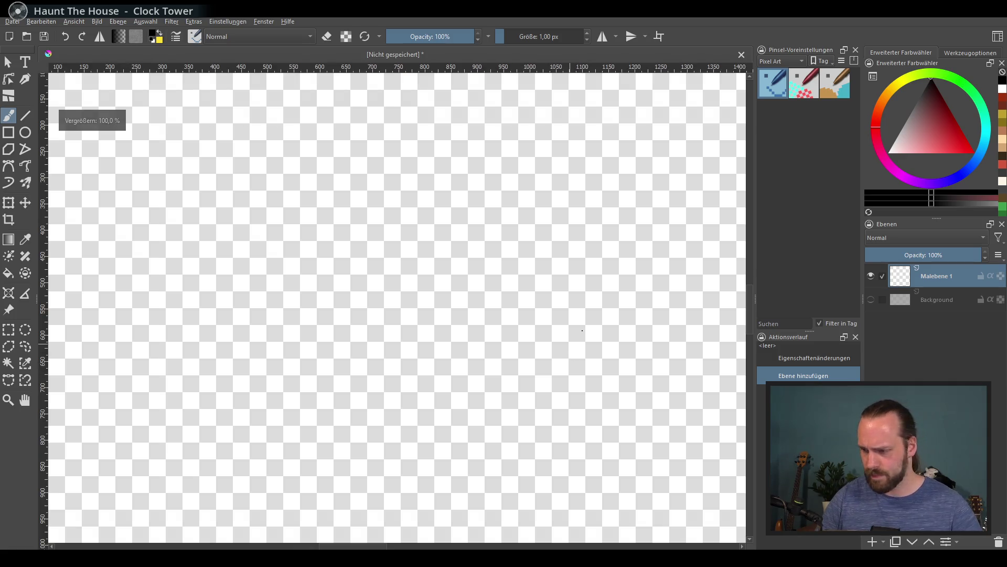
Fill the Background layer with black using the Fill tool
click(888, 152)
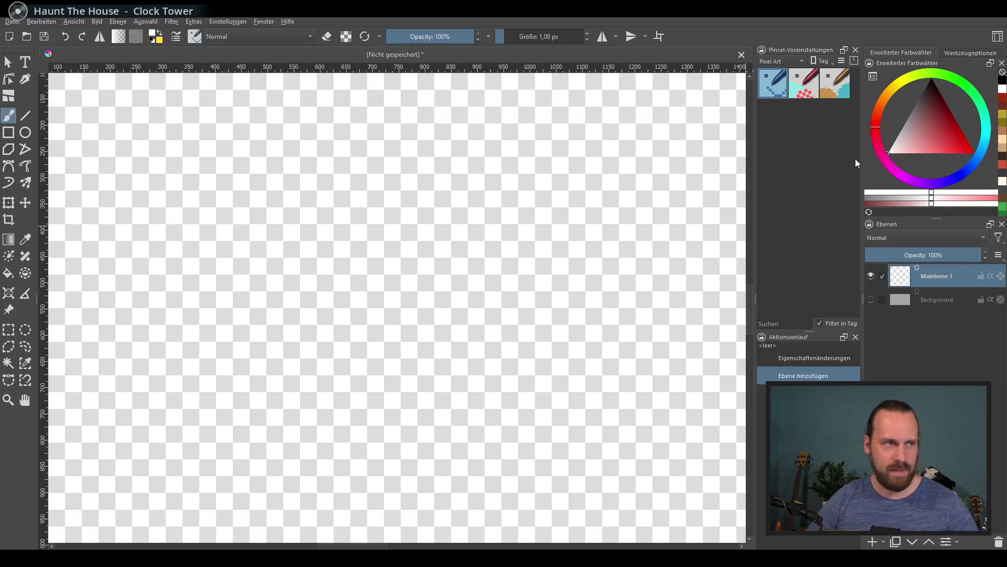
click(872, 300)
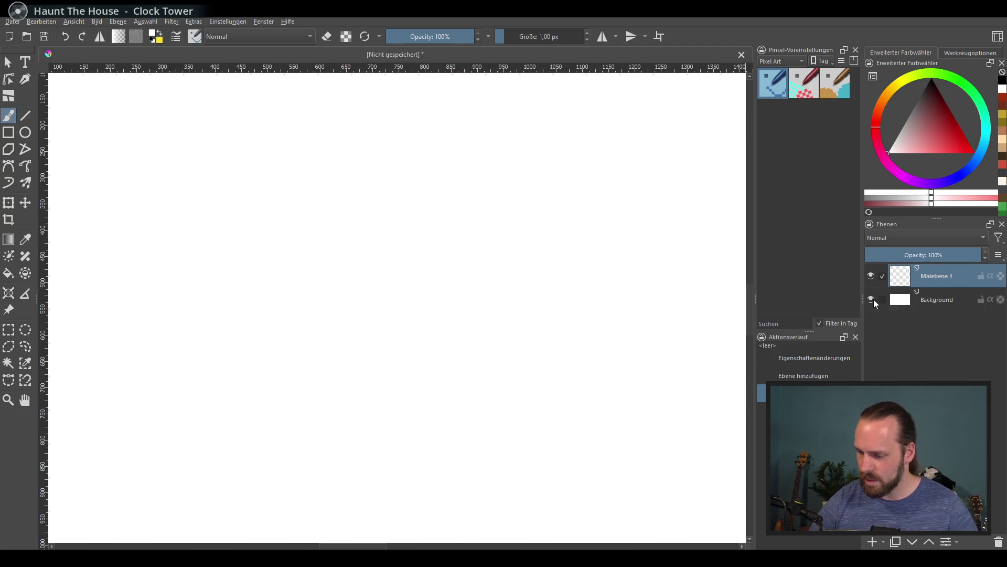
click(937, 299)
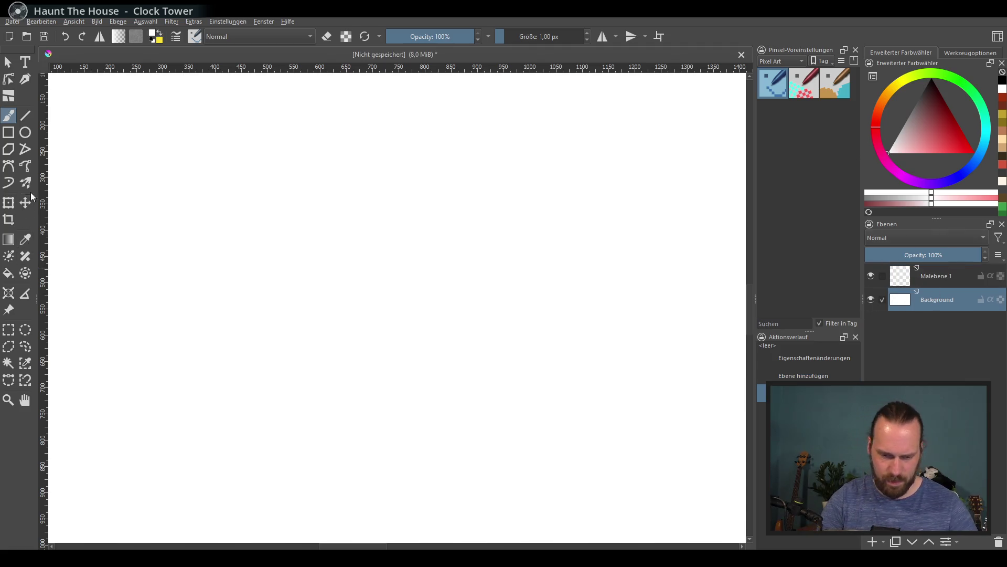
click(8, 273)
click(931, 79)
click(584, 226)
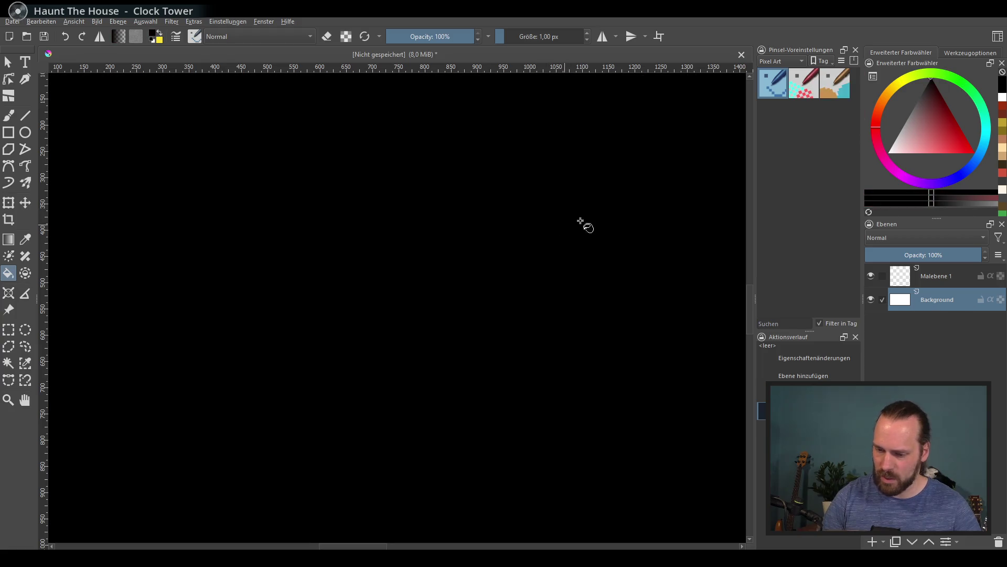
click(955, 277)
Reselect Malebene 1 and the freehand brush, then open the brush preset tags
click(23, 122)
click(9, 116)
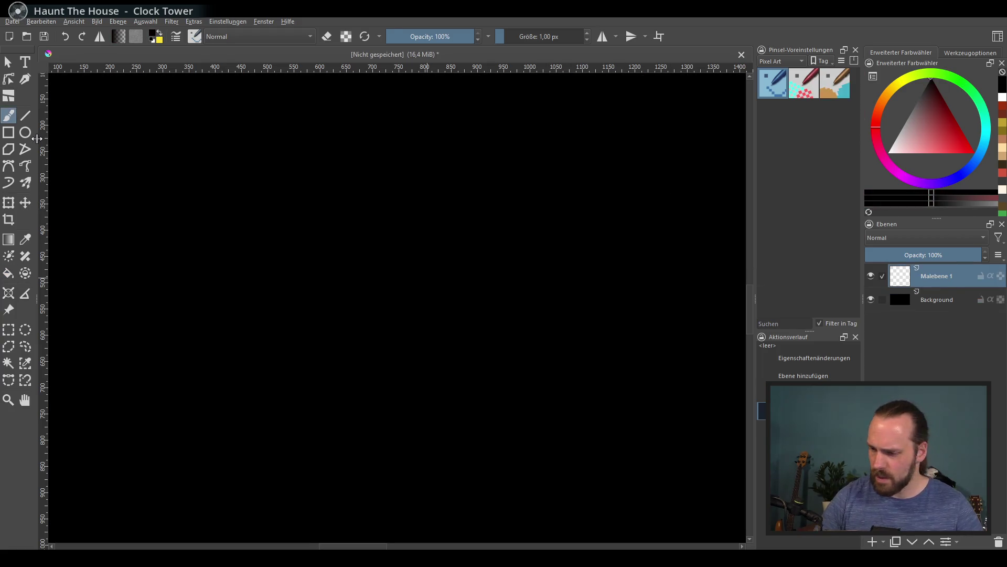
click(792, 61)
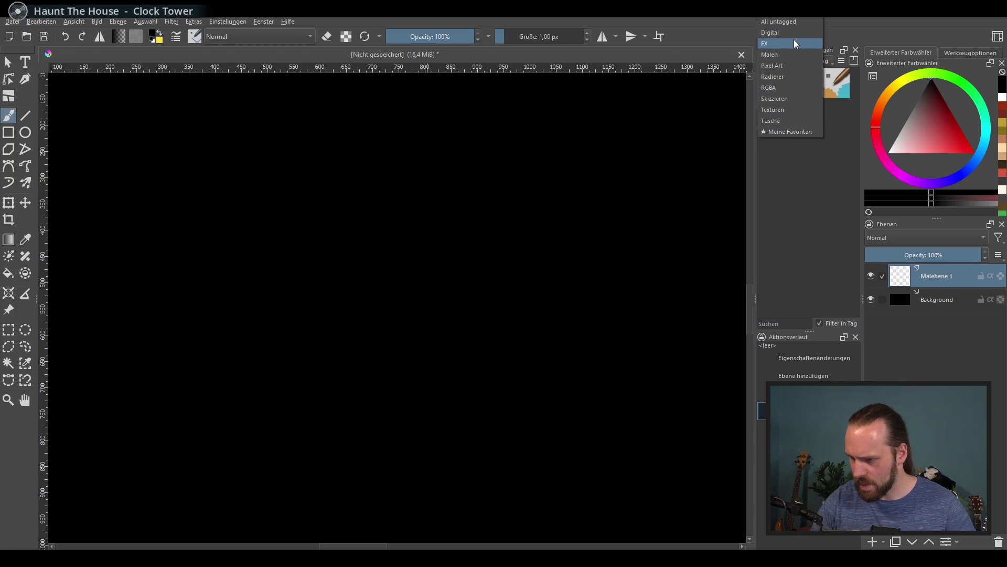
Pick a 7.50 px brush from the favourite presets and switch the painting colour to white
click(786, 131)
click(795, 141)
mouse_move(316, 345)
mouse_down()
mouse_move(409, 238)
mouse_move(360, 348)
mouse_up()
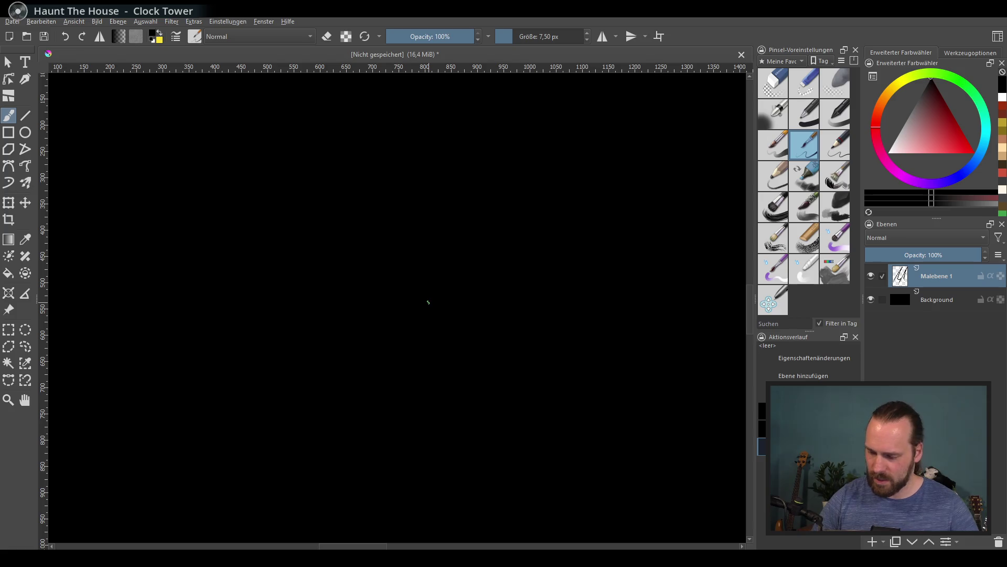
key(ctrl+z)
key(ctrl+z)
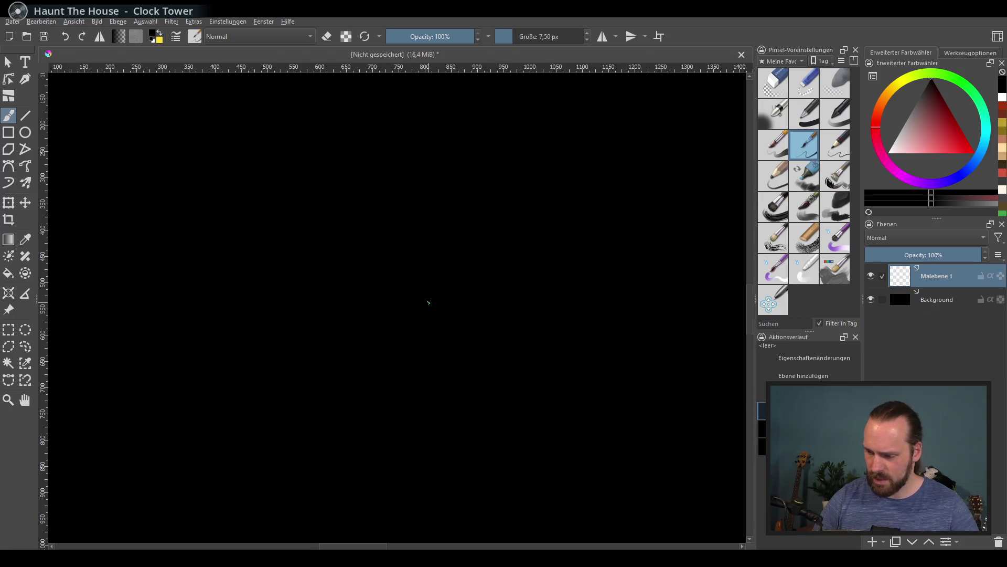
key(x)
mouse_move(355, 385)
mouse_down()
mouse_move(413, 257)
mouse_move(441, 316)
mouse_up()
key(ctrl+z)
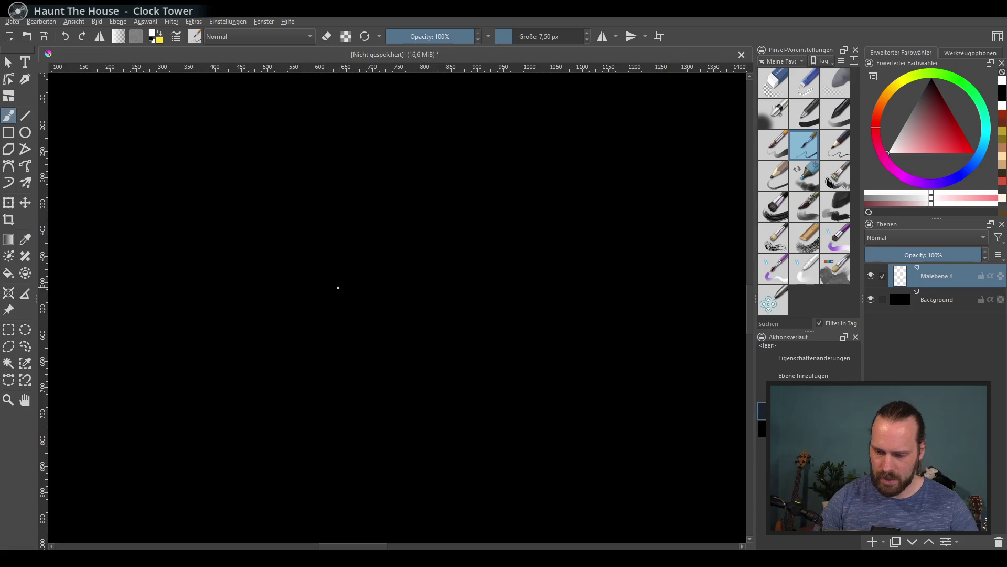
ctrl+scroll(333, 304, up, 1)
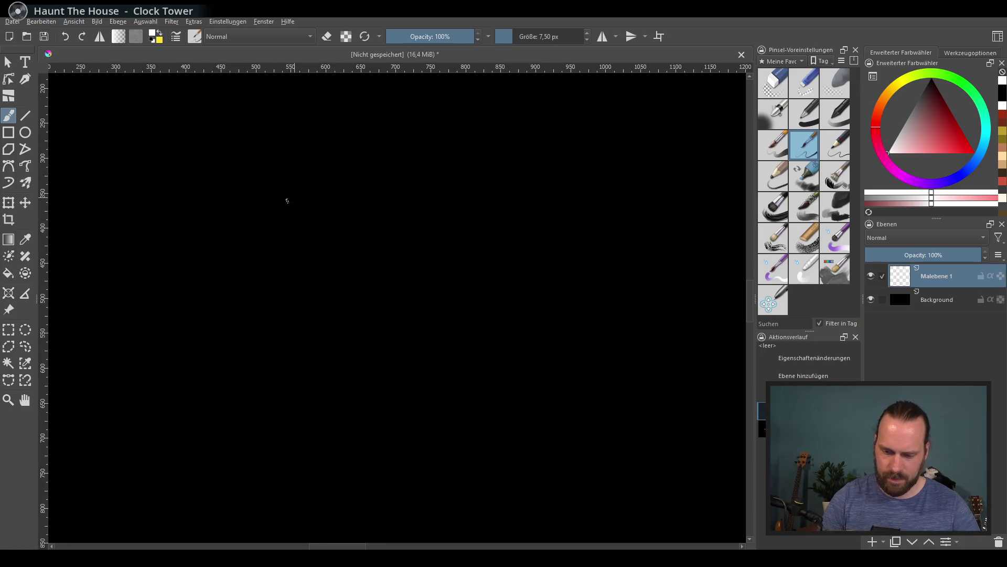
Letter the word 'Six' in white and rotate it slightly counter-clockwise
mouse_move(256, 196)
mouse_down()
mouse_move(291, 230)
mouse_move(321, 197)
mouse_move(240, 280)
mouse_move(322, 196)
mouse_move(294, 236)
mouse_move(241, 278)
mouse_up()
key(ctrl+z)
drag(353, 223, 338, 266)
key(ctrl+z)
drag(348, 219, 331, 270)
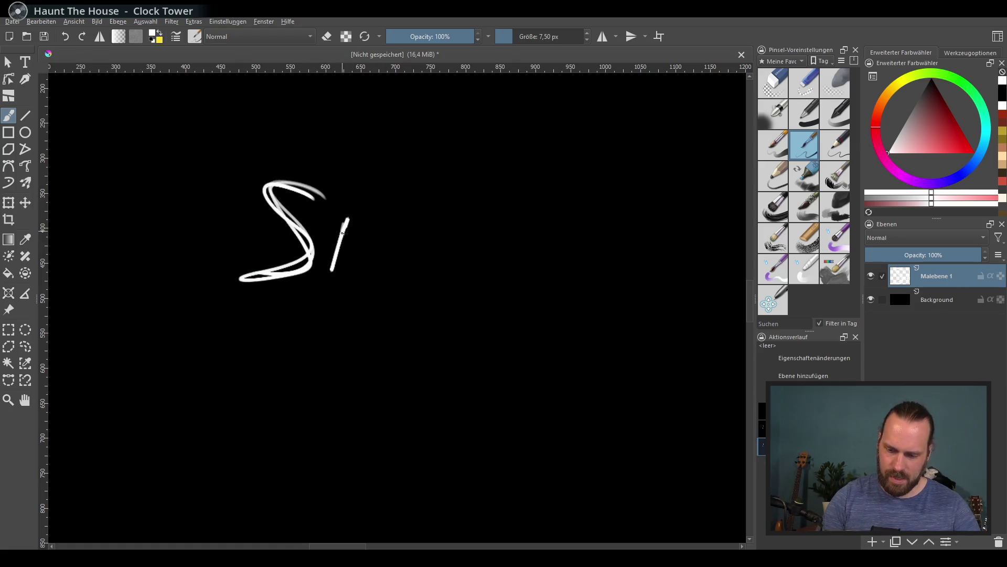
drag(356, 187, 350, 194)
drag(370, 214, 392, 271)
drag(352, 274, 430, 202)
mouse_move(471, 266)
mouse_down()
mouse_move(438, 268)
mouse_move(451, 196)
mouse_move(454, 216)
mouse_up()
click(15, 202)
click(8, 115)
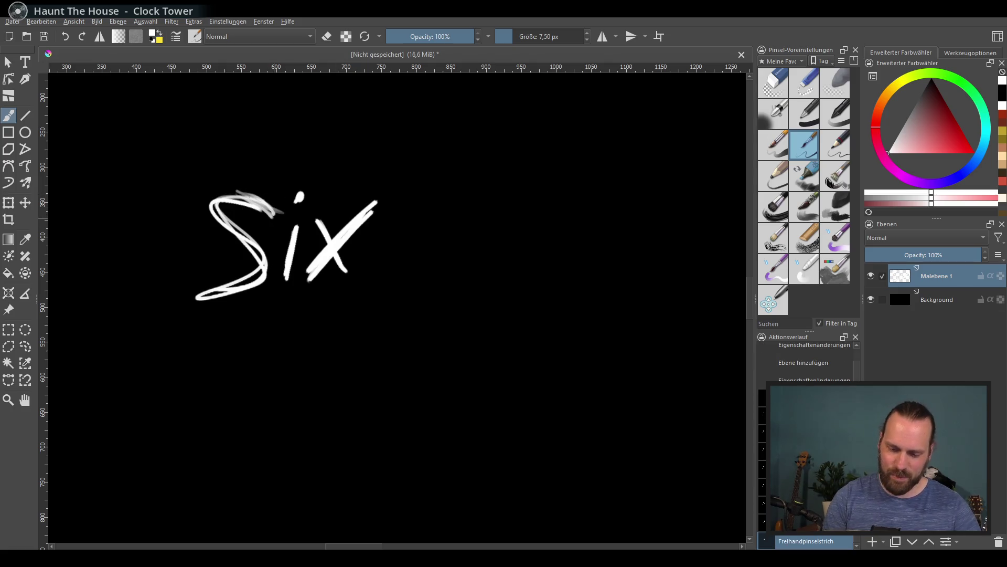
Thicken and retrace the strokes of the S, i and x in 'Six'
drag(243, 204, 266, 190)
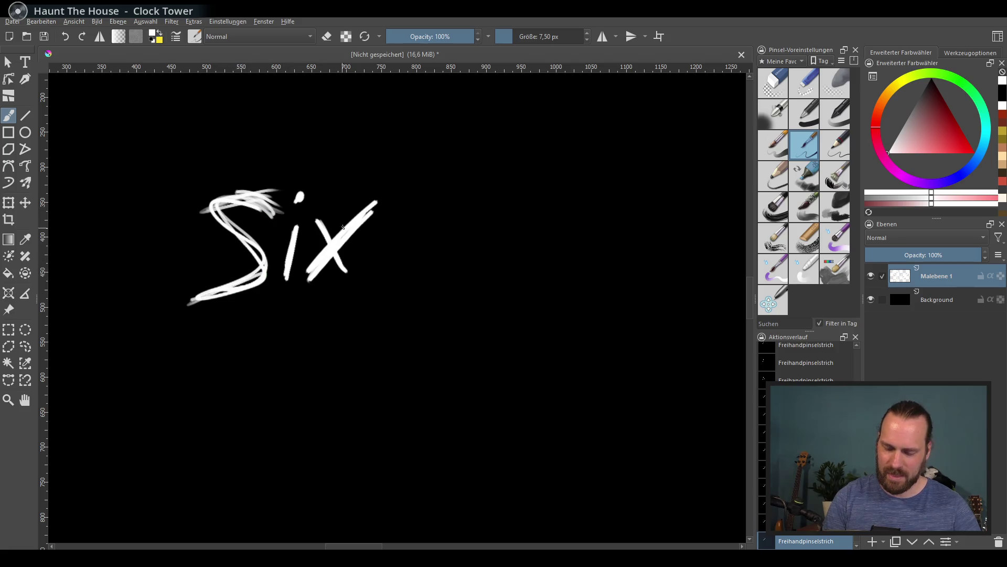
key(ctrl+z)
key(ctrl+z)
key(ctrl+z)
key(ctrl+shift+z)
key(ctrl+shift+z)
key(ctrl+shift+z)
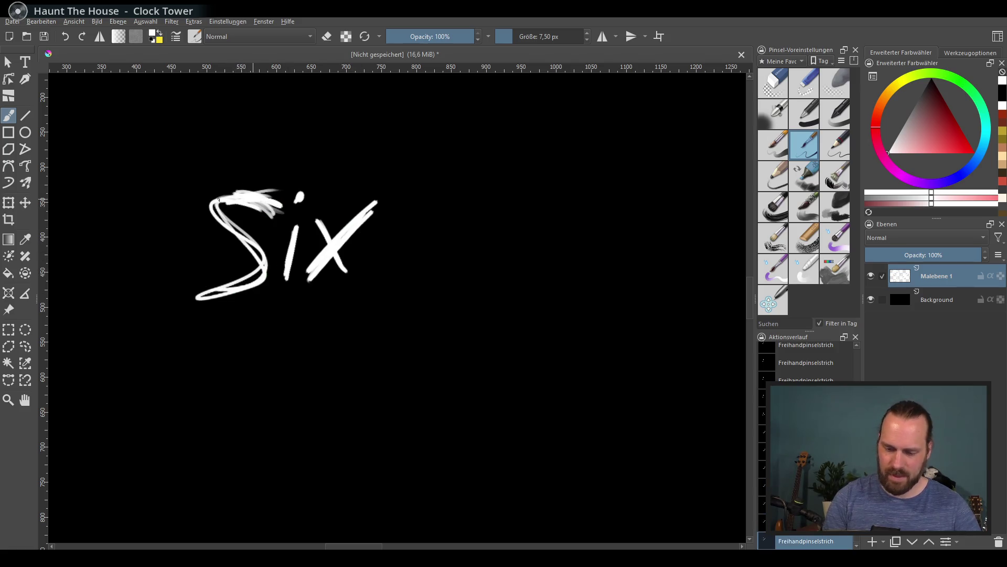
drag(235, 228, 225, 205)
drag(299, 229, 289, 281)
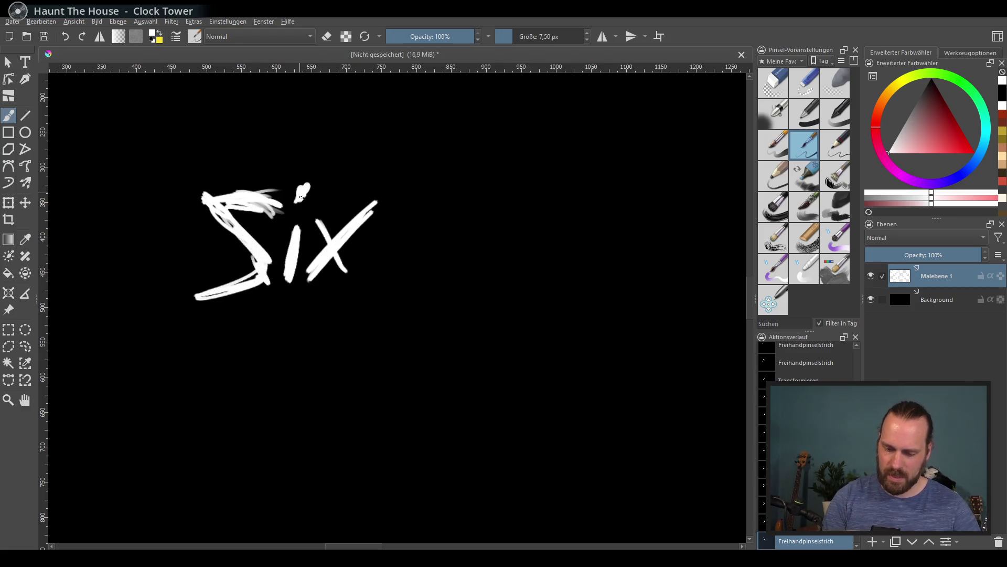
drag(379, 203, 327, 256)
drag(320, 220, 354, 280)
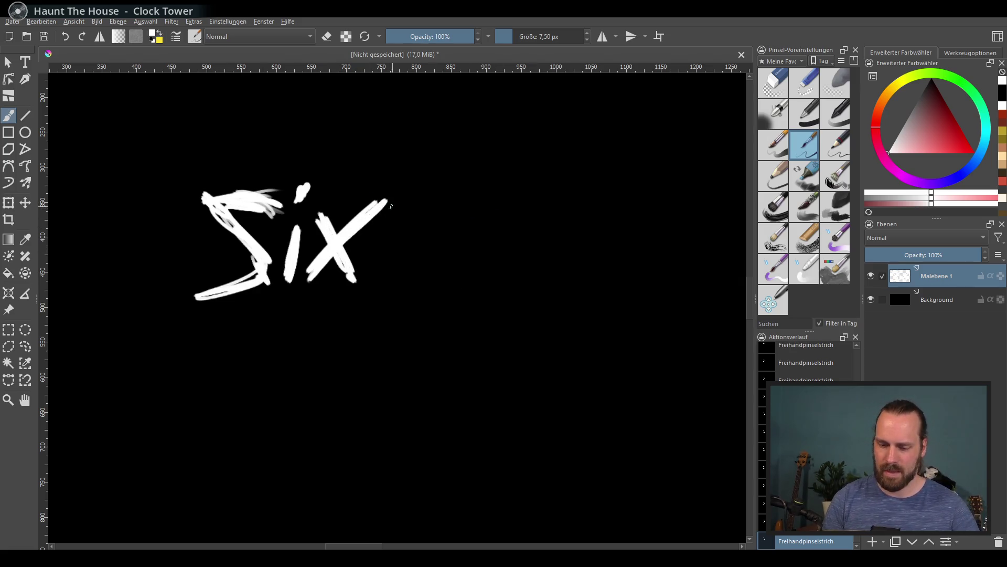
key(ctrl+z)
key(ctrl+z)
key(ctrl+z)
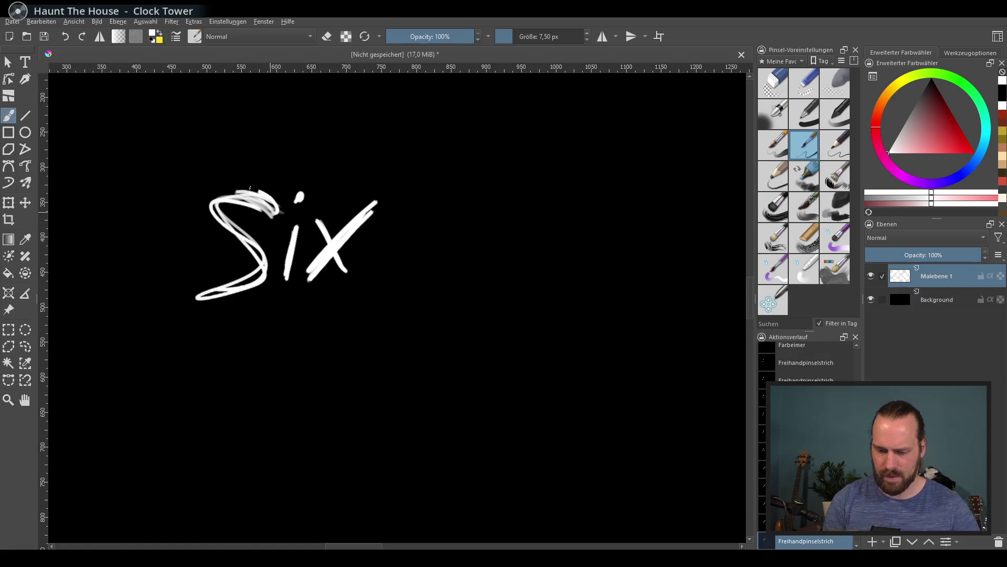
drag(250, 187, 264, 265)
Letter the word 'String' next to 'Six'
mouse_move(484, 208)
mouse_down()
mouse_move(445, 263)
mouse_move(423, 182)
mouse_move(399, 299)
mouse_move(384, 290)
mouse_move(493, 191)
mouse_move(406, 288)
mouse_up()
key(ctrl+z)
key(ctrl+z)
drag(510, 173, 494, 293)
drag(464, 240, 547, 241)
mouse_move(567, 286)
mouse_down()
mouse_move(577, 250)
mouse_move(615, 243)
mouse_move(608, 303)
mouse_up()
mouse_move(586, 299)
mouse_down()
mouse_move(615, 245)
mouse_move(662, 255)
mouse_move(619, 339)
mouse_up()
key(ctrl+z)
key(ctrl+z)
mouse_move(656, 258)
mouse_down()
mouse_move(653, 308)
mouse_move(569, 324)
mouse_move(662, 269)
mouse_move(569, 323)
mouse_move(648, 283)
mouse_move(545, 322)
mouse_move(616, 349)
mouse_up()
key(ctrl+z)
key(ctrl+z)
Centre the 'Six String' lettering and slant it so its right side rises
drag(738, 271, 458, 388)
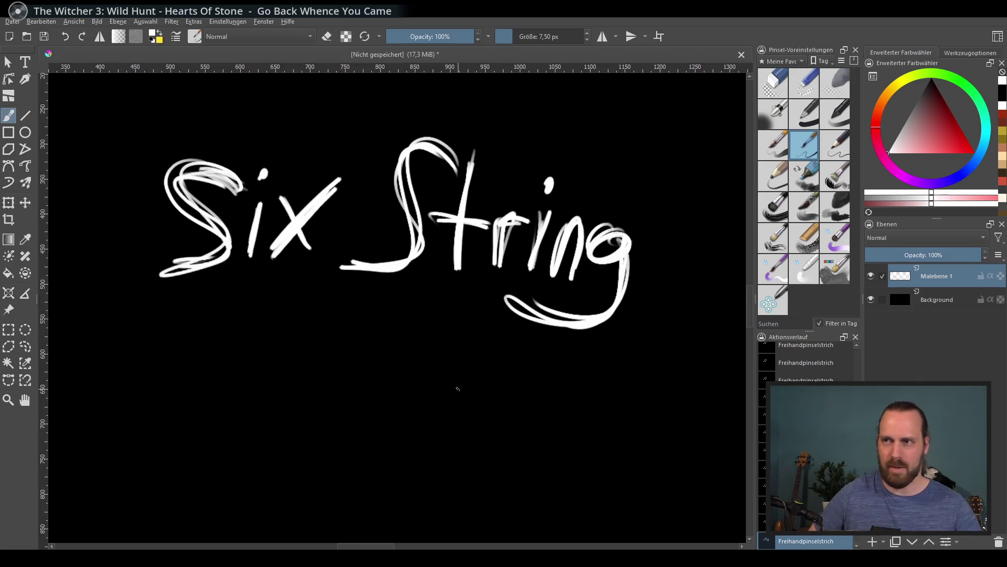
drag(353, 368, 360, 360)
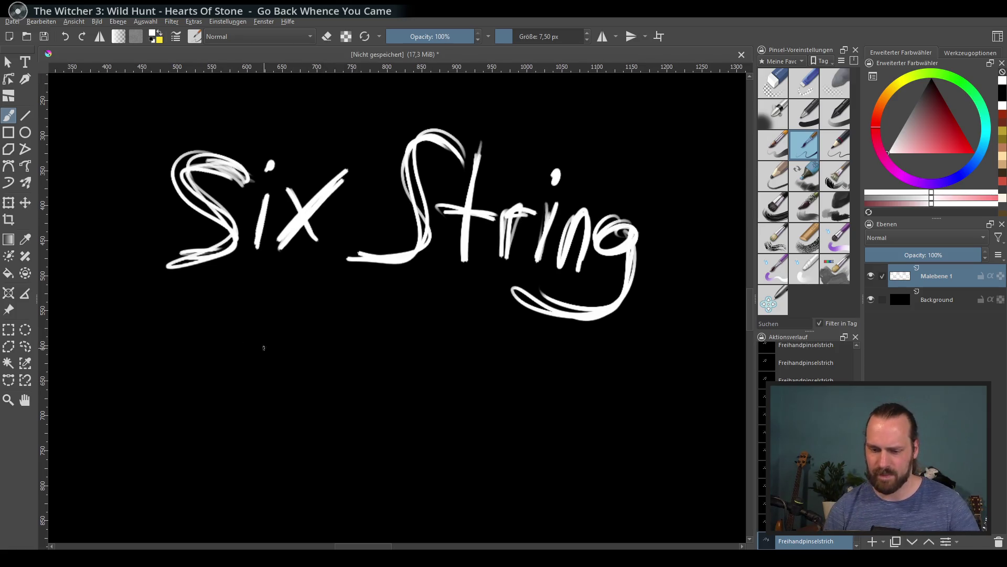
click(9, 202)
mouse_move(641, 234)
mouse_down()
mouse_move(644, 223)
mouse_move(573, 220)
mouse_up()
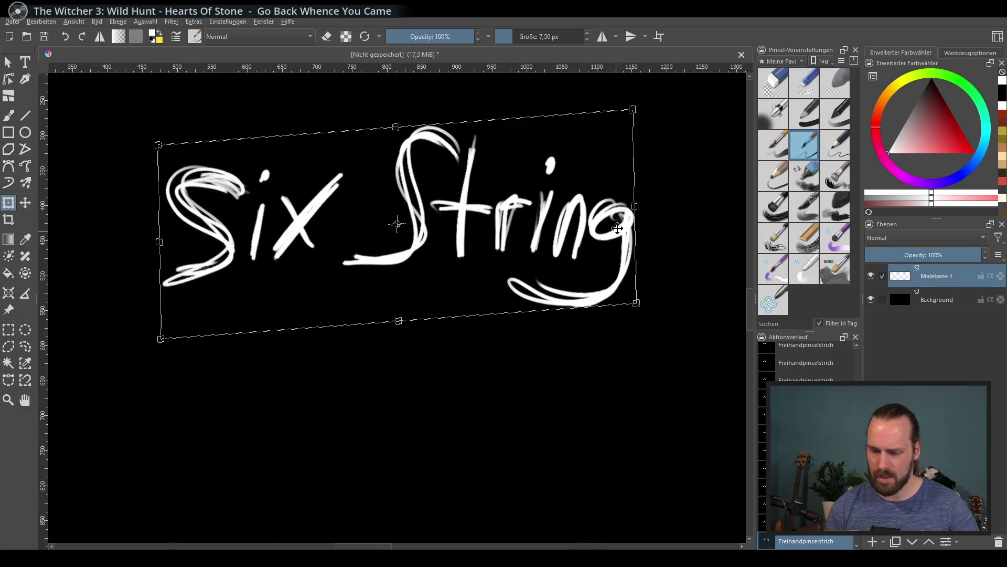
Apply the slant and outline the word 'Six' as a freehand selection
key(Return)
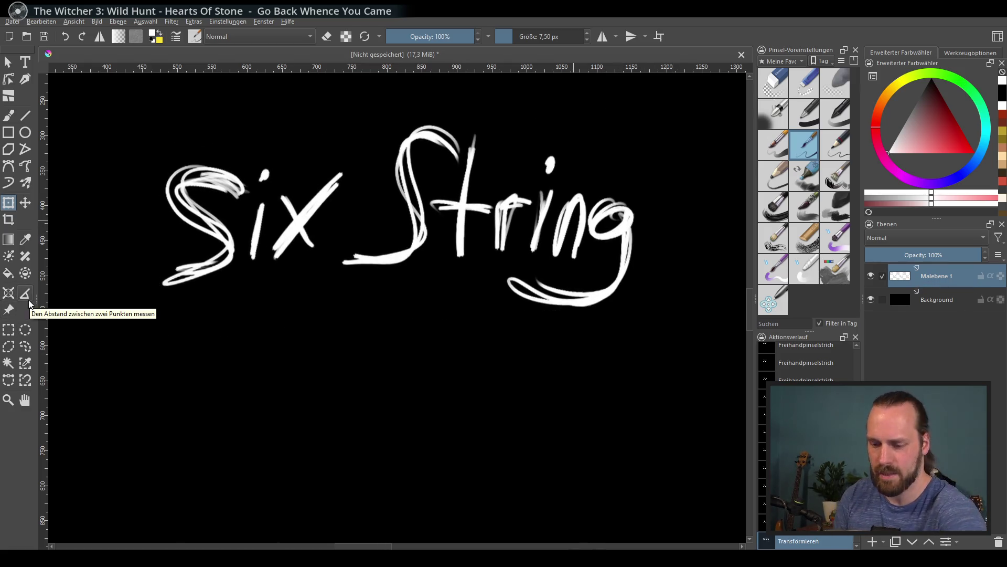
click(9, 329)
mouse_move(159, 126)
mouse_down()
mouse_move(297, 281)
mouse_move(342, 315)
mouse_move(333, 312)
mouse_up()
click(25, 346)
key(ctrl+shift+a)
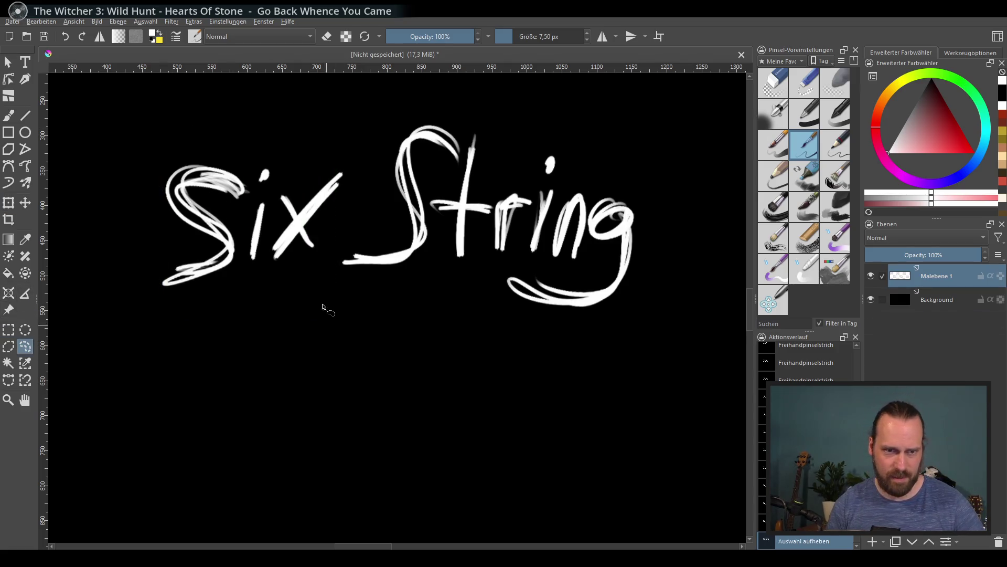
mouse_move(214, 127)
mouse_down()
mouse_move(118, 217)
mouse_move(310, 266)
mouse_move(215, 128)
mouse_up()
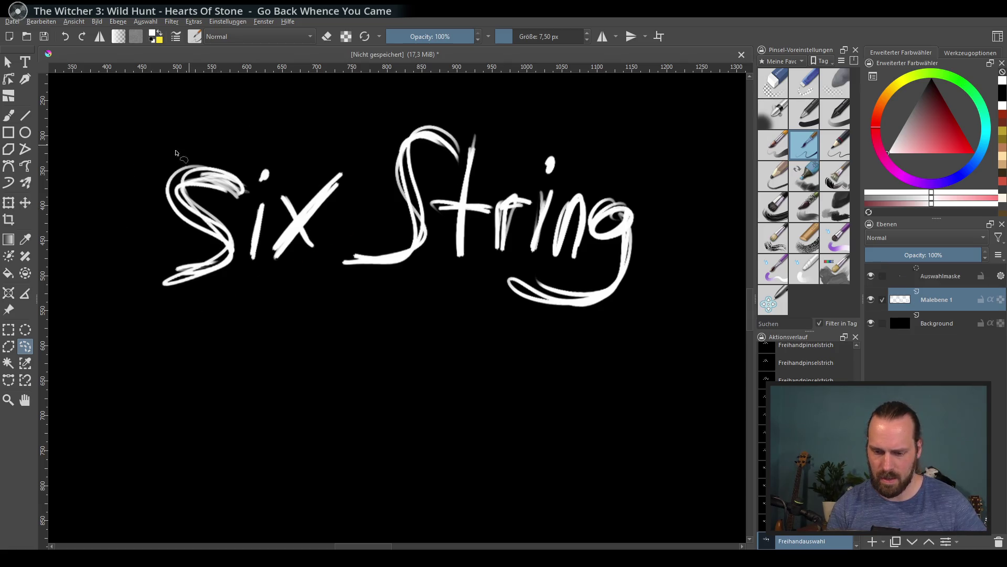
Enlarge 'Six', move it up-left, tilt it counter-clockwise, then clear the selection
click(8, 203)
drag(374, 324, 397, 342)
drag(346, 304, 322, 294)
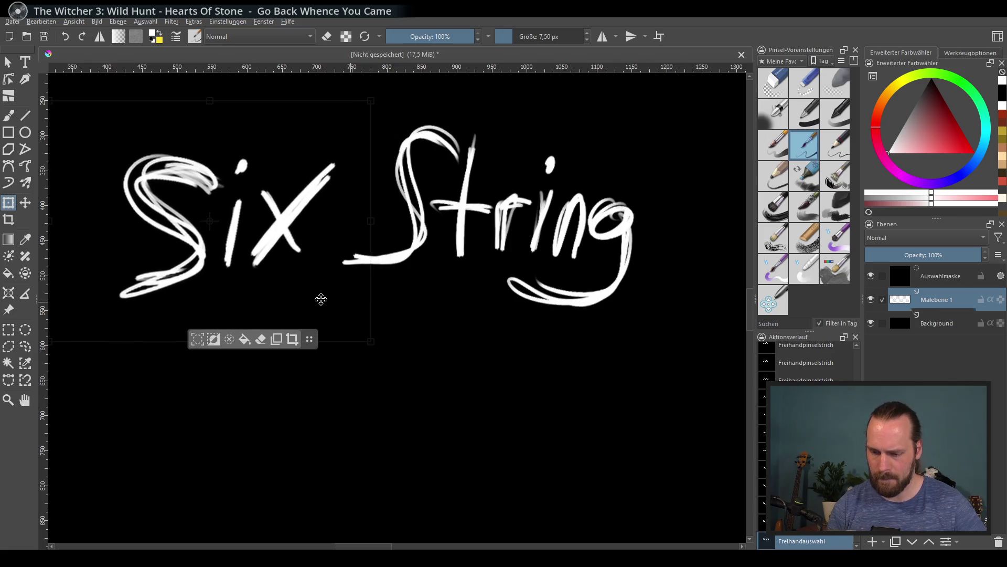
drag(398, 274, 337, 275)
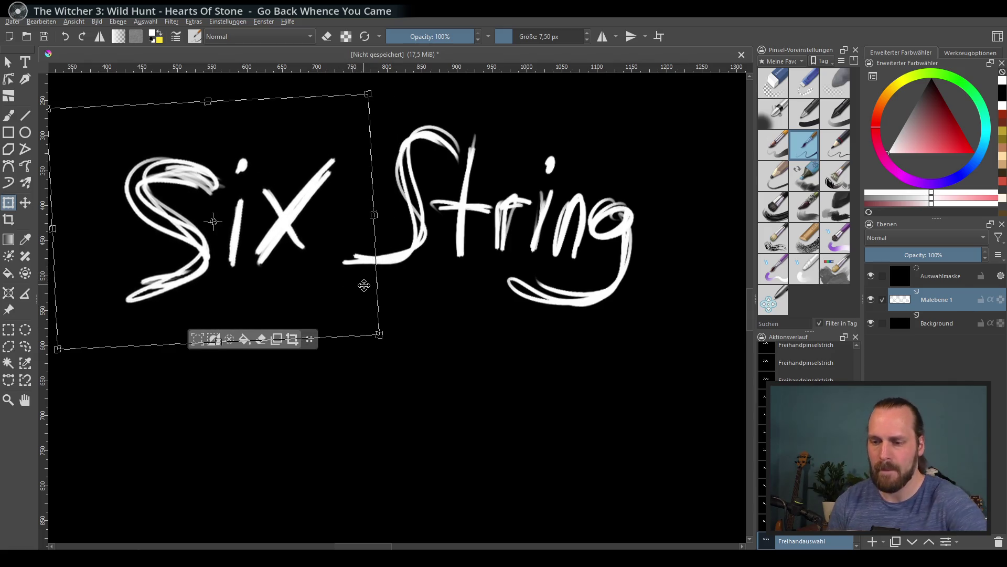
key(Return)
key(b)
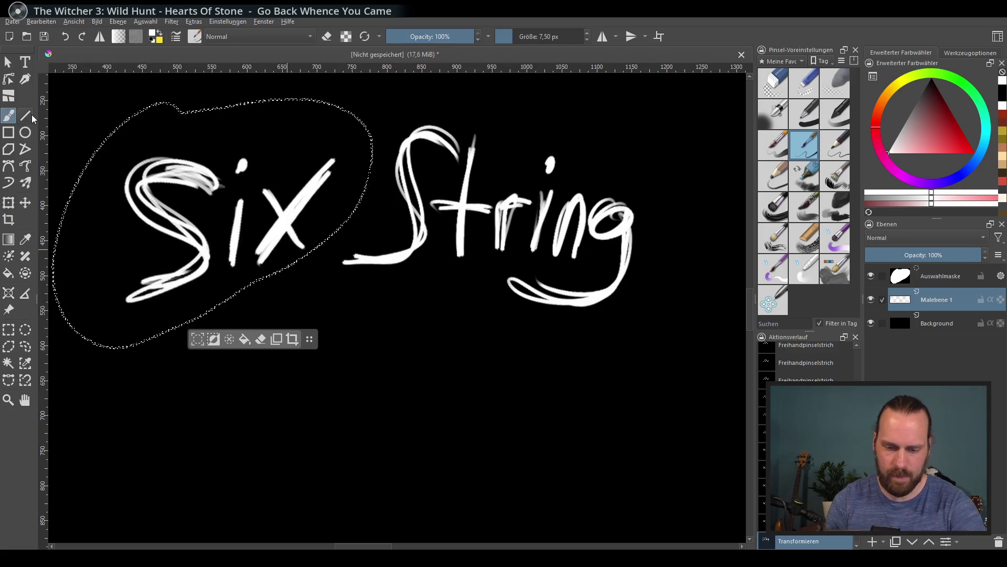
key(ctrl+shift+a)
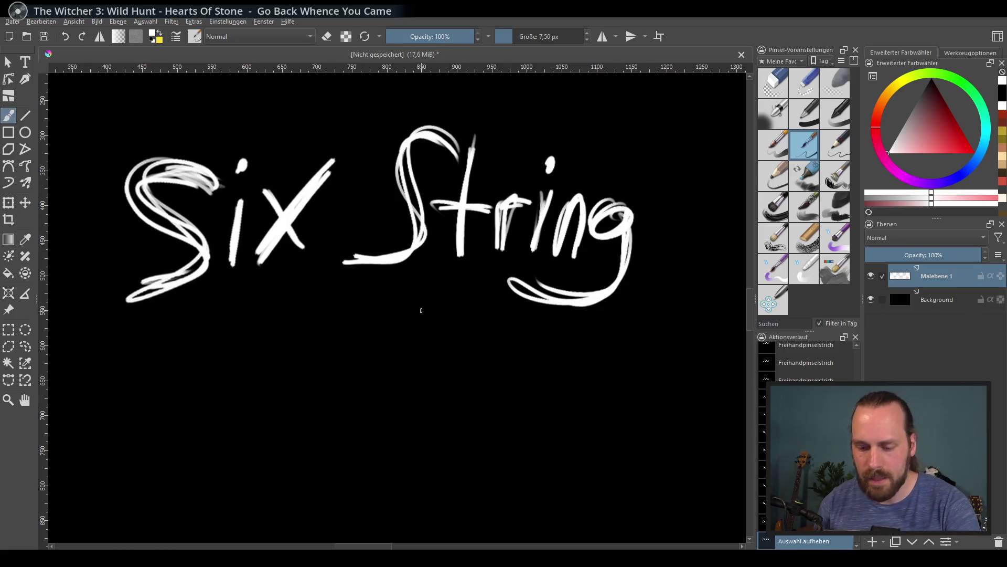
scroll(447, 282, up, 1)
Try several S strokes below 'Six', undoing each one
scroll(553, 331, down, 3)
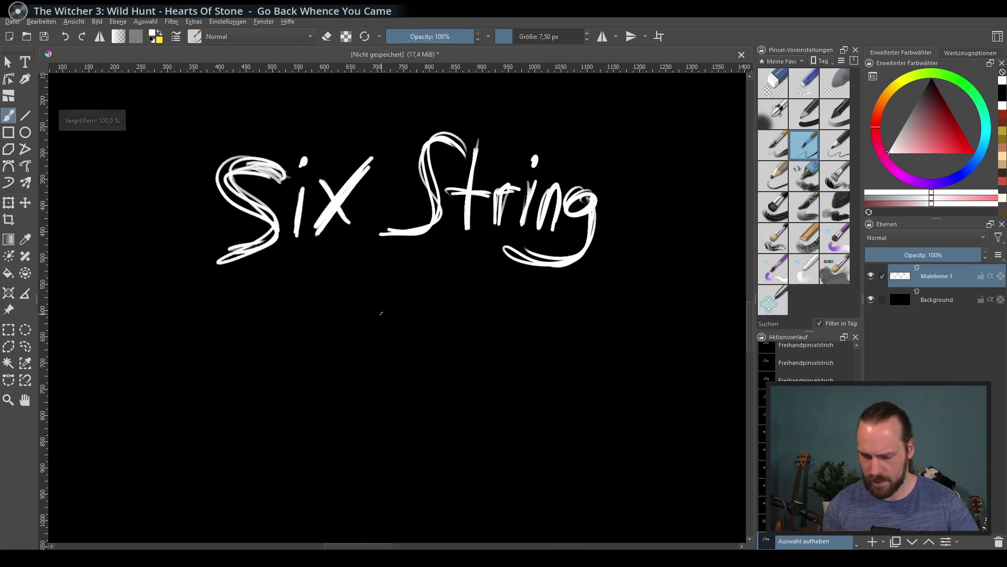
drag(184, 320, 160, 370)
key(ctrl+z)
drag(210, 307, 179, 362)
key(ctrl+z)
mouse_move(176, 301)
mouse_down()
mouse_move(221, 297)
mouse_move(162, 364)
mouse_up()
key(ctrl+z)
drag(236, 291, 150, 369)
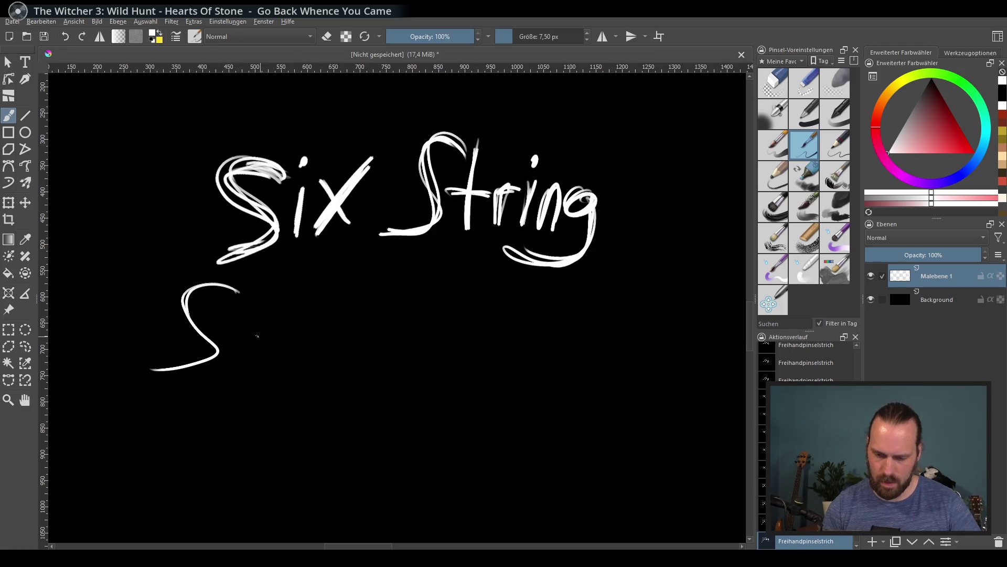
key(ctrl+z)
Add a new paint layer, Malebene 2, and letter 'Sup' on it
key(Insert)
mouse_move(181, 301)
mouse_down()
mouse_move(151, 356)
mouse_move(207, 291)
mouse_move(158, 357)
mouse_move(133, 368)
mouse_up()
key(ctrl+z)
mouse_move(212, 287)
mouse_down()
mouse_move(157, 362)
mouse_move(153, 290)
mouse_up()
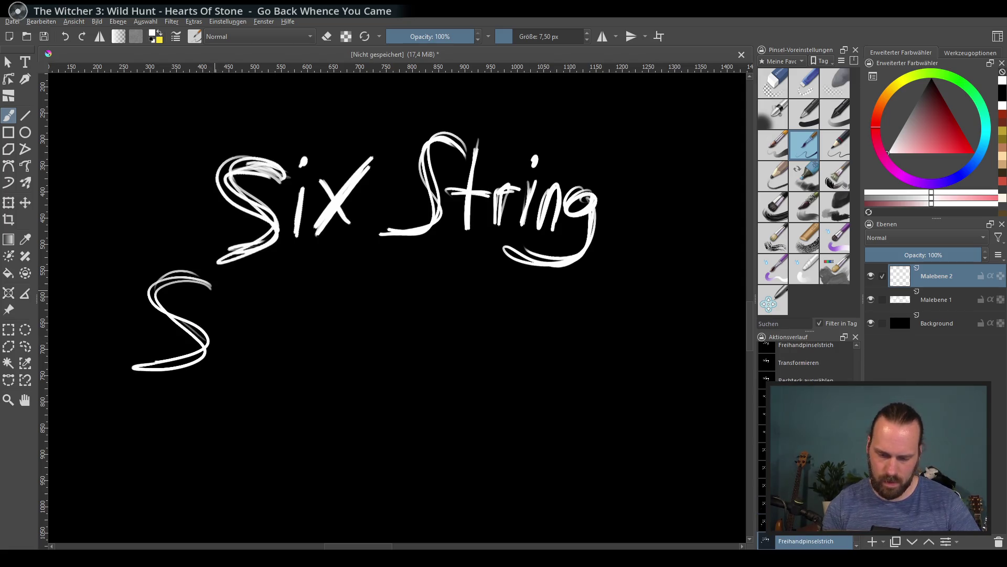
drag(227, 319, 252, 362)
key(ctrl+z)
mouse_move(227, 323)
mouse_down()
mouse_move(256, 322)
mouse_move(269, 396)
mouse_up()
drag(272, 356, 277, 331)
mouse_move(276, 388)
mouse_down()
mouse_move(292, 322)
mouse_move(339, 326)
mouse_move(357, 345)
mouse_move(327, 348)
mouse_up()
key(ctrl+z)
key(ctrl+z)
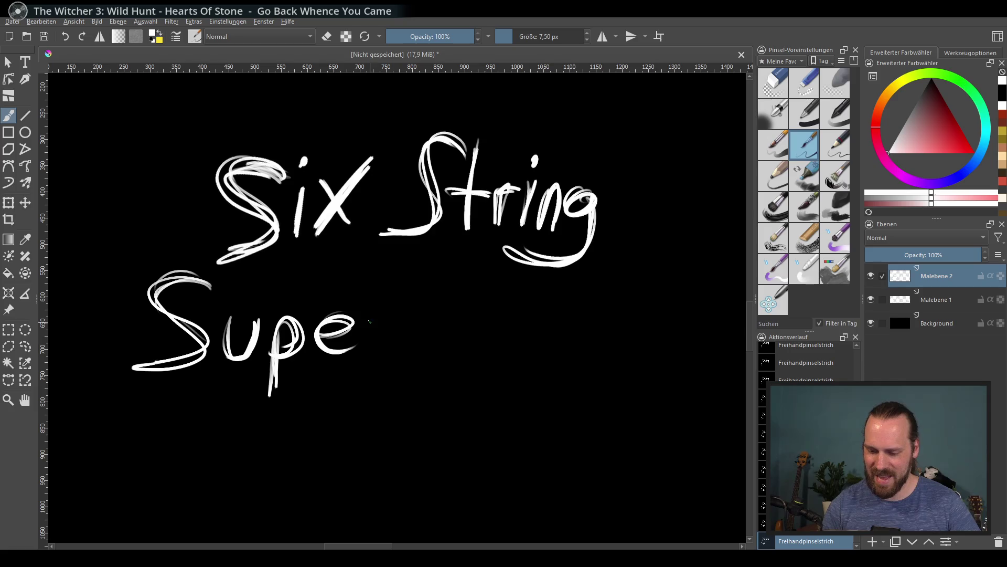
Continue the second line with the c, o and two n's of 'Superconn'
drag(423, 315, 415, 350)
mouse_move(447, 322)
mouse_down()
mouse_move(462, 320)
mouse_move(435, 321)
mouse_up()
drag(489, 343, 509, 345)
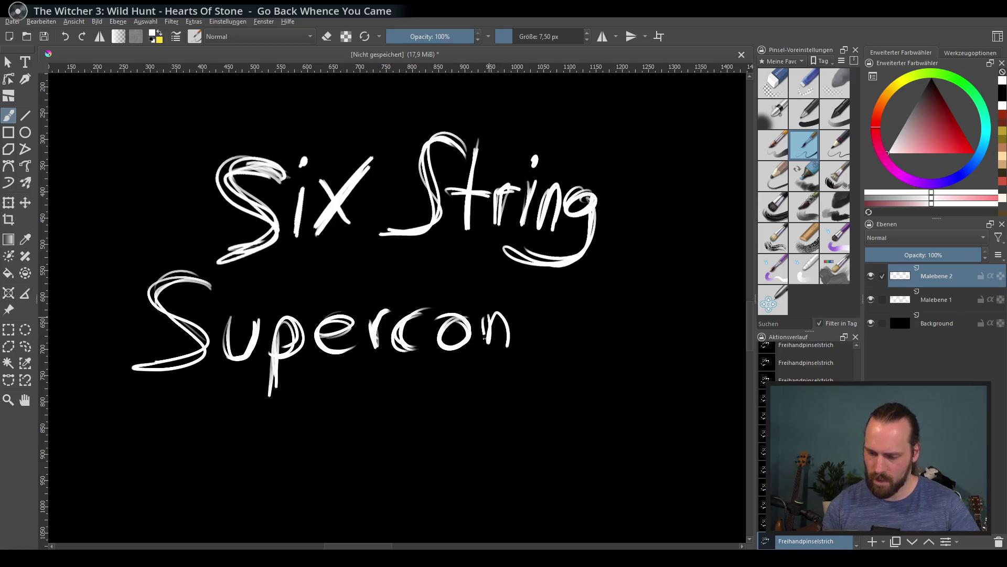
drag(529, 308, 541, 332)
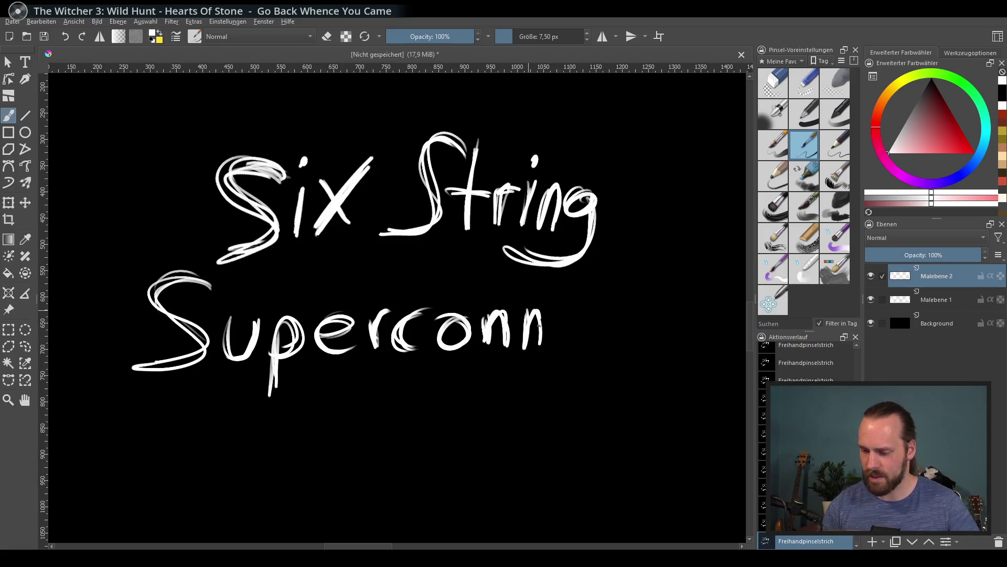
key(ctrl+z)
key(ctrl+z)
mouse_move(484, 315)
mouse_down()
mouse_move(515, 341)
mouse_move(606, 340)
mouse_move(534, 390)
mouse_up()
key(ctrl+z)
Paint the remaining letters through the final n to complete 'Superconnection'
drag(576, 325, 580, 356)
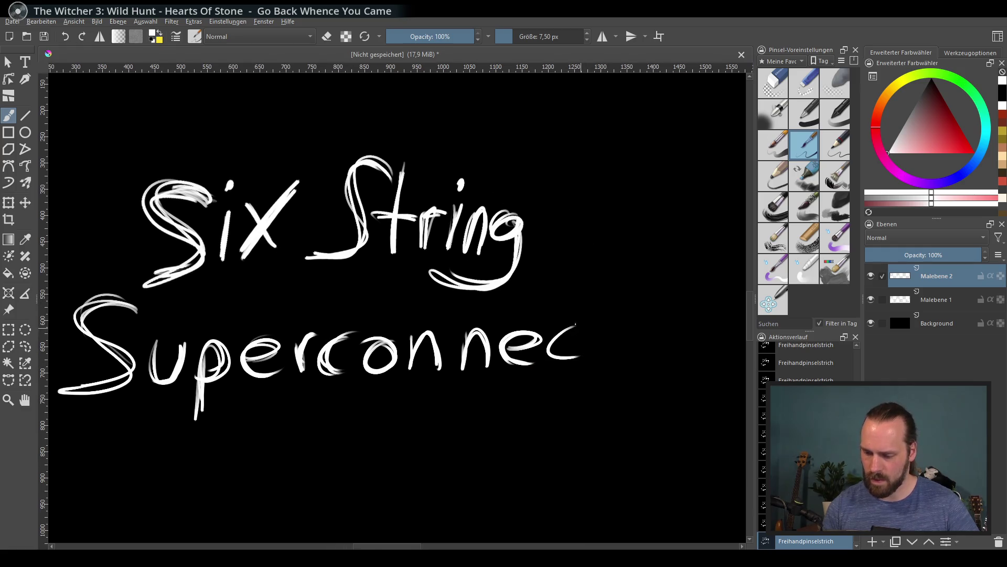
drag(612, 298, 605, 358)
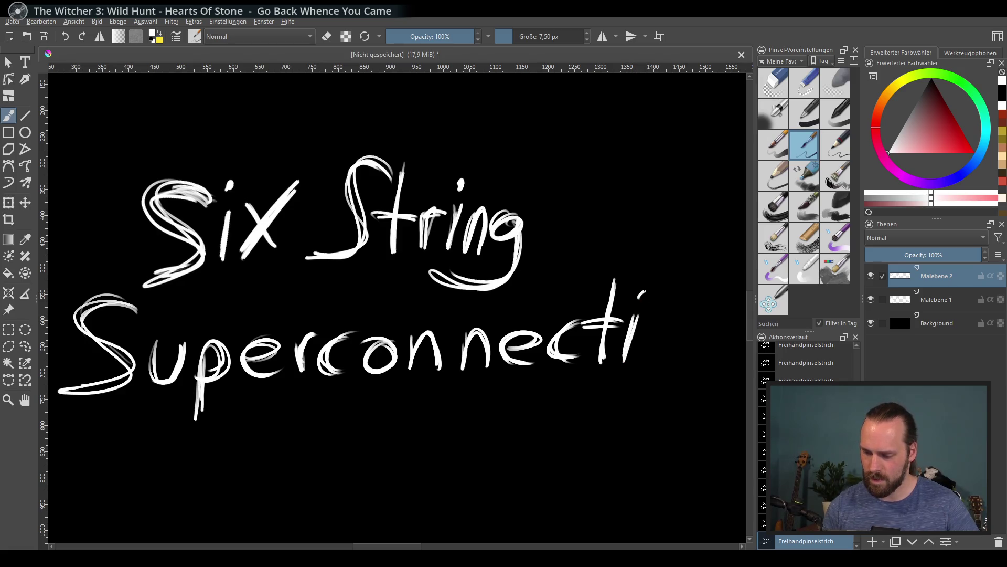
mouse_move(659, 322)
mouse_down()
mouse_move(677, 335)
mouse_move(668, 341)
mouse_move(713, 361)
mouse_move(688, 360)
mouse_up()
key(ctrl+z)
key(ctrl+z)
drag(692, 325, 689, 362)
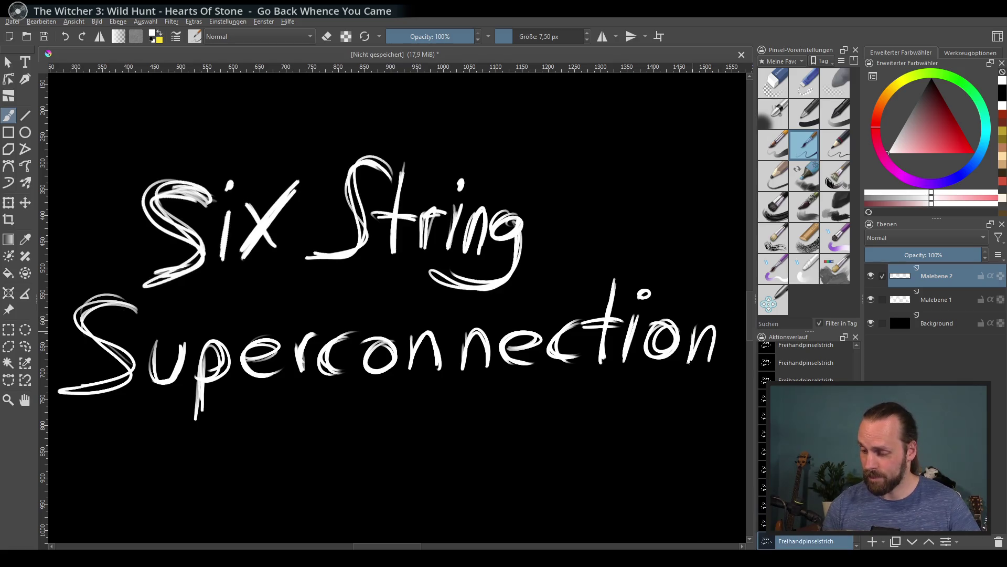
scroll(494, 385, down, 1)
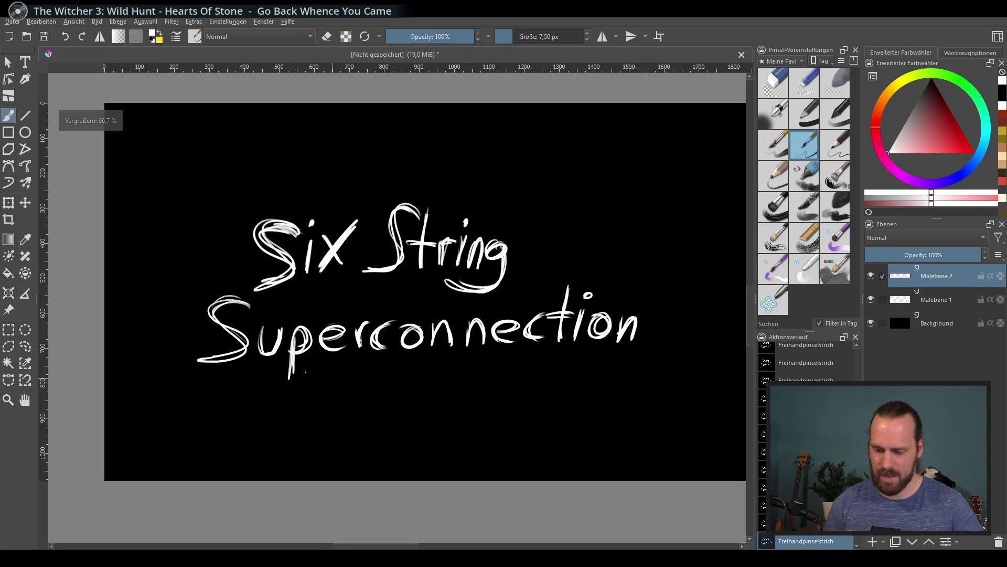
Scale the 'Superconnection' lettering up and rotate it slightly clockwise, then apply
click(9, 202)
mouse_move(417, 331)
mouse_down()
mouse_move(474, 338)
mouse_move(439, 335)
mouse_move(466, 331)
mouse_move(455, 328)
mouse_up()
drag(573, 371, 602, 374)
drag(633, 315, 637, 322)
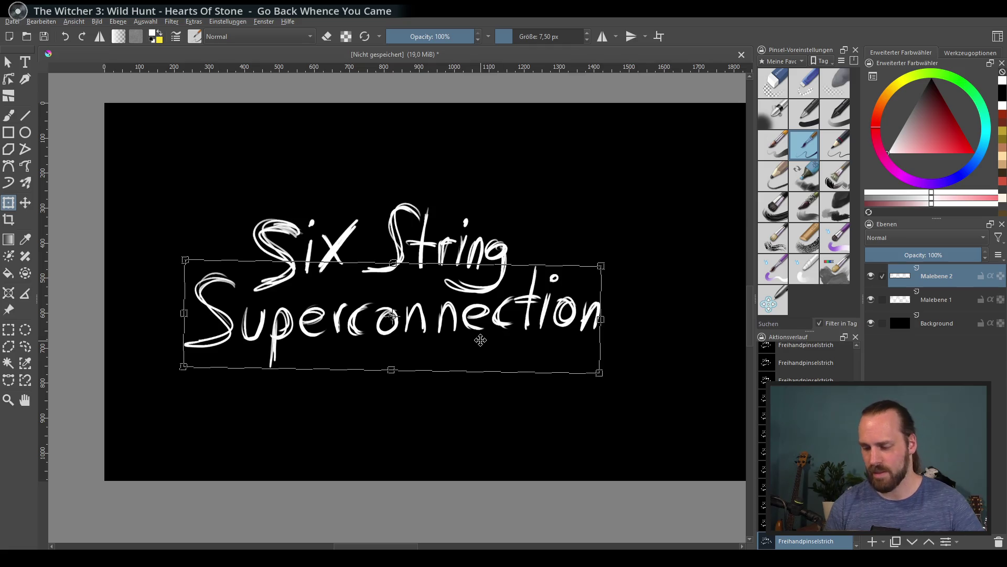
mouse_move(634, 322)
mouse_down()
mouse_move(624, 333)
mouse_move(606, 315)
mouse_up()
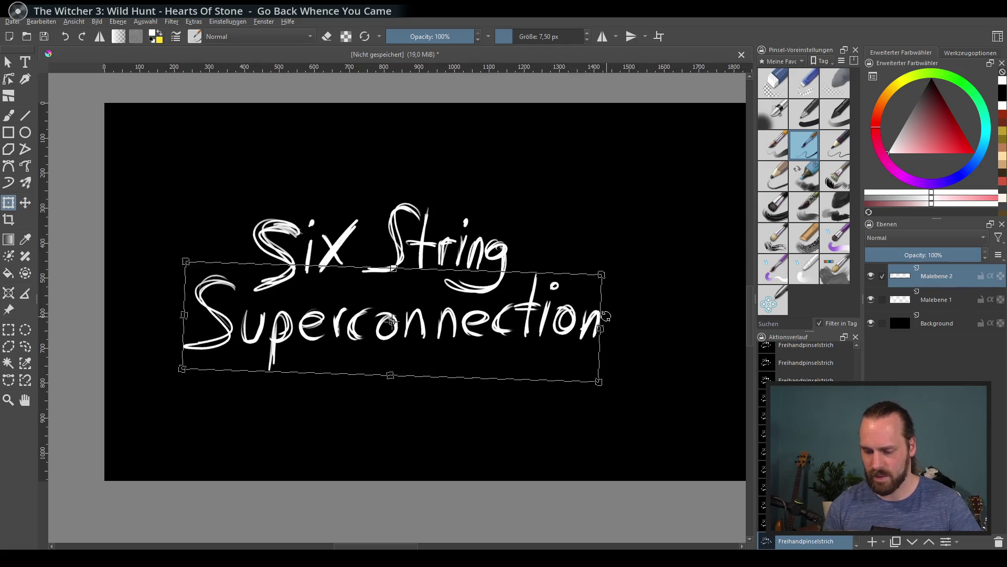
key(Return)
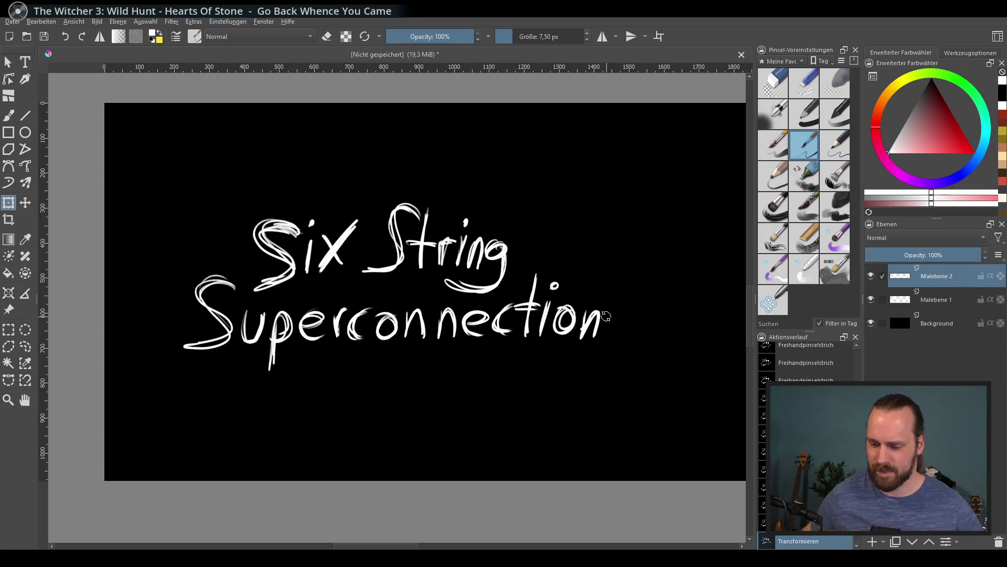
scroll(603, 305, down, 1)
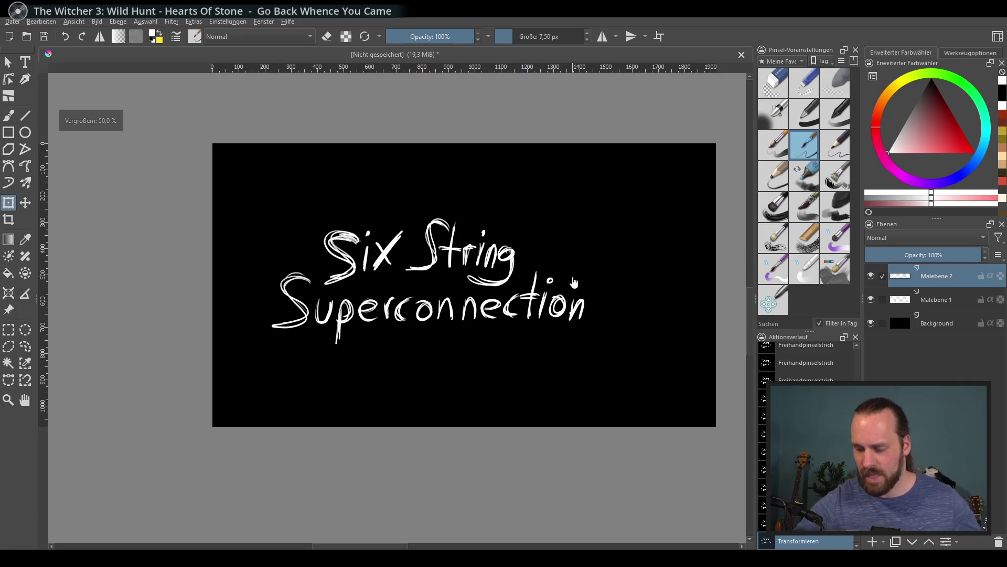
scroll(572, 276, up, 1)
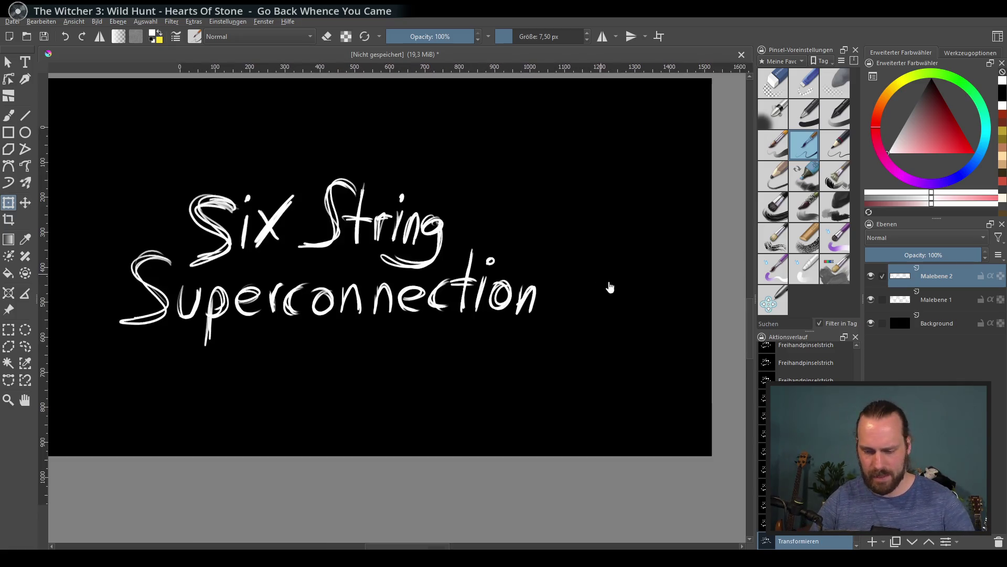
Paint an exclamation mark after 'Superconnection' and hide the black Background layer
click(10, 116)
drag(575, 234, 559, 303)
drag(582, 233, 552, 328)
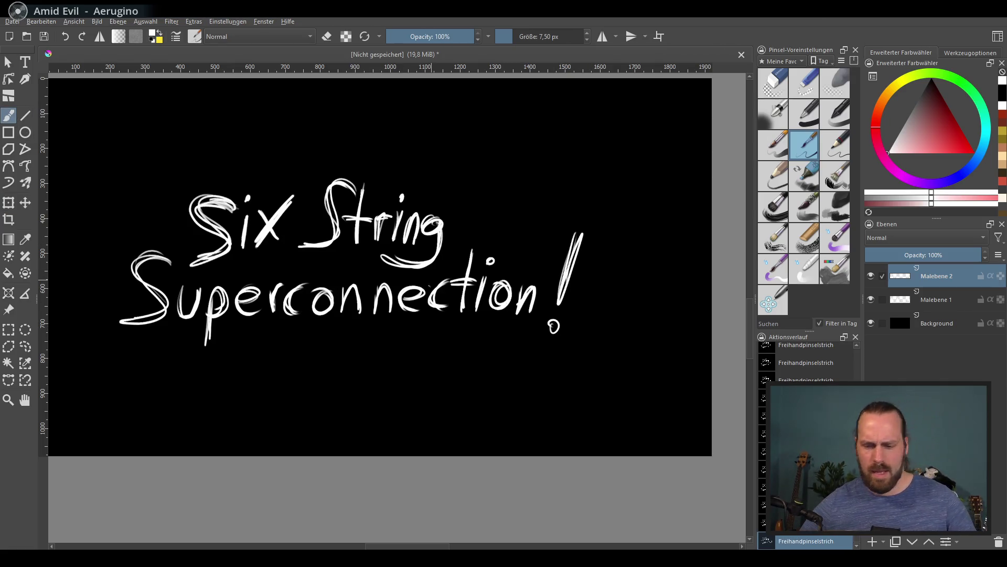
scroll(429, 305, down, 1)
click(871, 323)
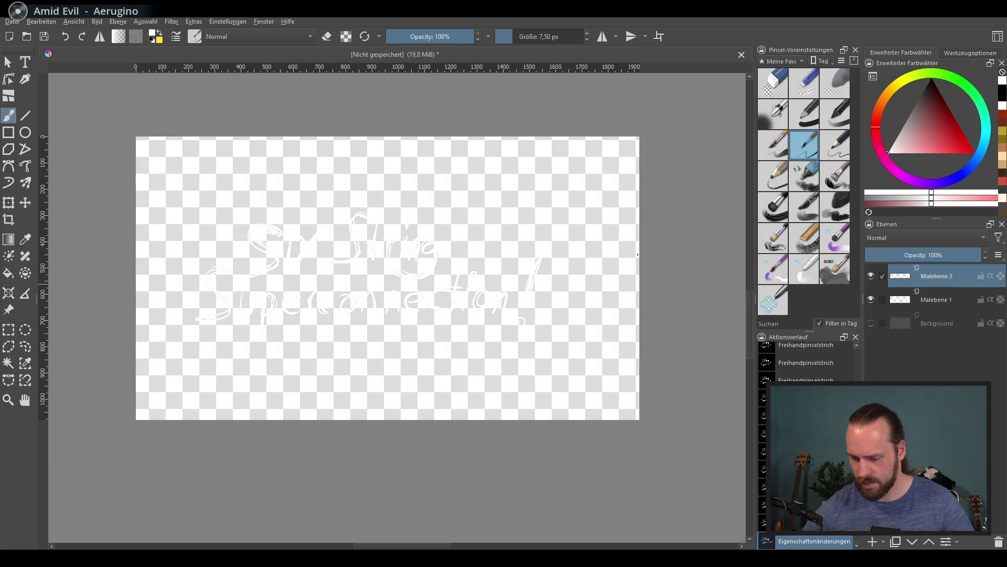
Export the image as Logo.png in the Assets folder with the default PNG settings
key(alt+d)
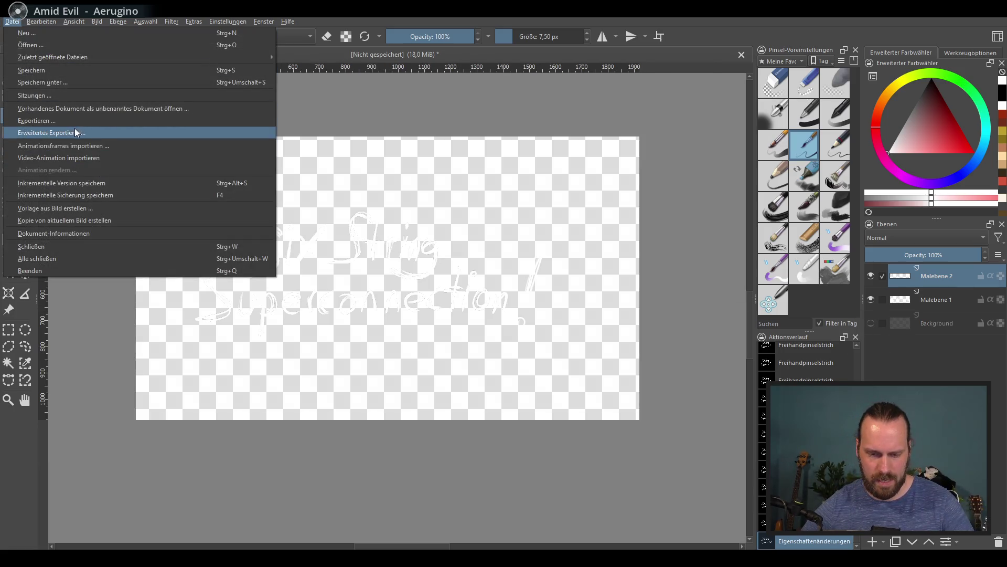
click(73, 121)
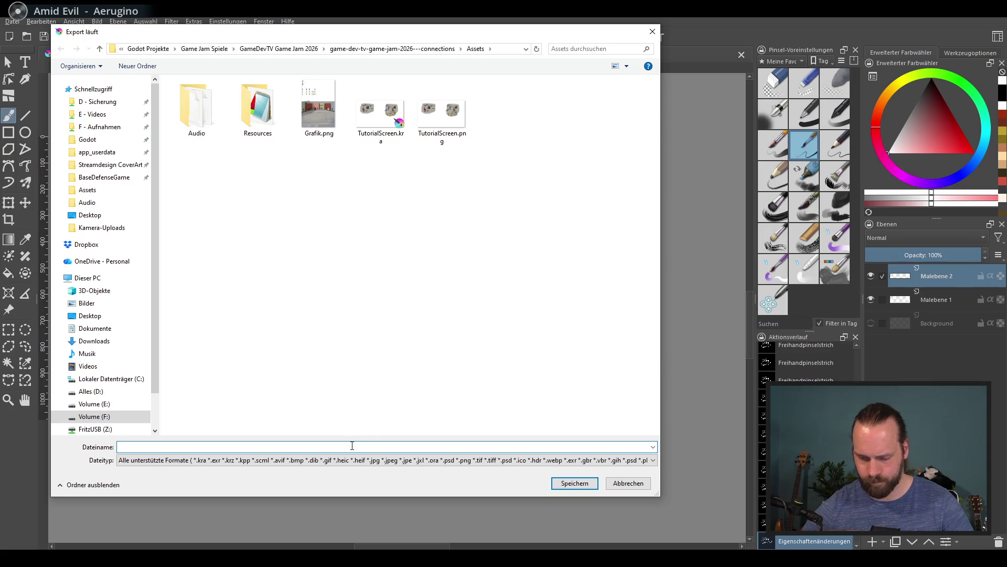
click(445, 170)
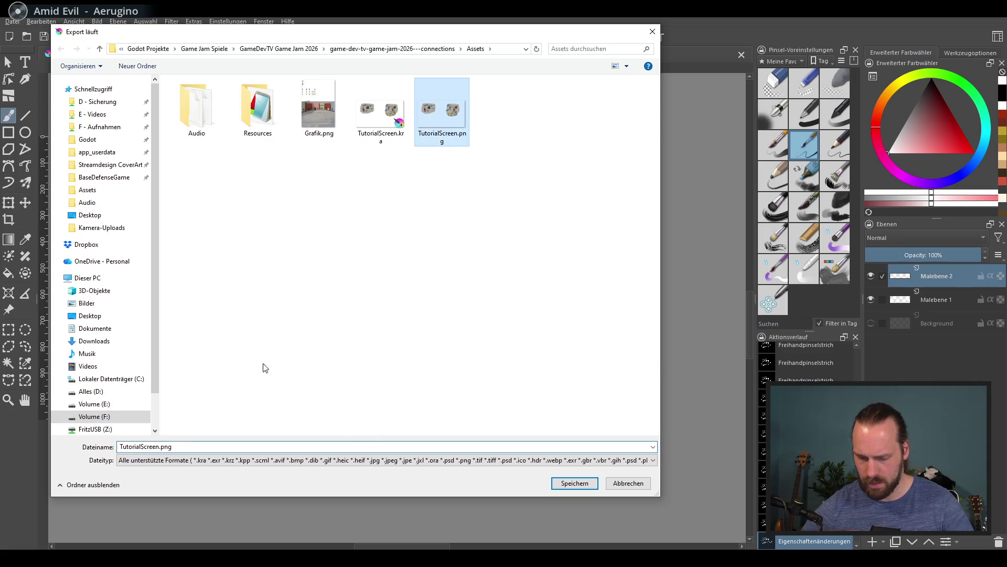
click(160, 447)
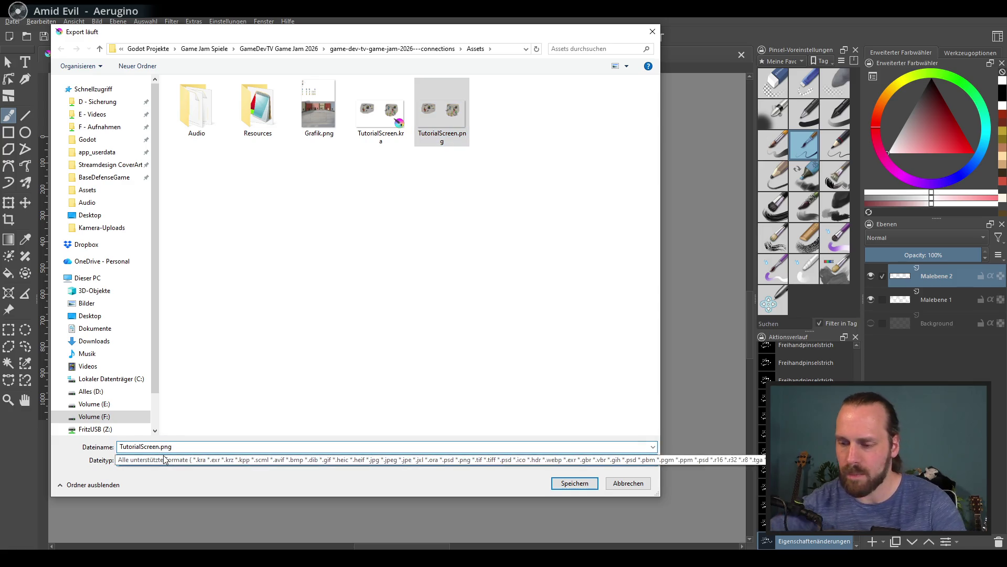
key(shift+Home)
text(Logo)
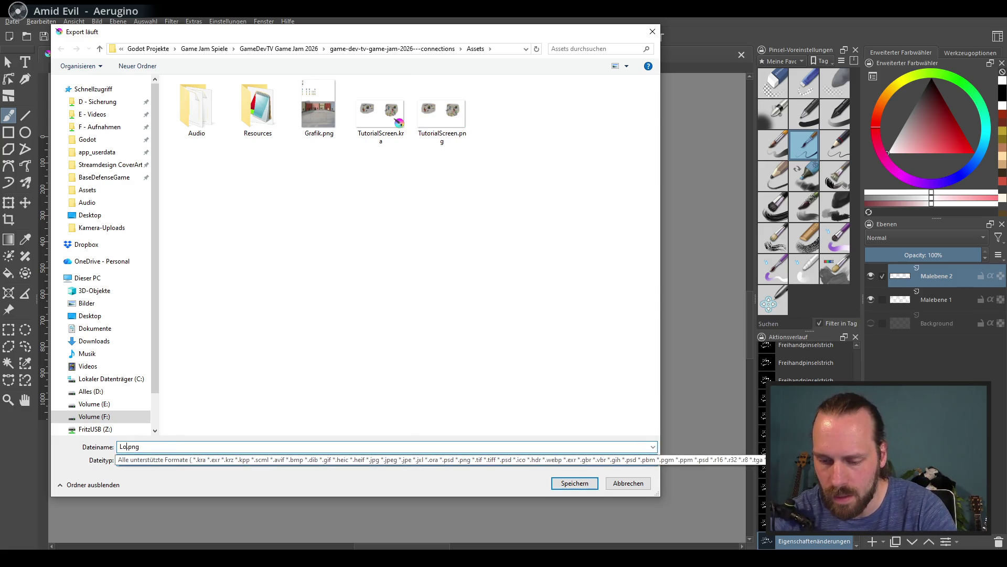
key(Return)
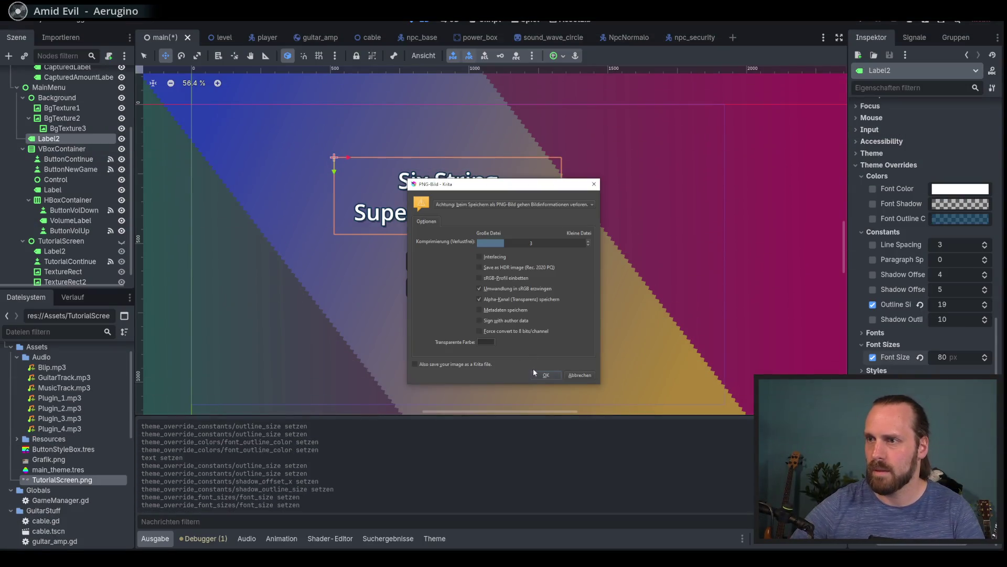
click(540, 374)
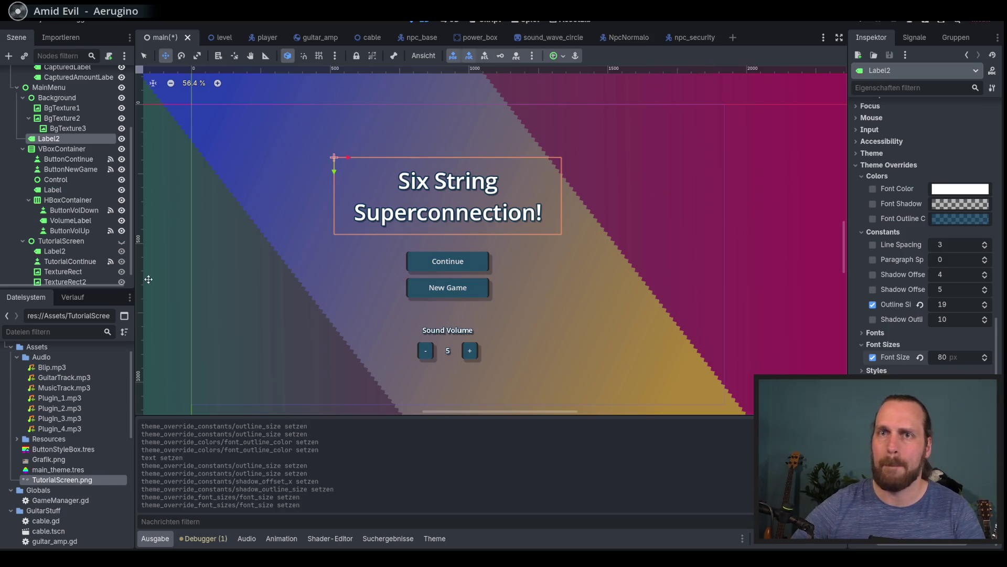
click(62, 148)
Delete the old Label2 title node from the main menu
click(68, 128)
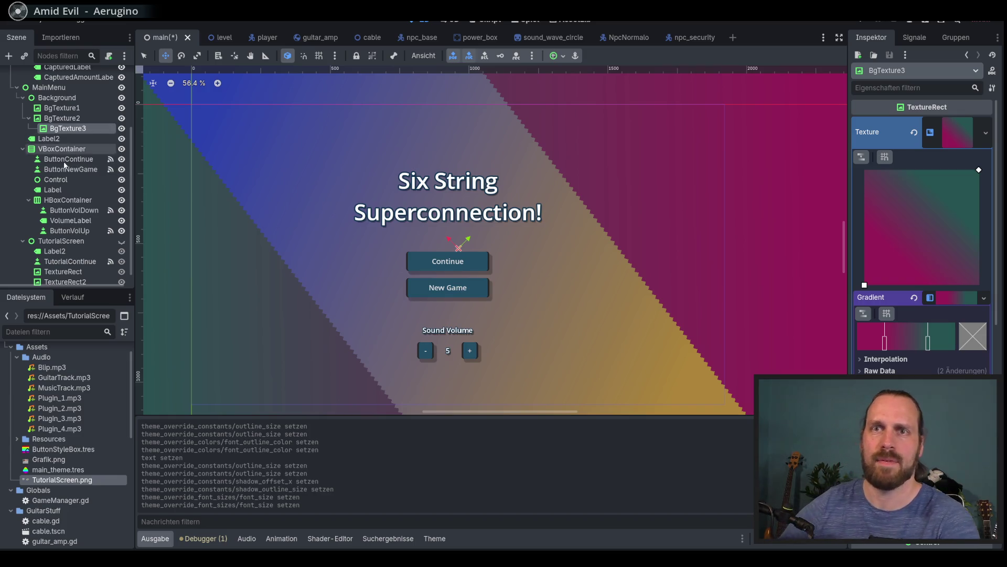
click(62, 139)
key(Delete)
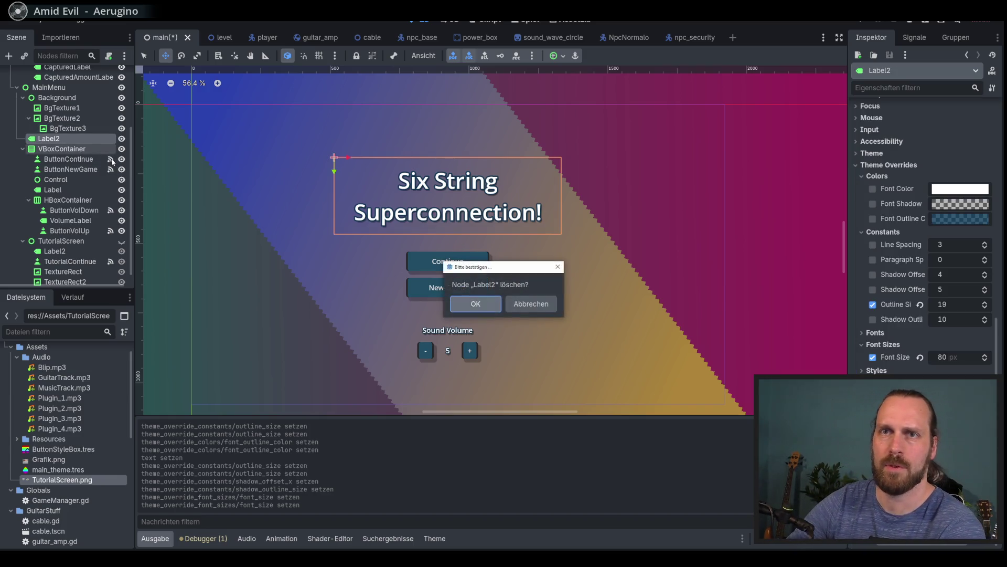
key(Return)
key(Down)
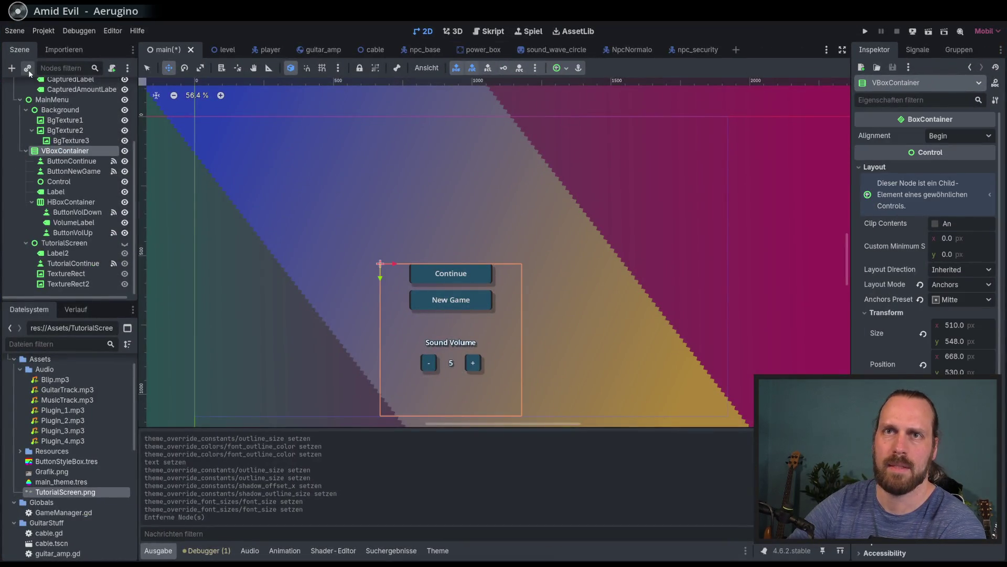
Add a TextureRect node and place it directly under MainMenu, above Background
click(28, 68)
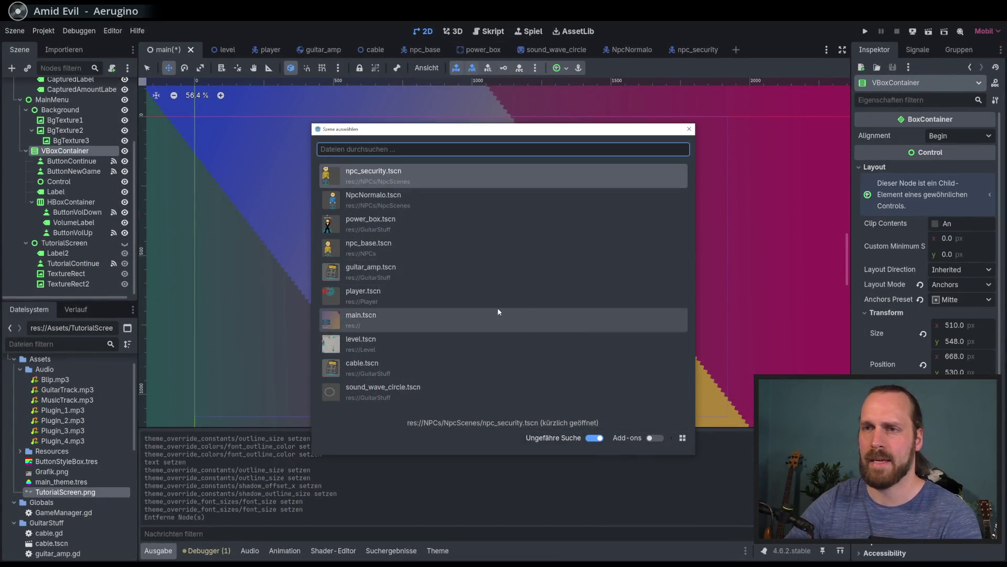
key(Escape)
click(12, 70)
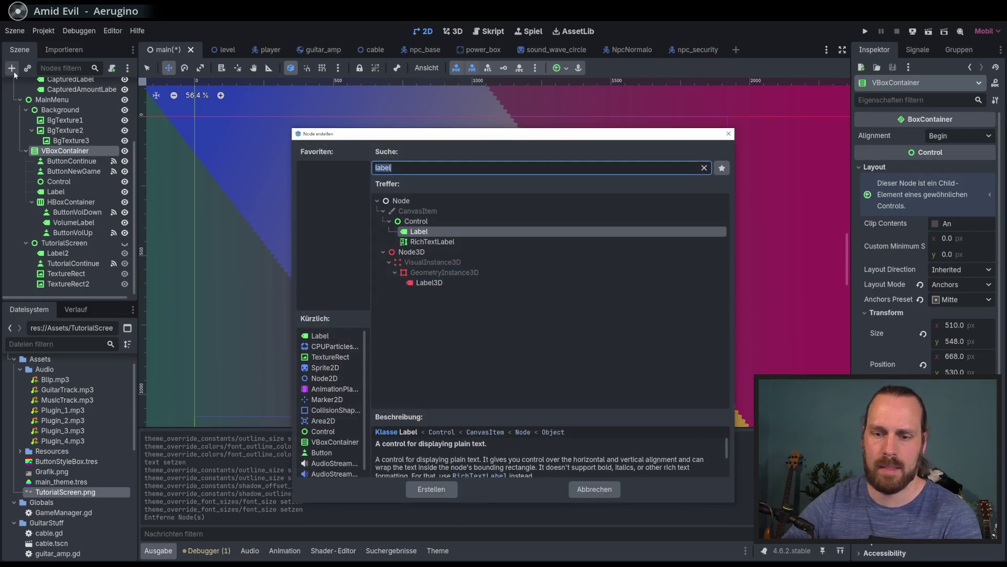
text(tex)
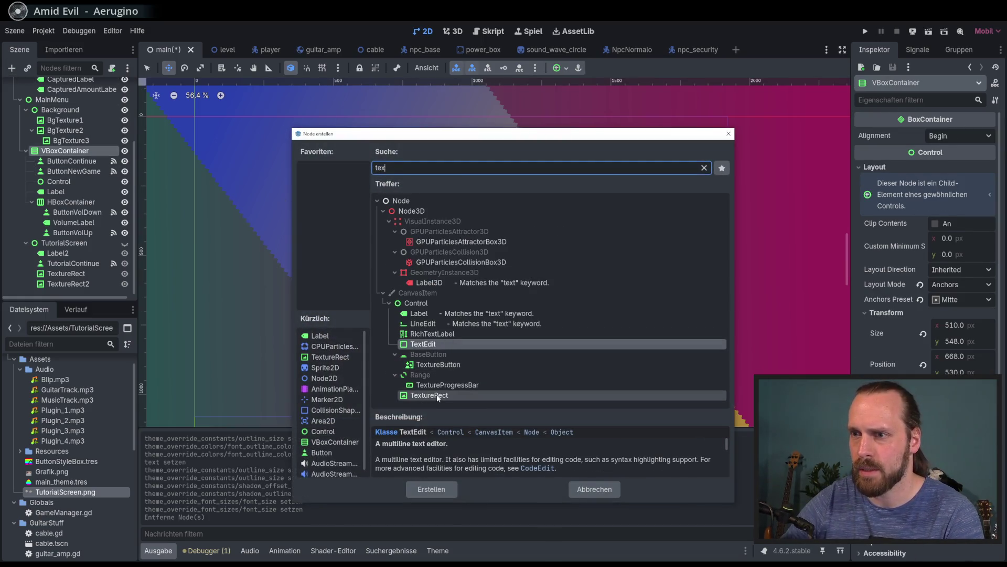
double_click(438, 398)
mouse_move(66, 243)
mouse_down()
mouse_move(72, 157)
mouse_move(52, 108)
mouse_move(74, 150)
mouse_move(56, 110)
mouse_up()
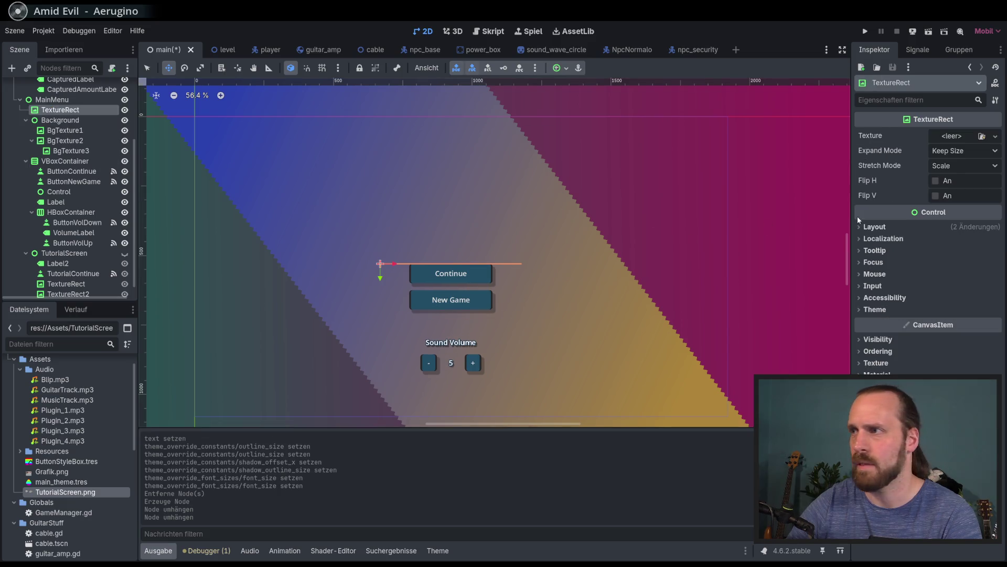
click(996, 136)
Load Logo.png as the TextureRect's texture and reorder it after Background so it draws on top
click(890, 367)
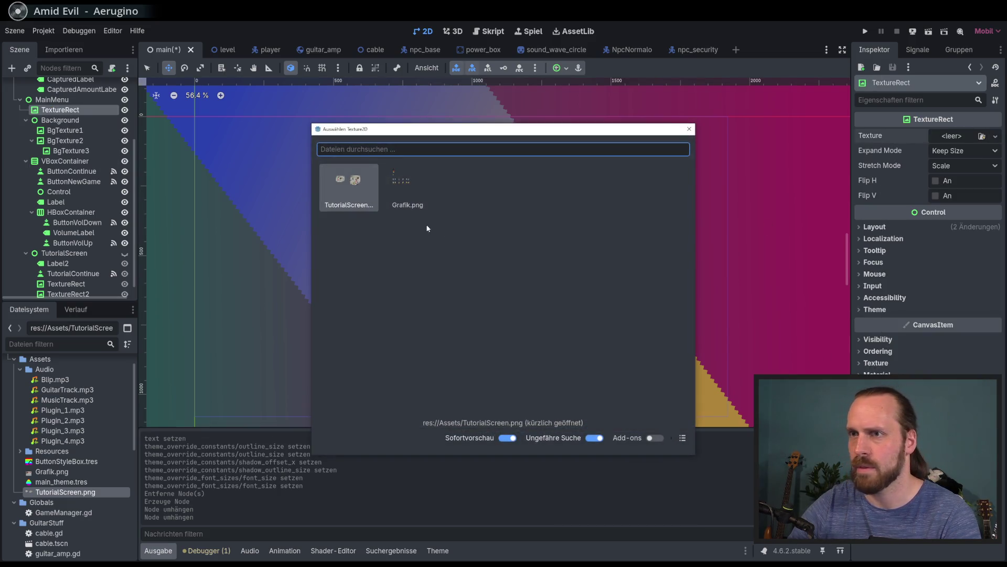
click(689, 131)
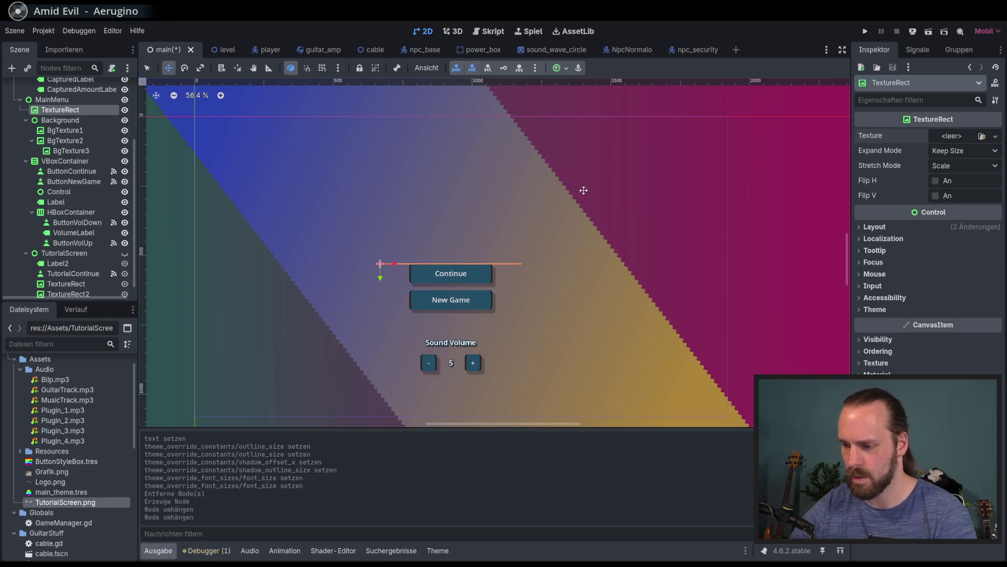
click(995, 136)
click(910, 366)
double_click(475, 197)
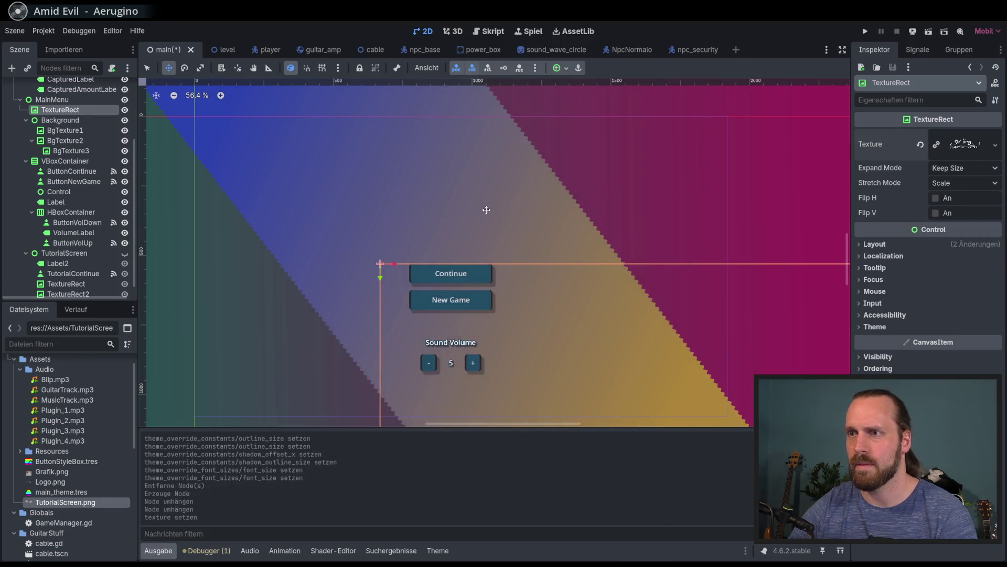
scroll(423, 184, down, 4)
drag(406, 215, 303, 135)
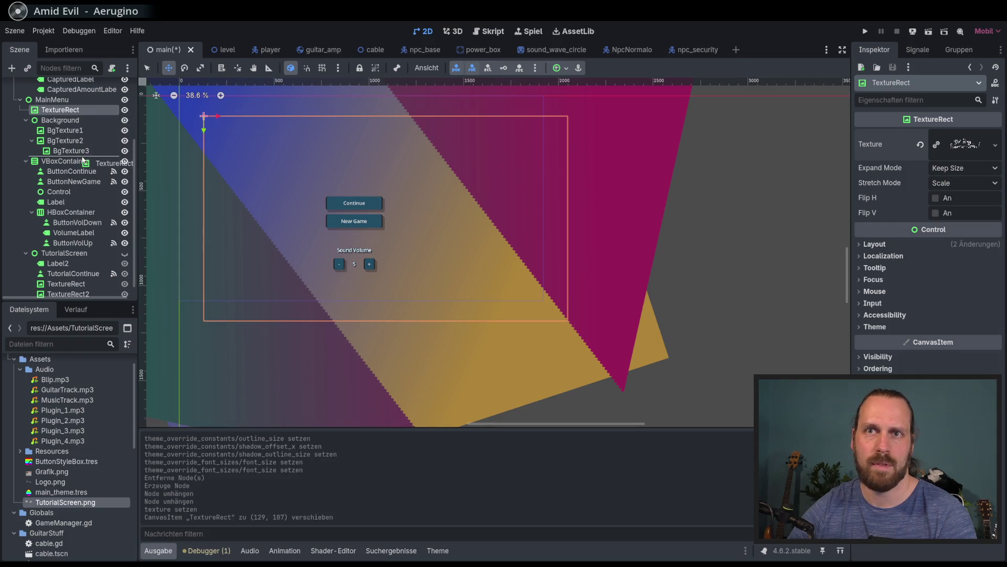
drag(83, 160, 82, 157)
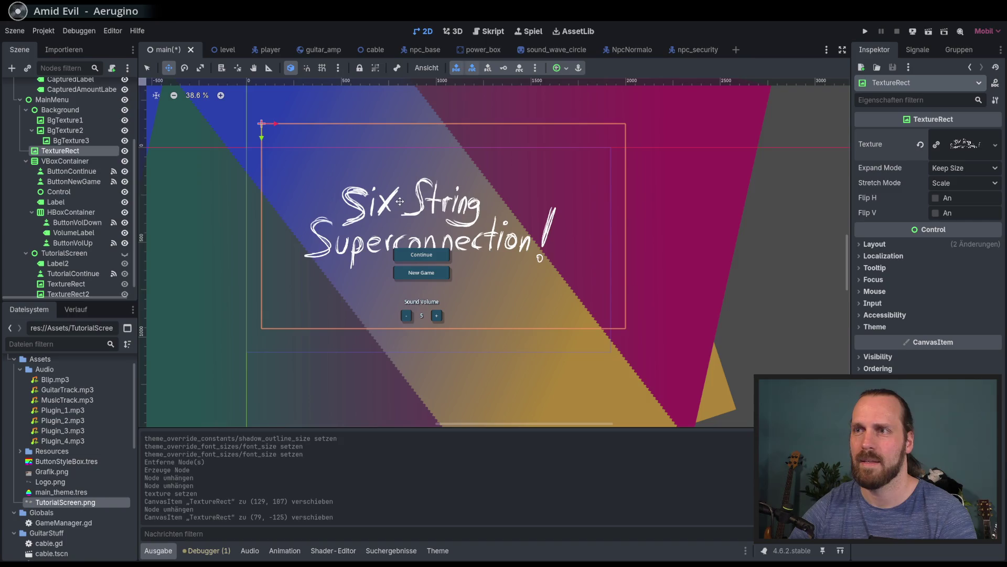
scroll(400, 201, up, 2)
Scale the logo to 0.68 above the buttons, lower the VBoxContainer slightly, and save
click(875, 244)
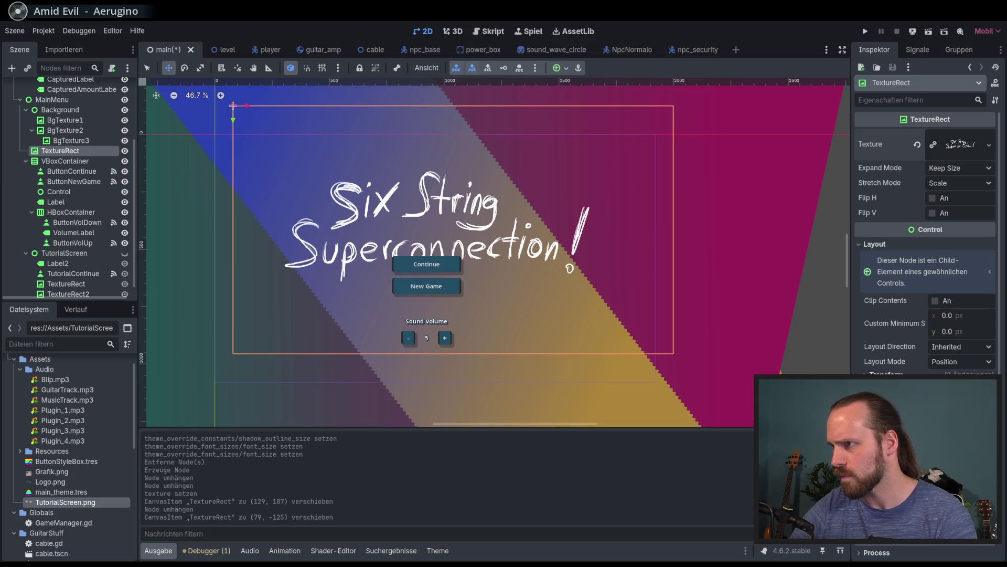
scroll(926, 236, down, 4)
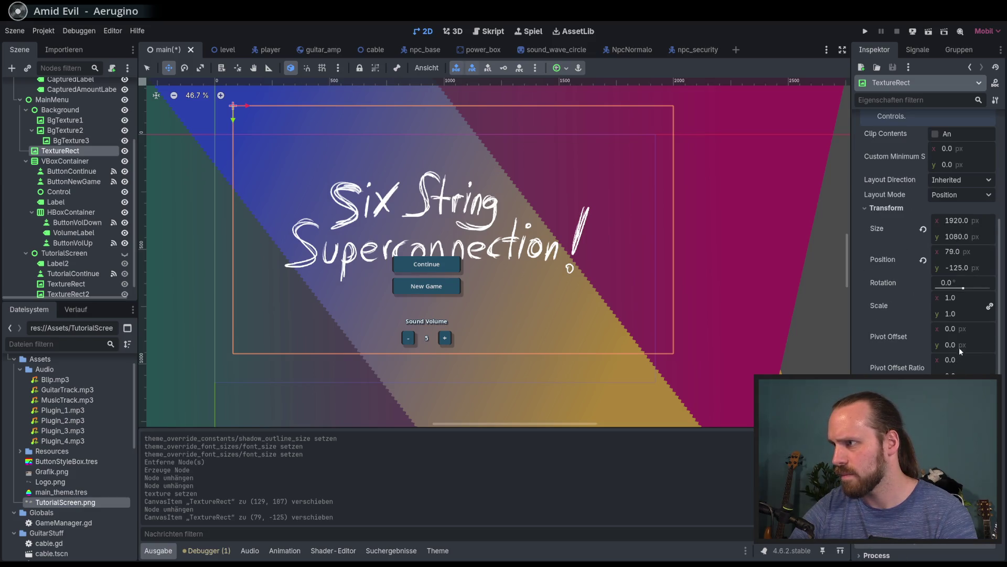
drag(948, 297, 913, 297)
drag(402, 144, 519, 229)
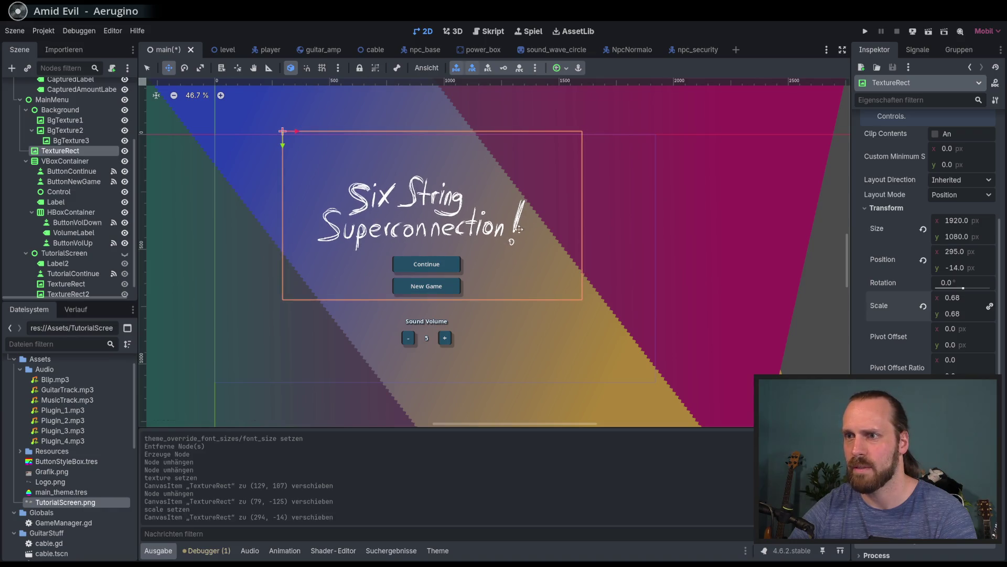
click(65, 161)
drag(367, 267, 366, 269)
key(ctrl+s)
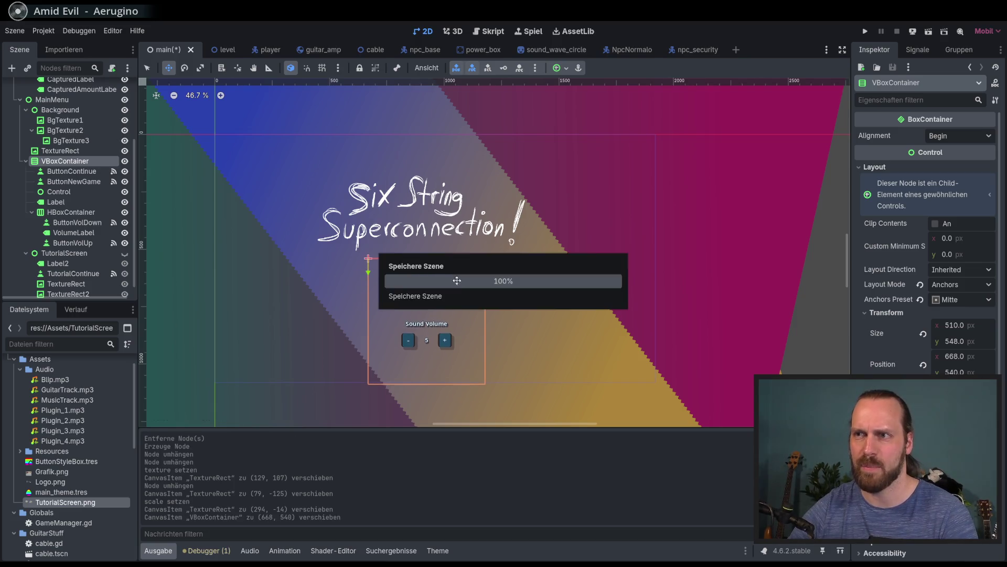
key(F5)
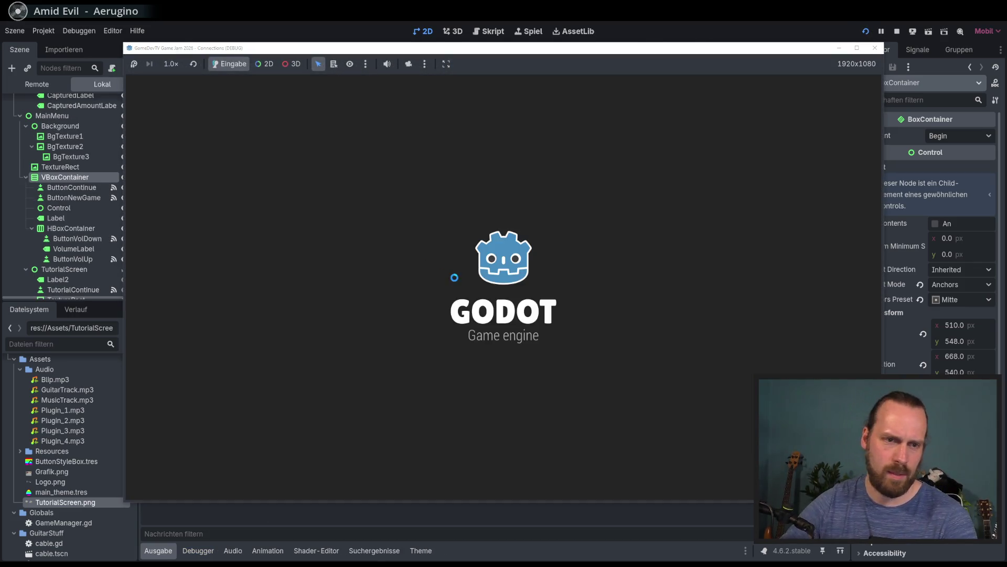
key(Return)
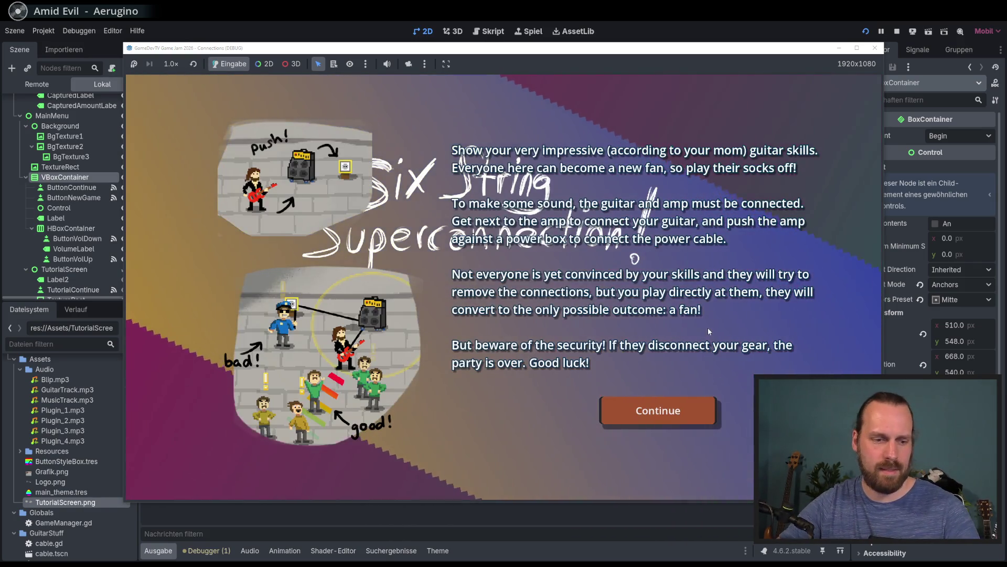
key(F5)
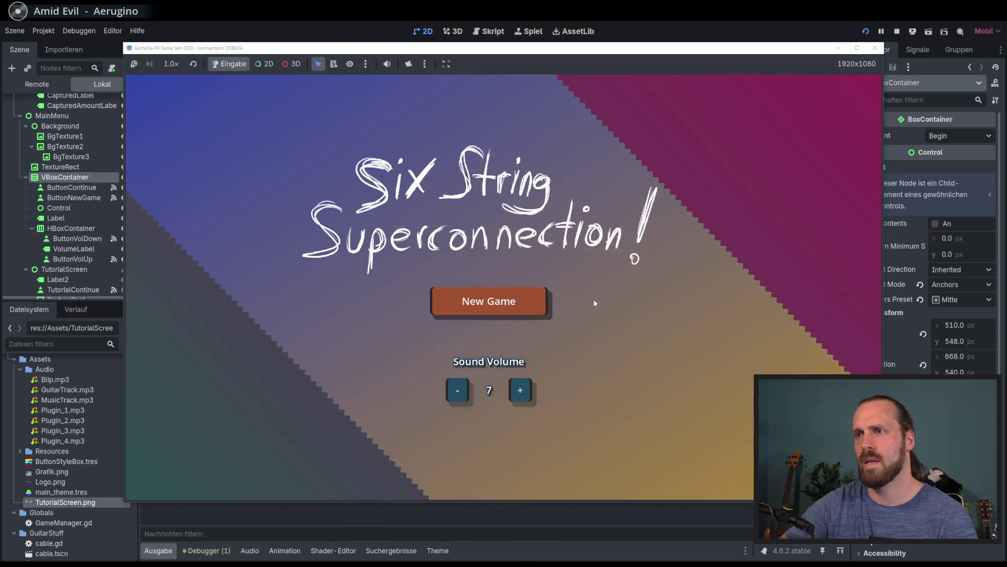
key(F8)
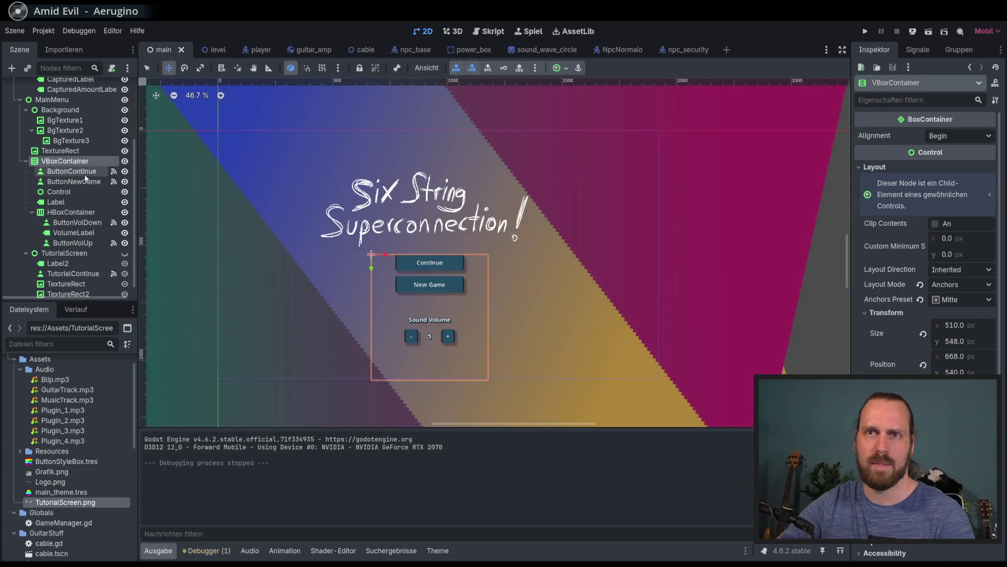
Tilt the logo about 2° with the Rotate tool, reposition it, and save
click(84, 184)
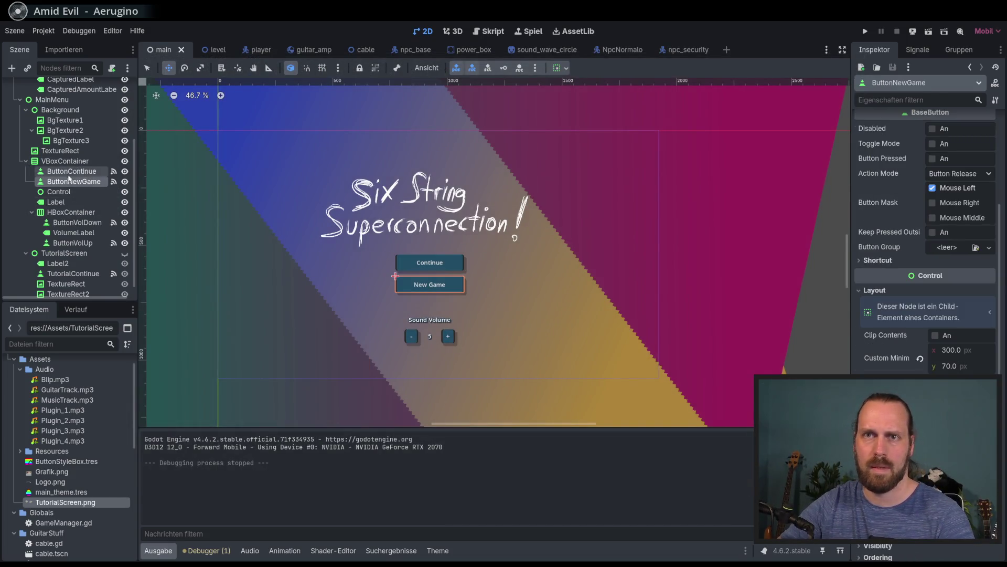
click(60, 150)
drag(265, 129, 271, 130)
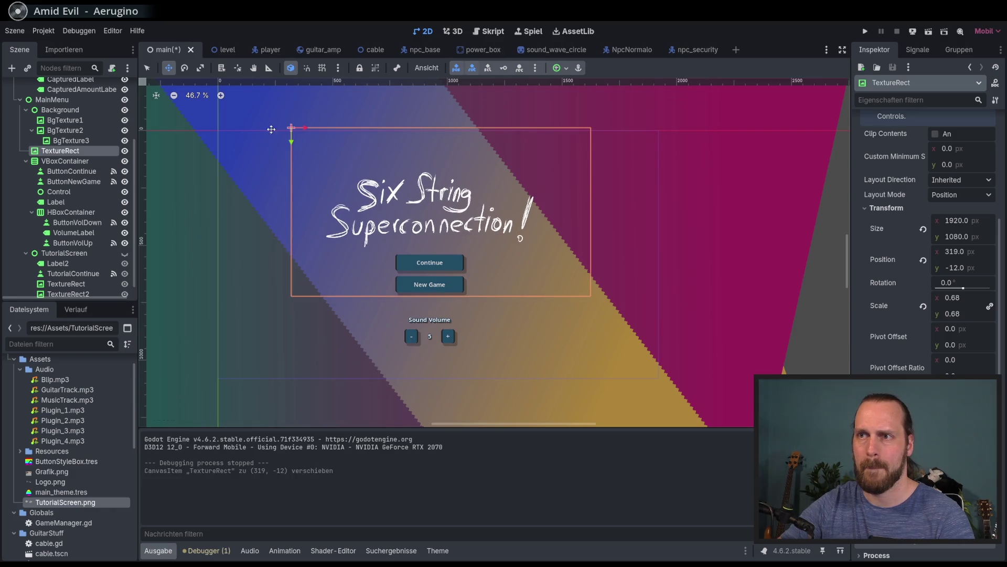
click(185, 69)
mouse_move(680, 220)
mouse_down()
mouse_move(683, 228)
mouse_move(659, 231)
mouse_up()
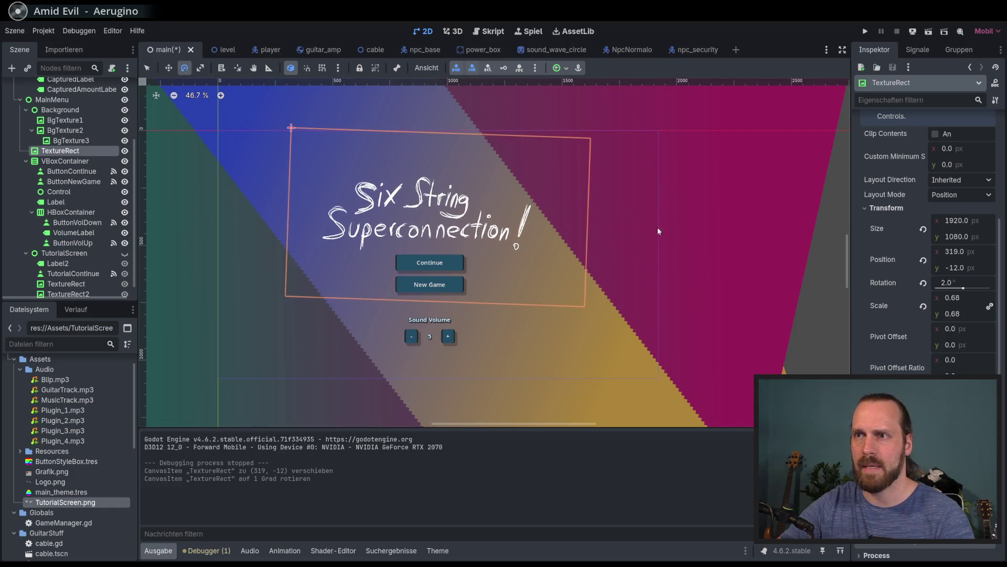
click(169, 68)
drag(241, 118, 249, 111)
key(ctrl+s)
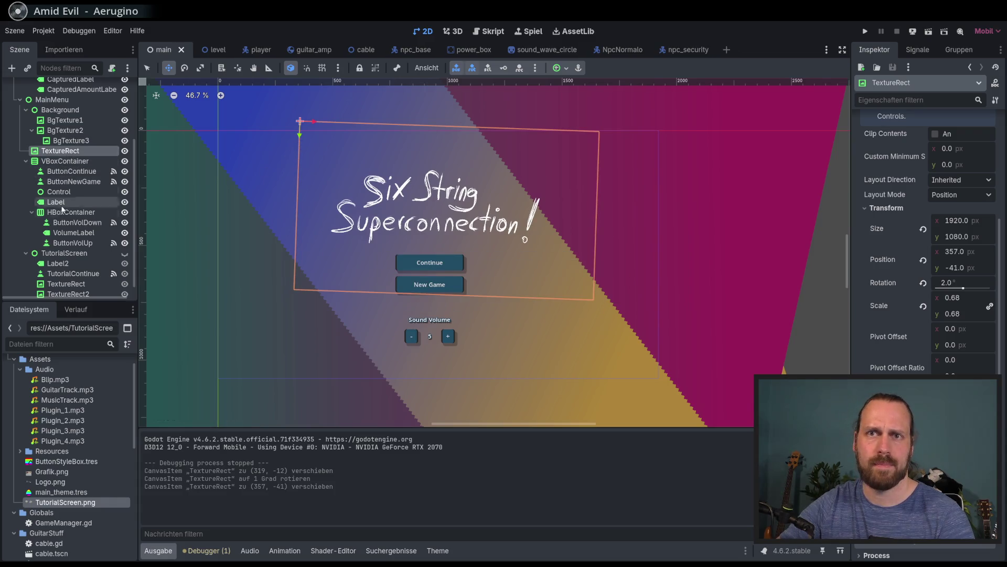
Move the logo node in the scene tree back to directly under MainMenu
click(54, 253)
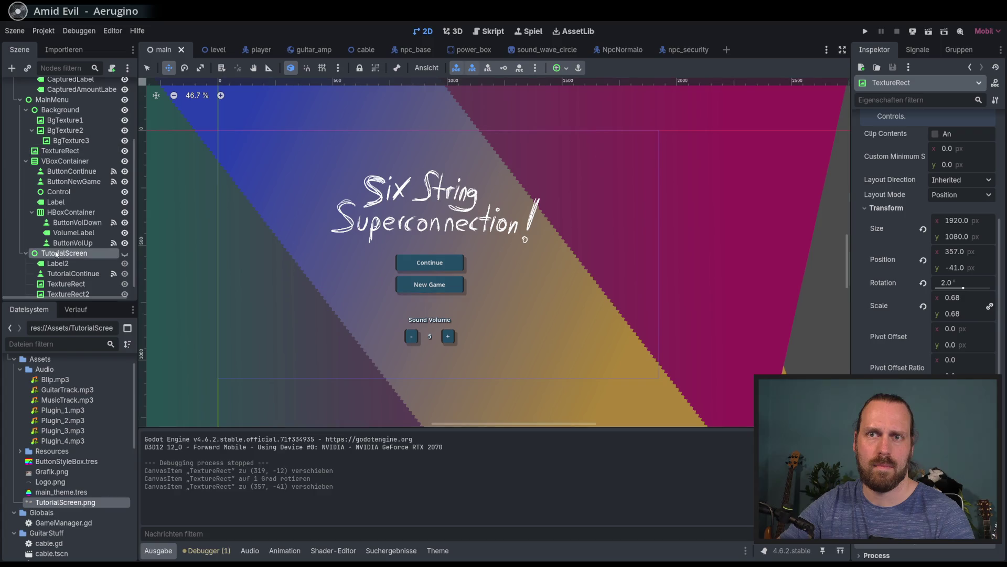
click(68, 152)
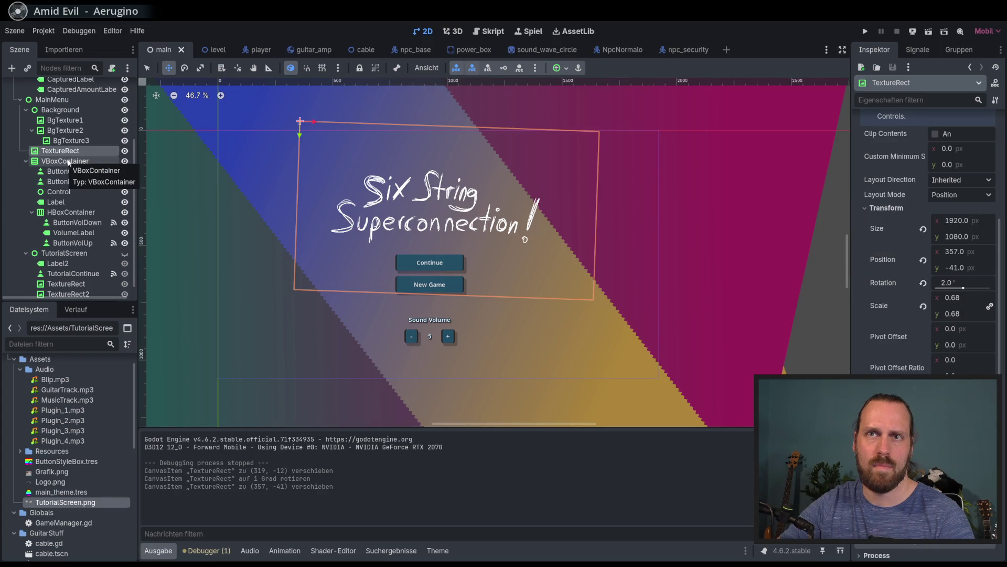
drag(70, 165, 74, 157)
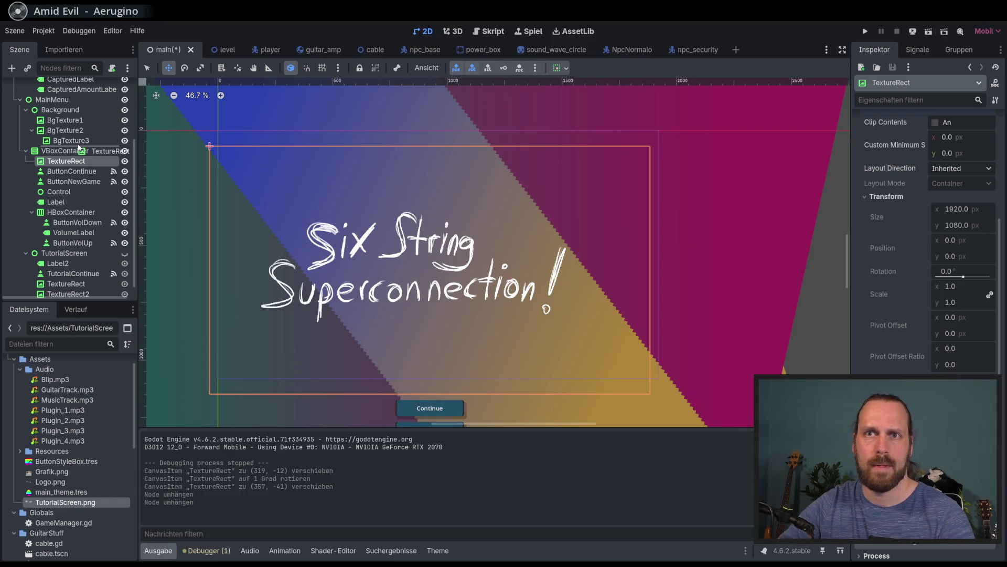
drag(79, 148, 79, 157)
mouse_move(67, 118)
mouse_down()
mouse_move(67, 101)
mouse_move(62, 158)
mouse_up()
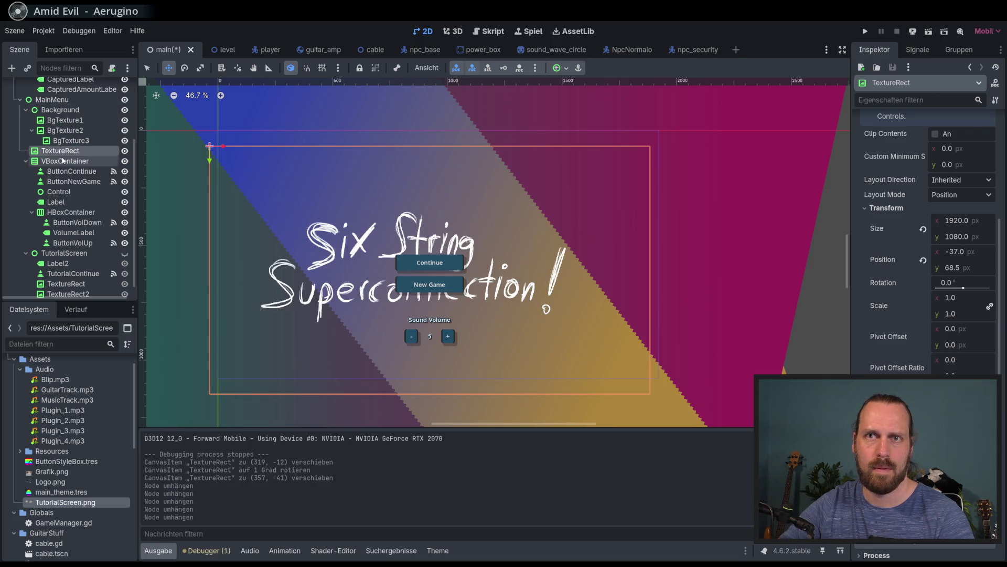
Set the logo to 0.67 scale and 2.4° tilt above the buttons, then save
drag(273, 206, 293, 137)
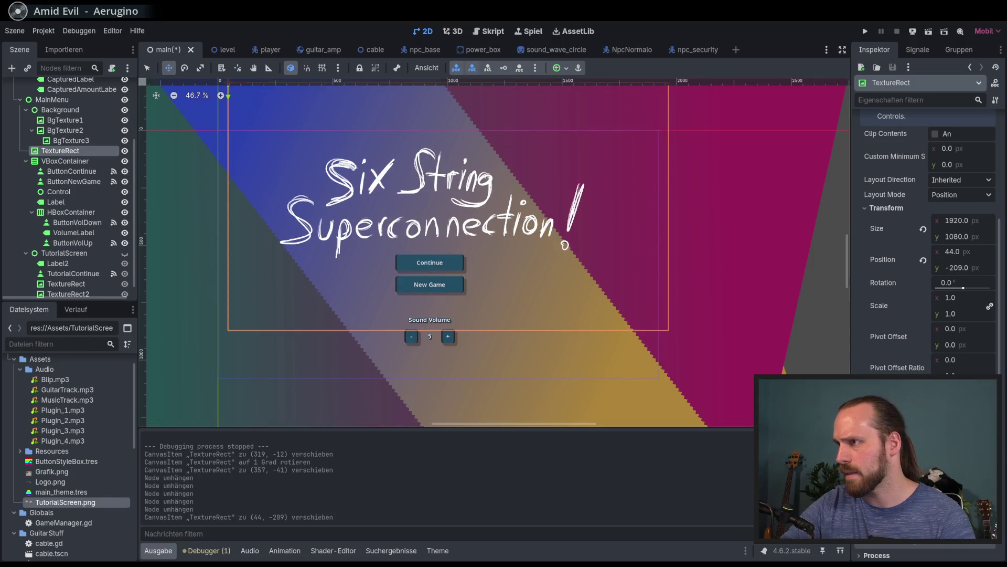
drag(960, 301, 944, 301)
drag(345, 194, 418, 241)
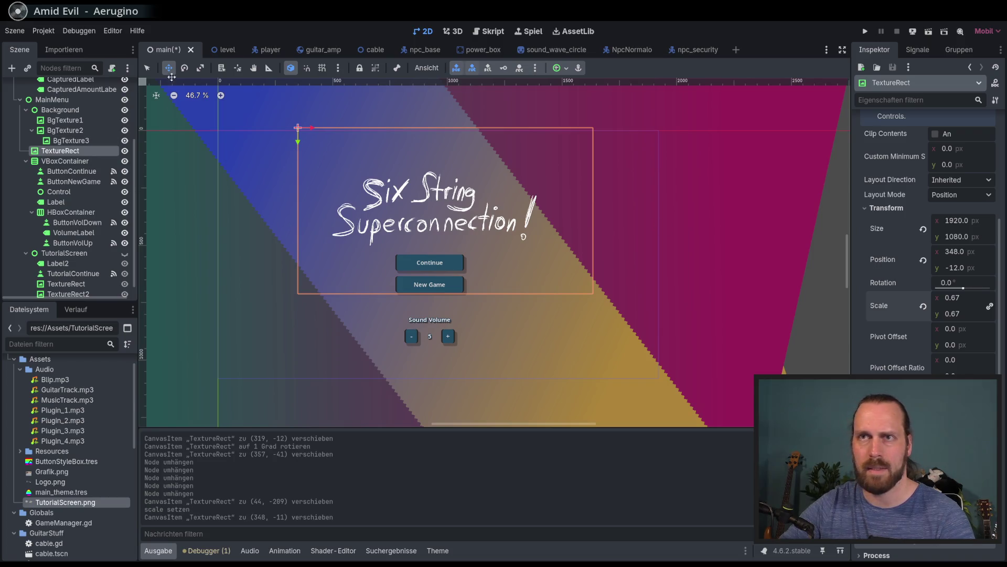
drag(527, 188, 524, 198)
key(w)
drag(317, 143, 319, 140)
key(ctrl+s)
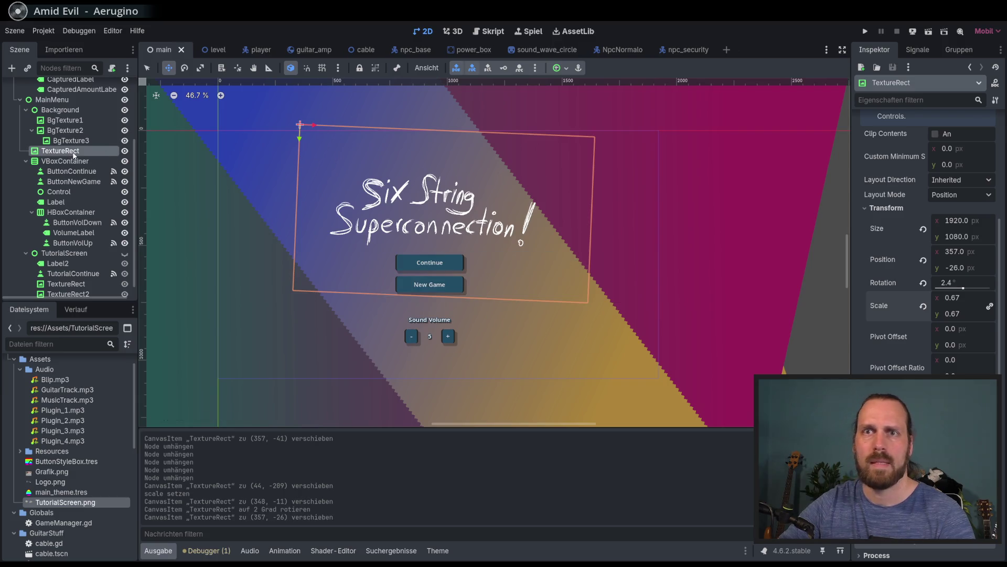
double_click(74, 151)
text(LogoTe)
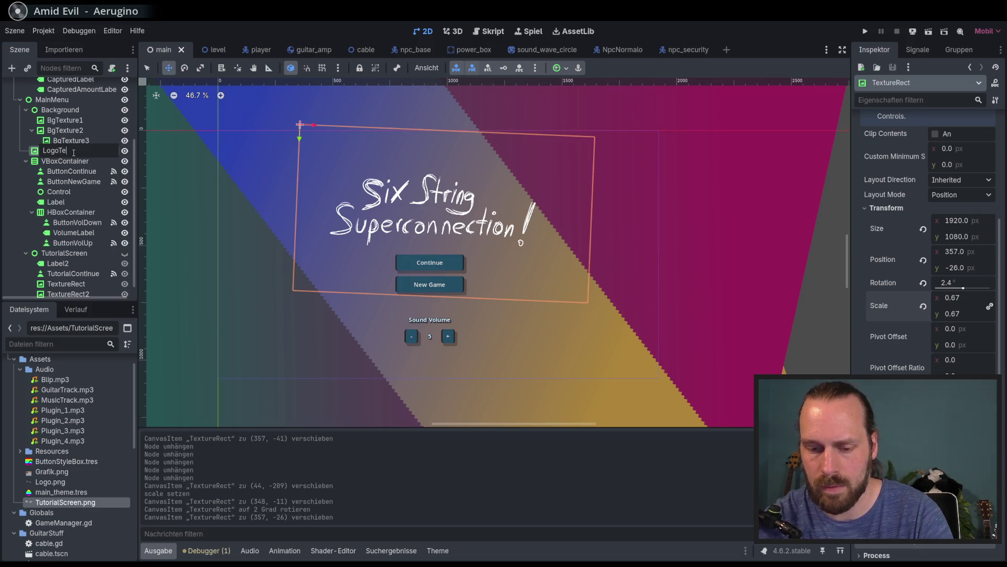
text(x)
key(Return)
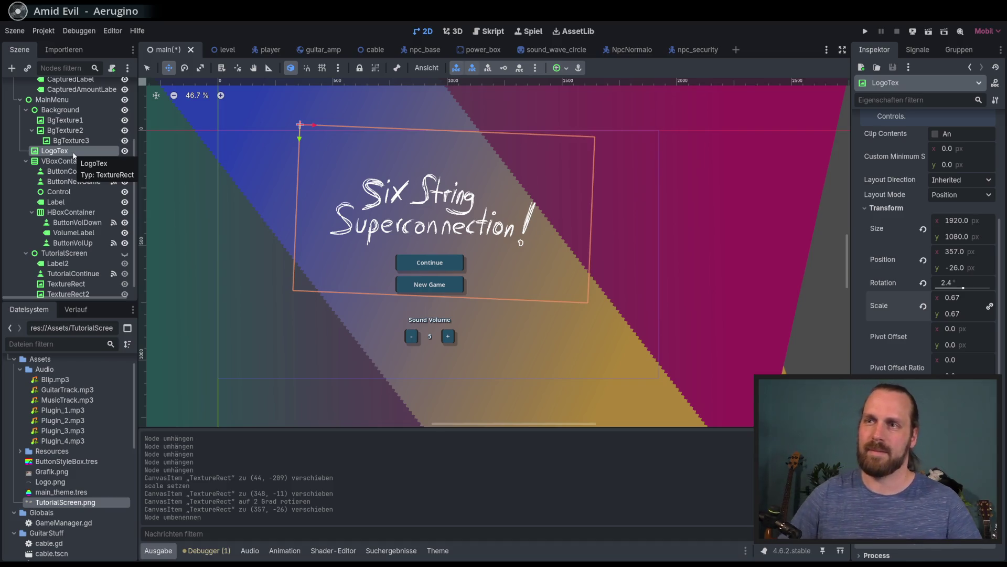
scroll(79, 113, up, 5)
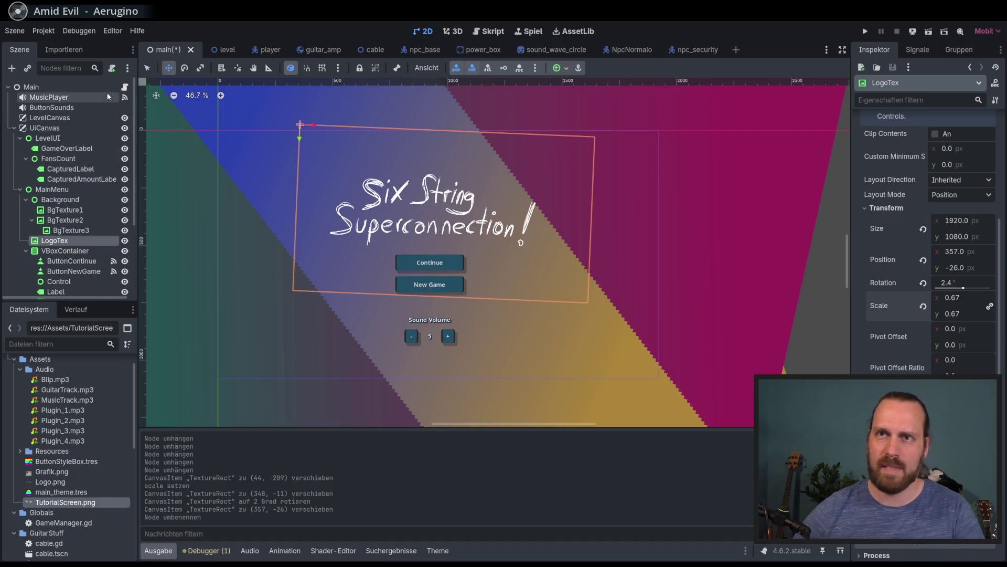
click(125, 88)
scroll(493, 253, up, 10)
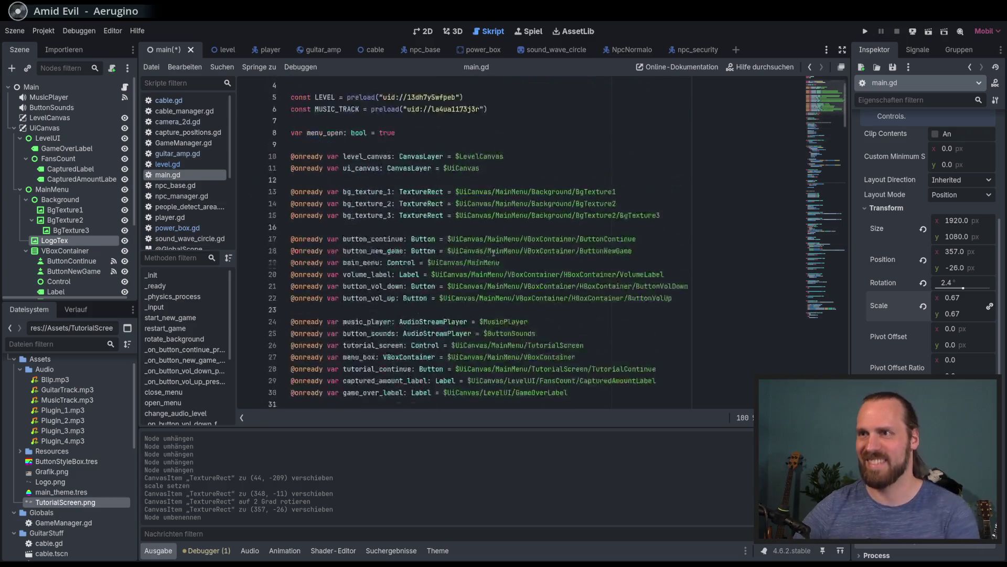
scroll(550, 252, down, 5)
click(610, 252)
drag(217, 238, 551, 262)
key(Return)
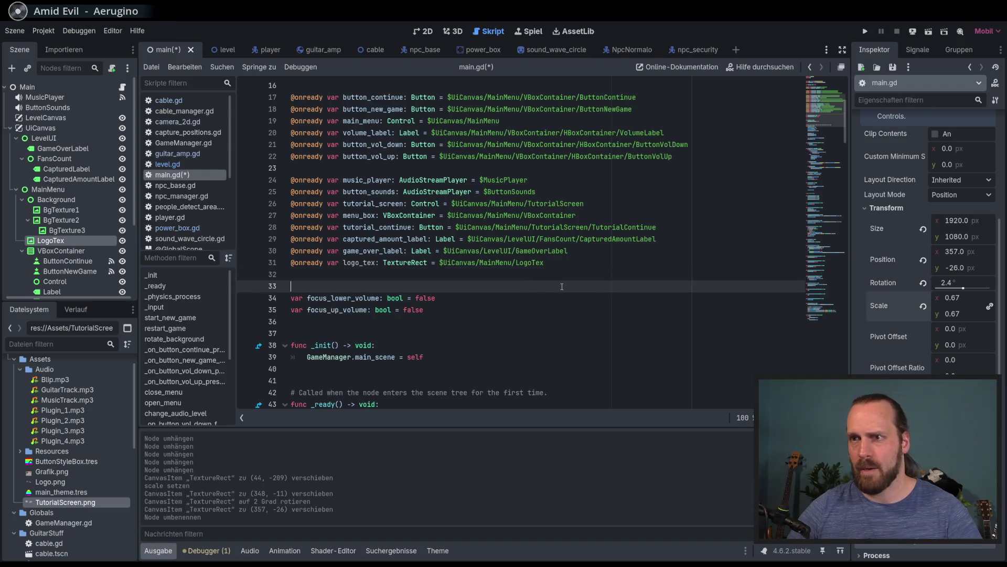
key(ctrl+s)
Find menu_box and add logo_tex.show() right after menu_box.show() in _input
scroll(562, 286, down, 12)
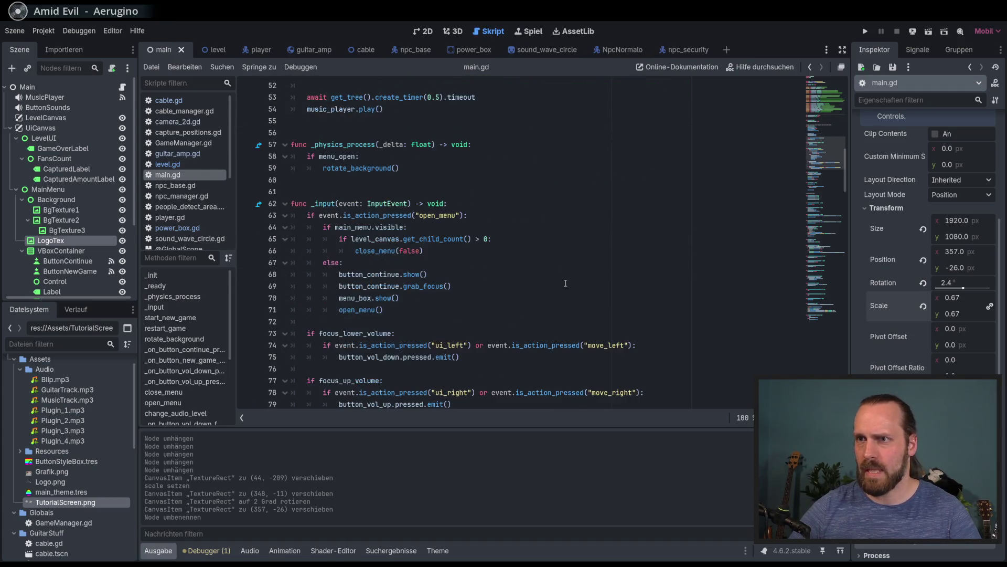
scroll(284, 231, up, 11)
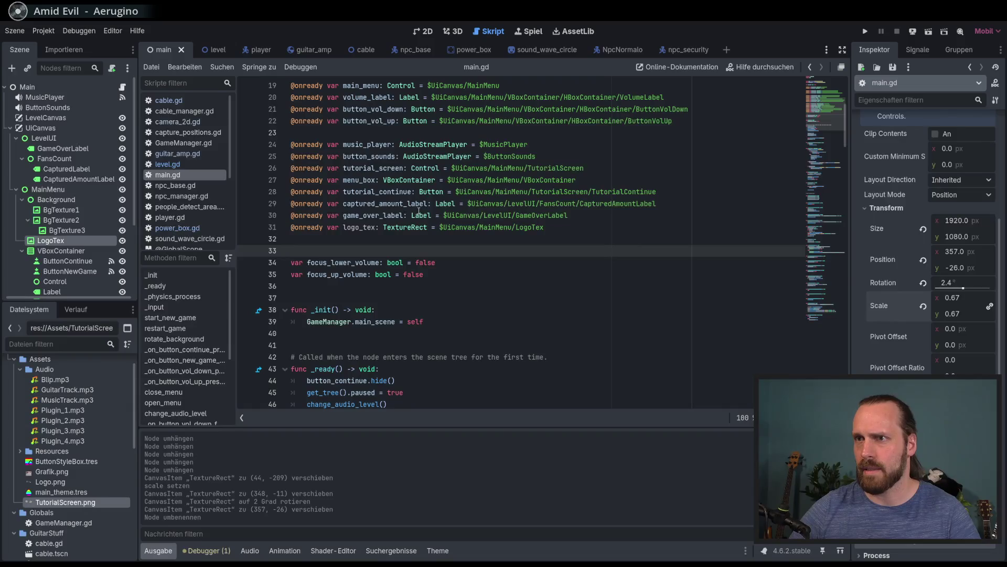
scroll(398, 214, up, 1)
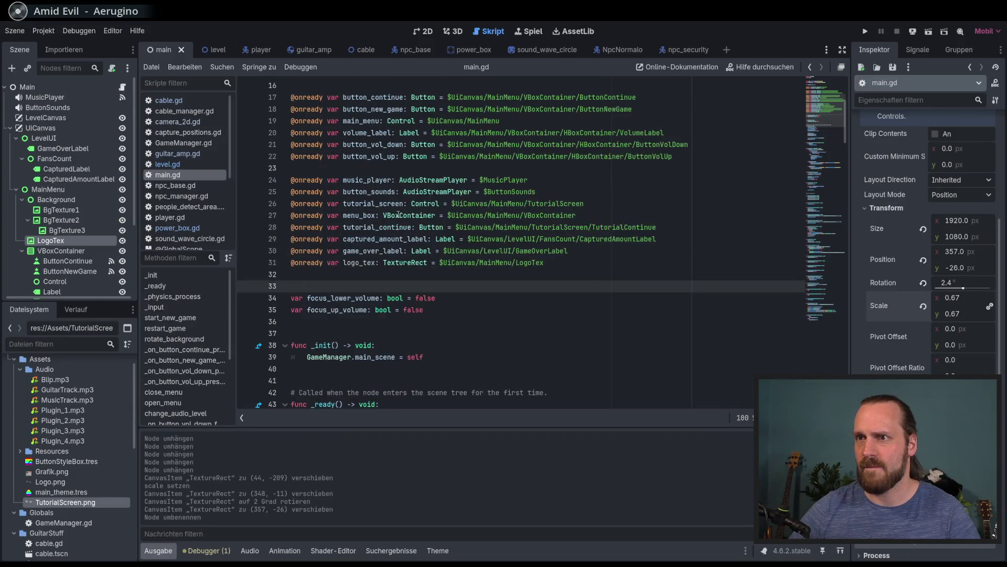
double_click(363, 217)
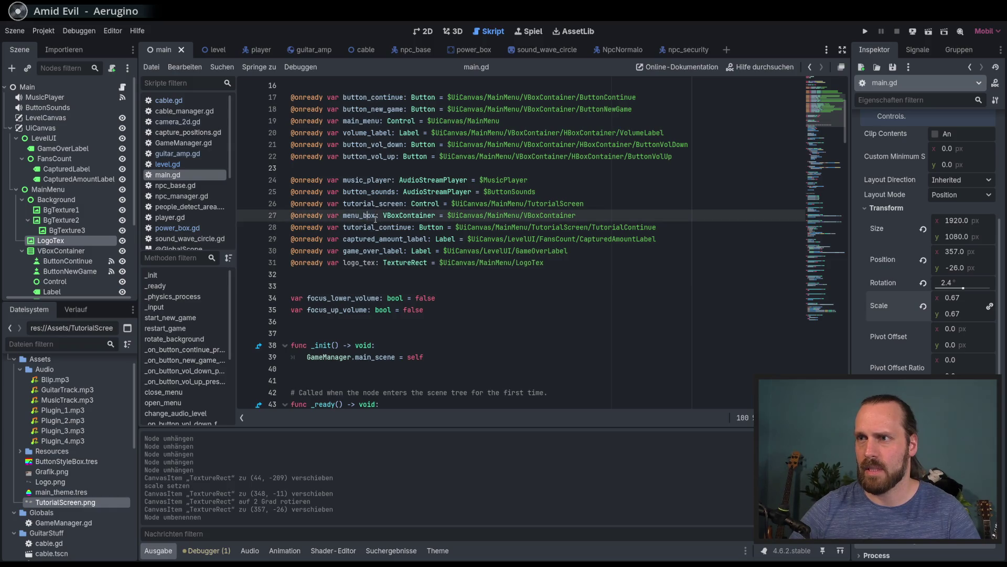
scroll(402, 240, down, 5)
scroll(373, 162, up, 3)
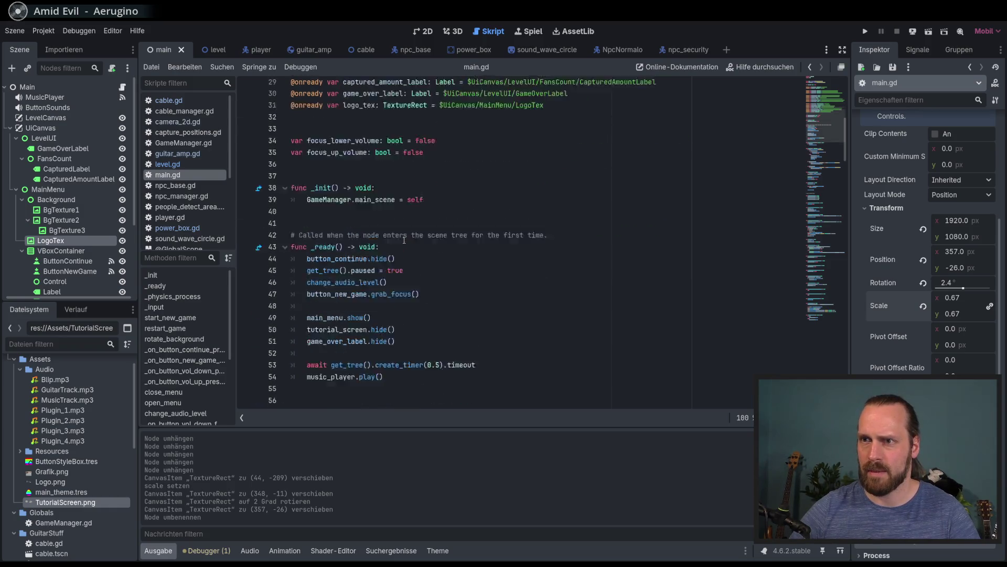
key(ctrl+f)
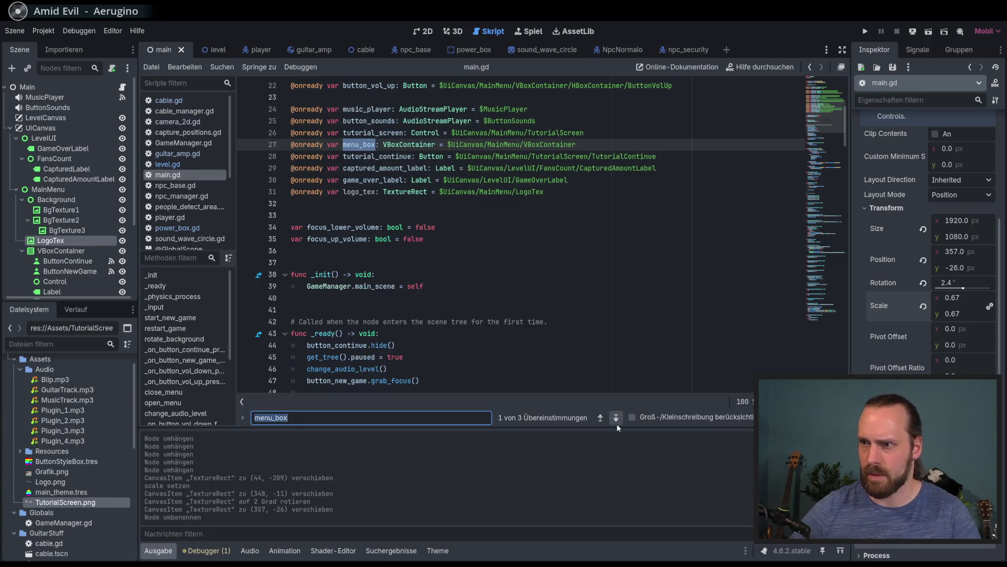
click(617, 418)
click(420, 240)
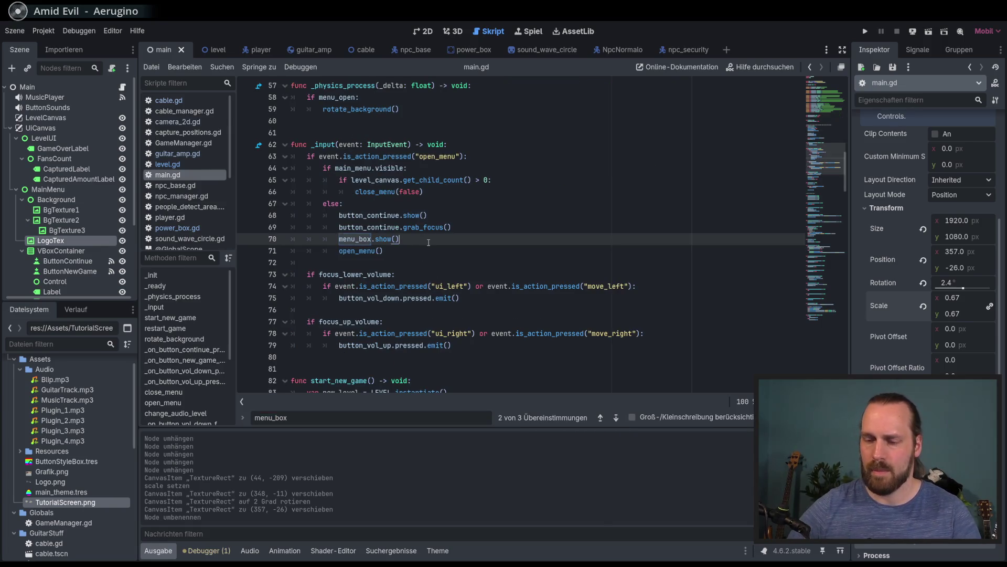
key(Return)
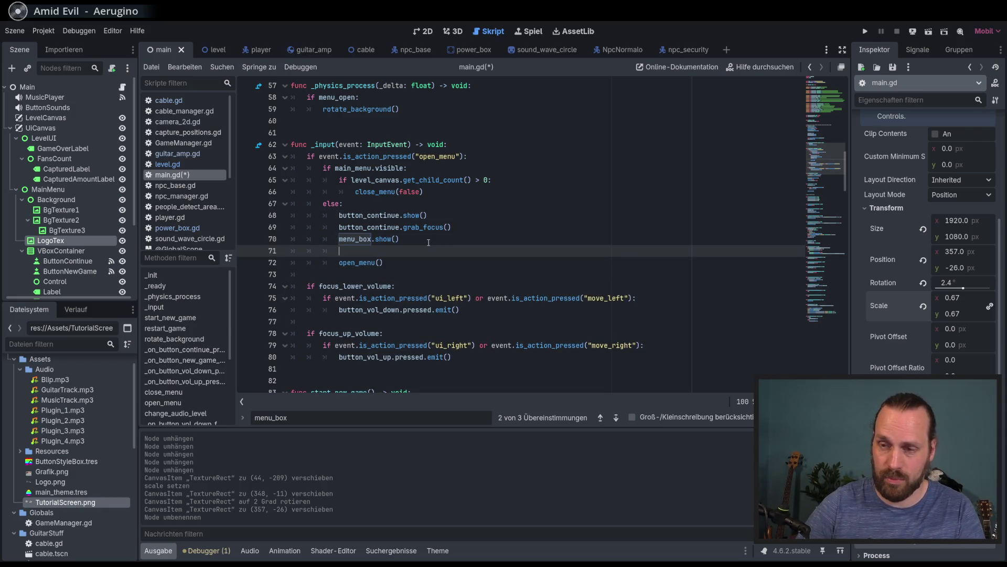
text(logo_)
key(Return)
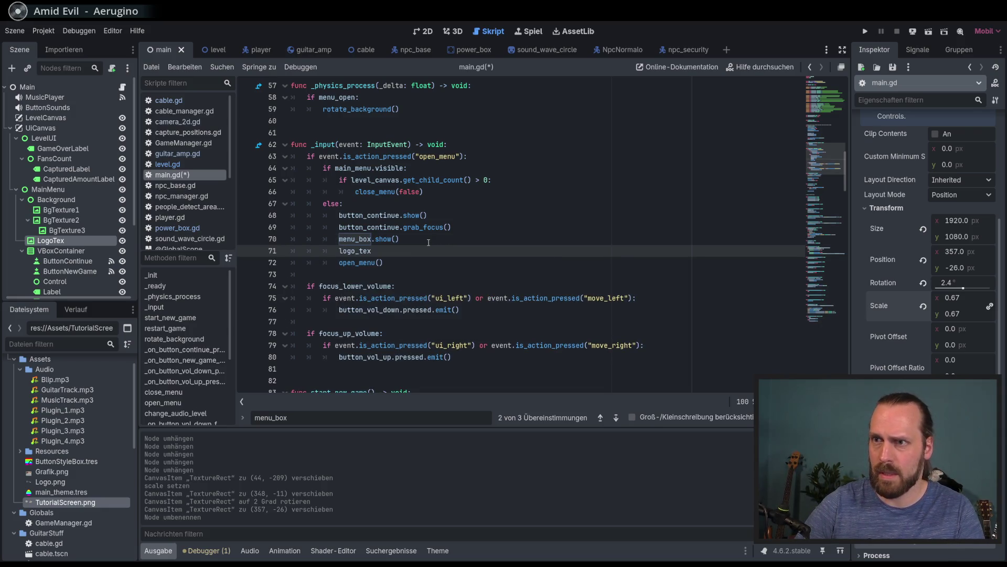
text(.show)
key(Return)
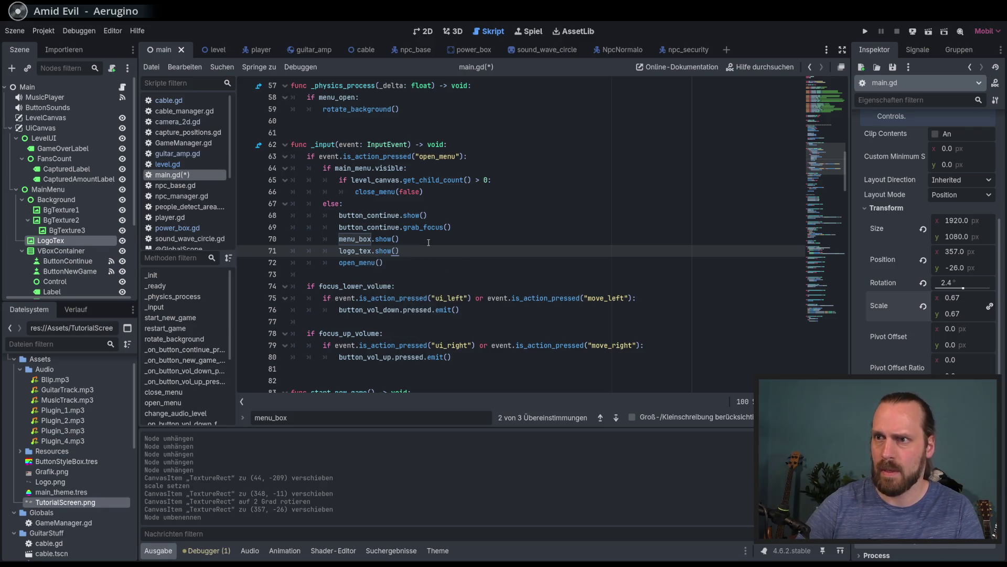
Add logo_tex.hide() inside _on_button_new_game_pressed
click(616, 418)
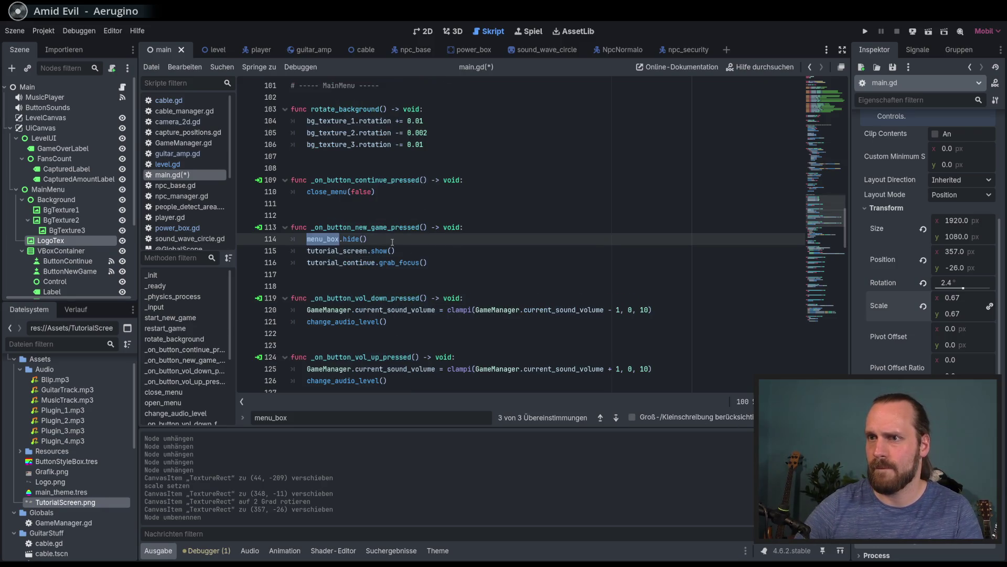
click(504, 232)
key(Return)
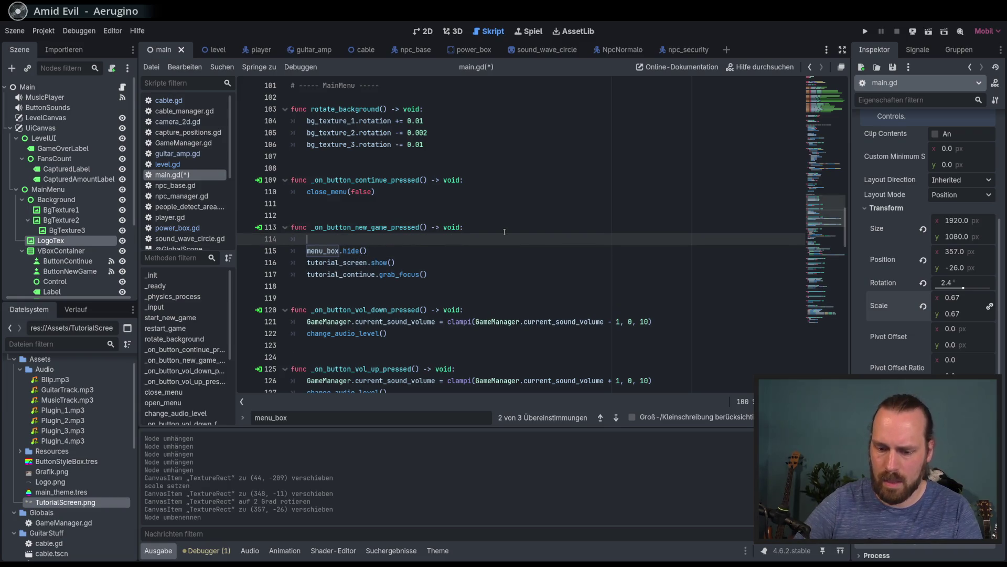
text(logo)
key(Return)
text(.hiod)
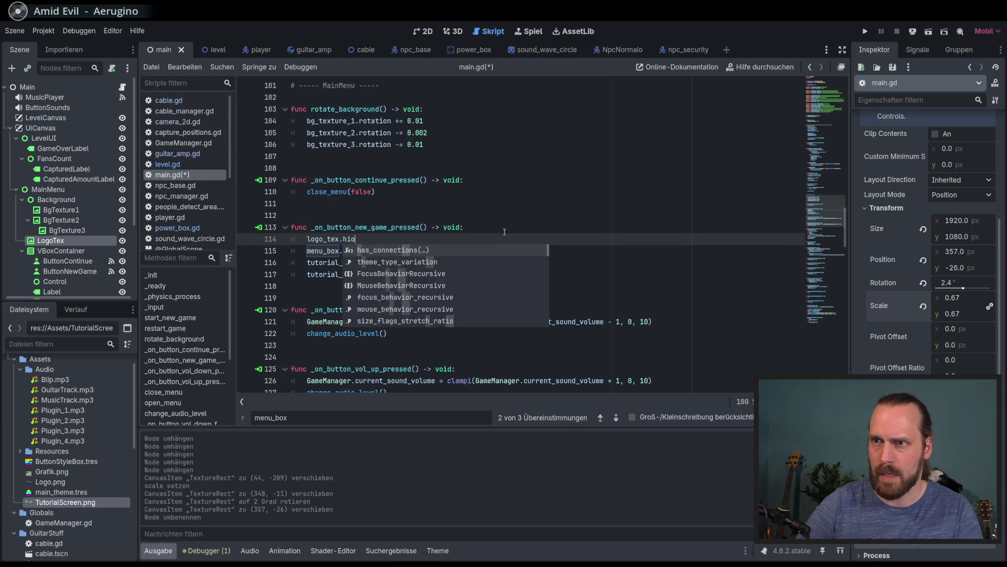
key(BackSpace)
key(BackSpace)
text(de)
key(Return)
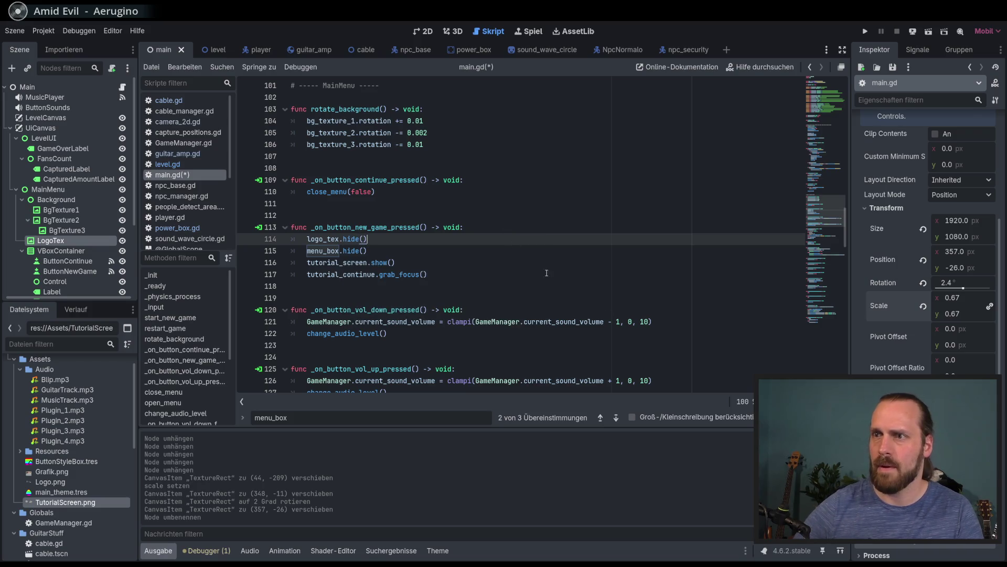
Recheck the logo_tex.show() line and run the game with F5
click(622, 420)
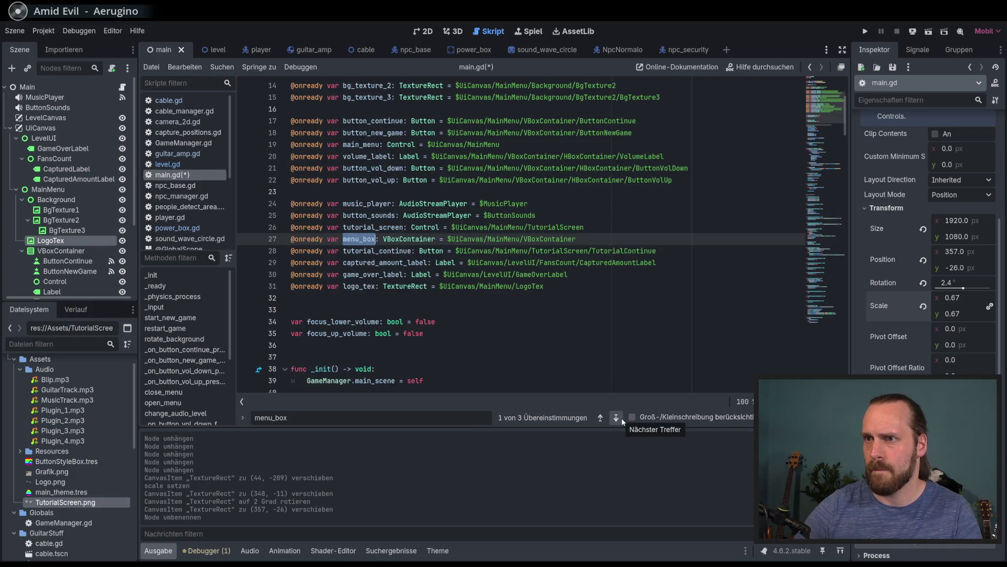
click(622, 420)
click(529, 256)
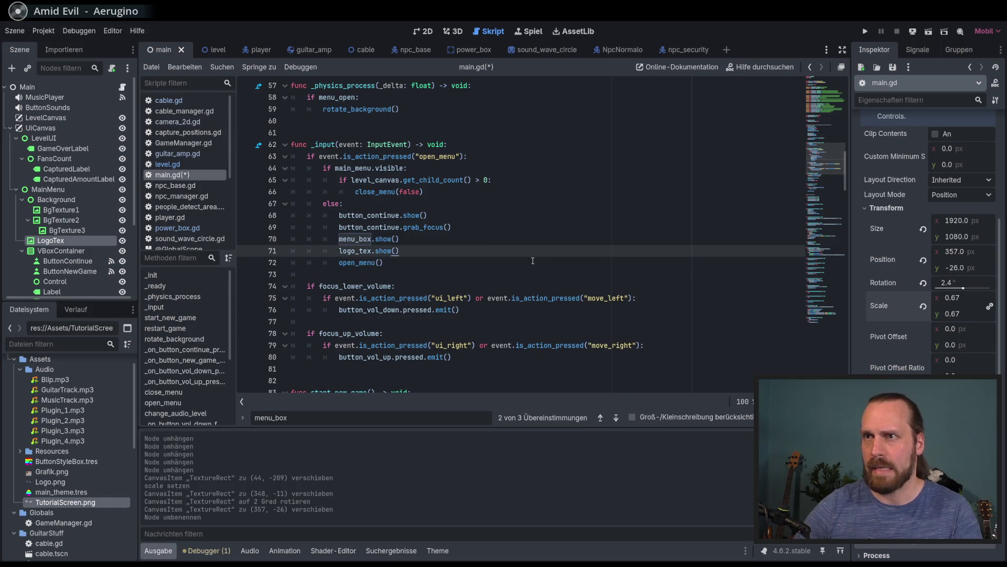
key(F5)
Playtest New Game, pause-menu resume and a second New Game, then stop with F8 and relaunch
key(Return)
key(Return)
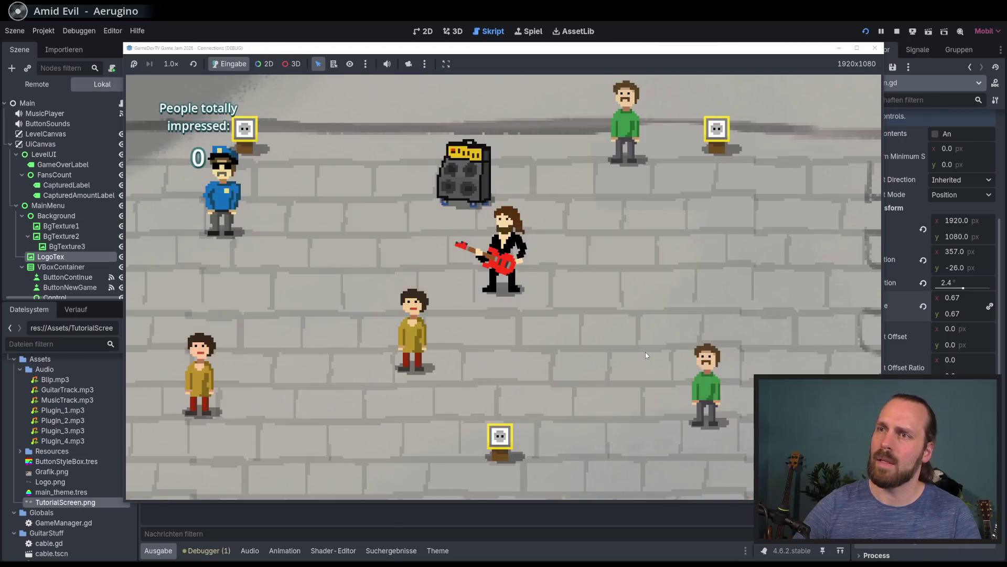
key(Escape)
key(Down)
key(Up)
key(Return)
key(Escape)
key(Down)
key(Return)
key(Return)
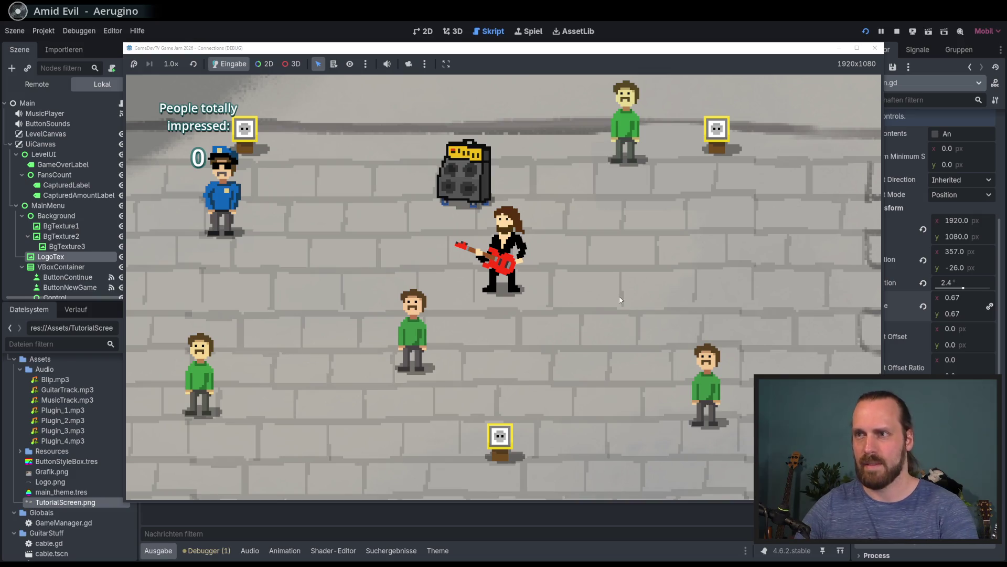
key(F8)
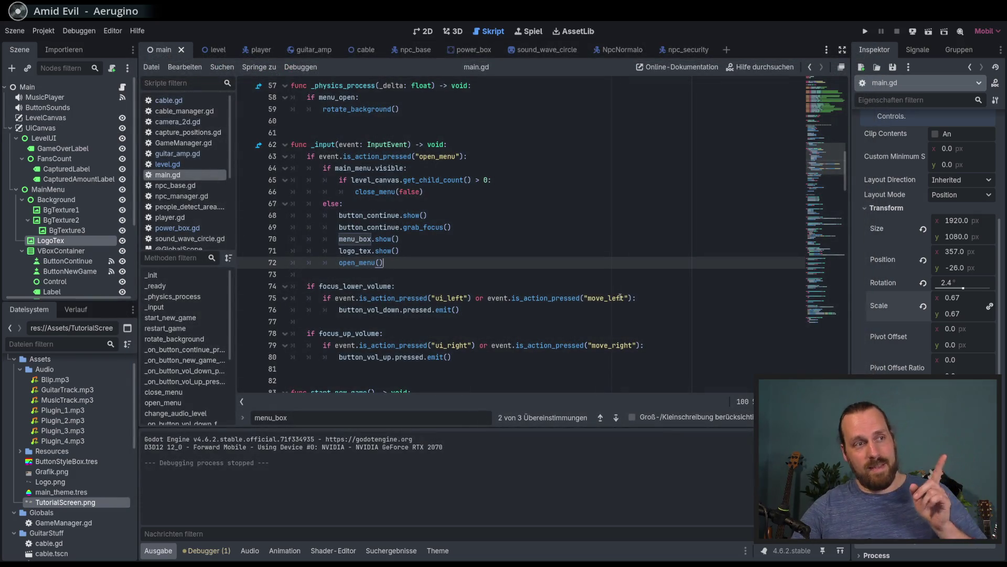
click(587, 304)
key(F5)
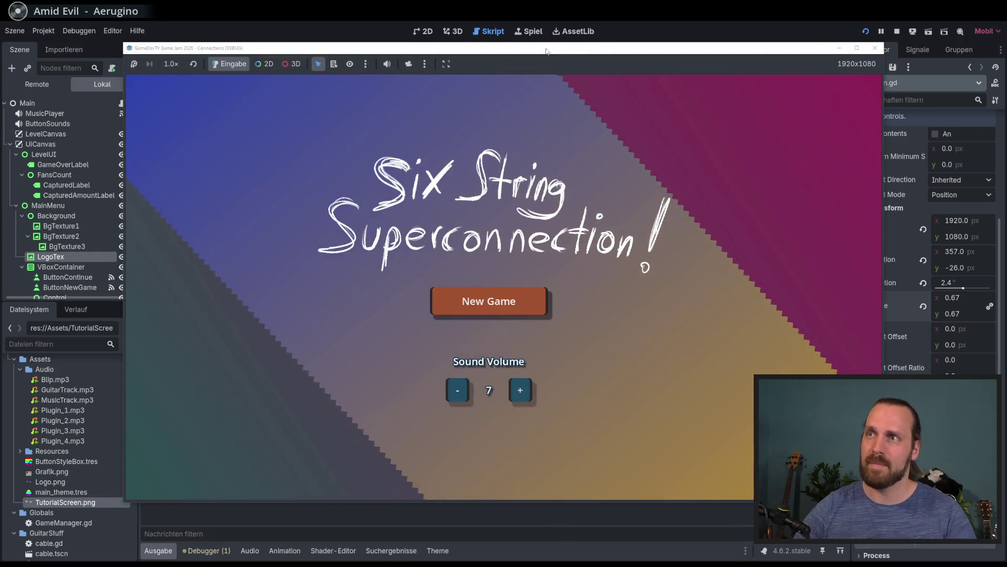
Move the game window left, adjust Sound Volume up and down ending at 8, and start New Game
mouse_move(576, 48)
mouse_down()
mouse_move(453, 45)
mouse_move(477, 45)
mouse_up()
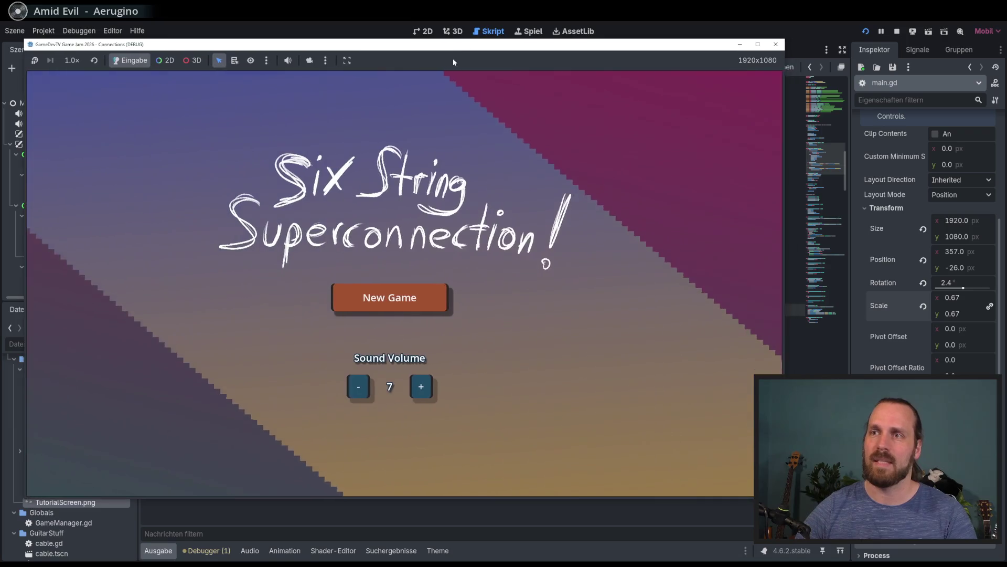
key(Down)
key(Return)
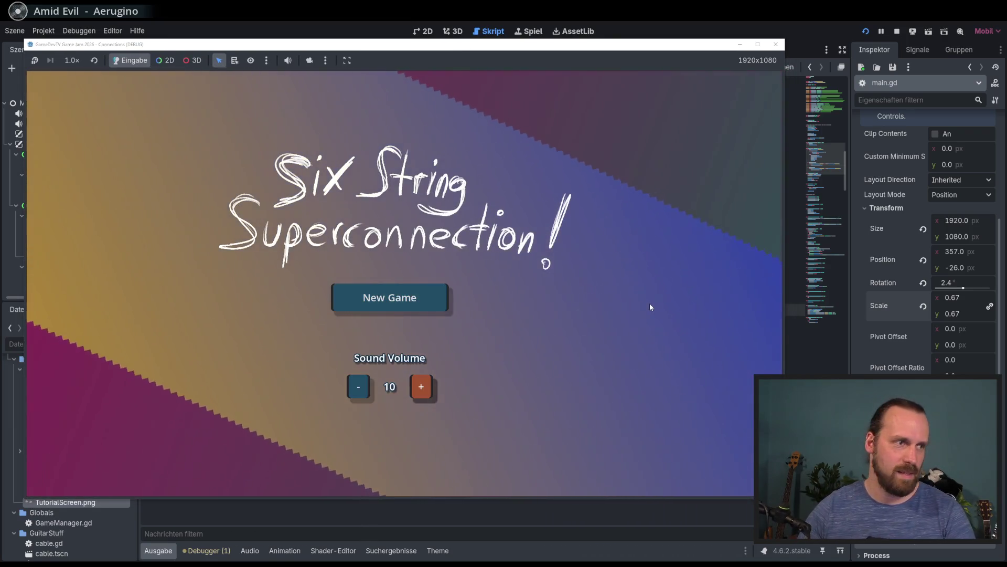
key(Left)
key(Return)
key(Return)
key(Right)
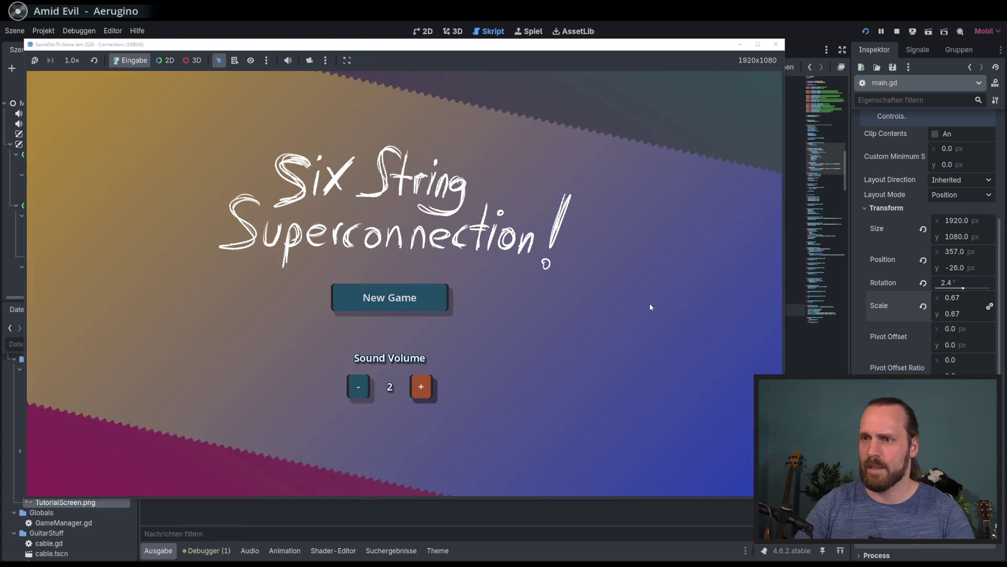
key(Return)
key(Left)
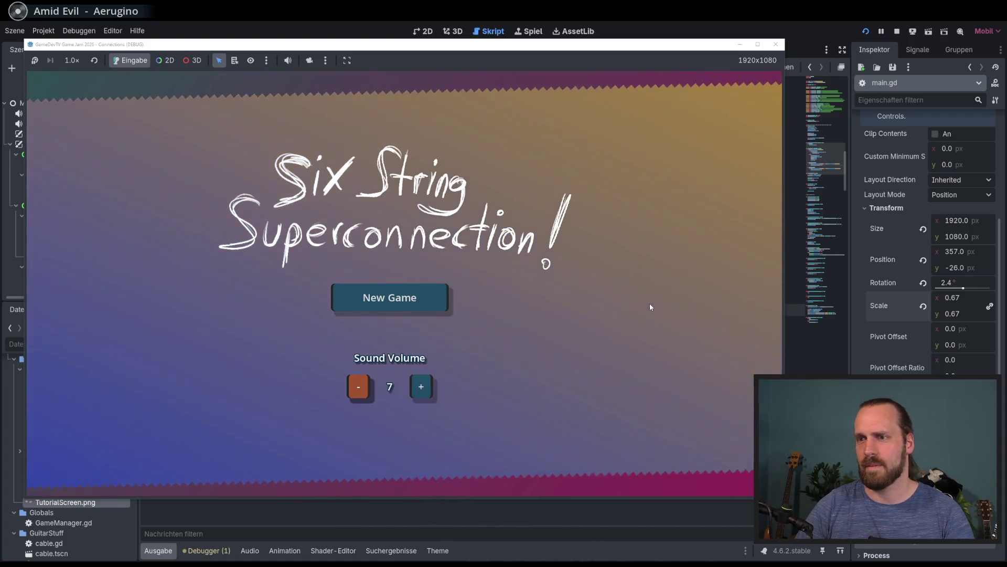
key(Right)
key(Return)
key(Return)
key(Return)
key(Left)
key(Return)
key(Return)
key(Up)
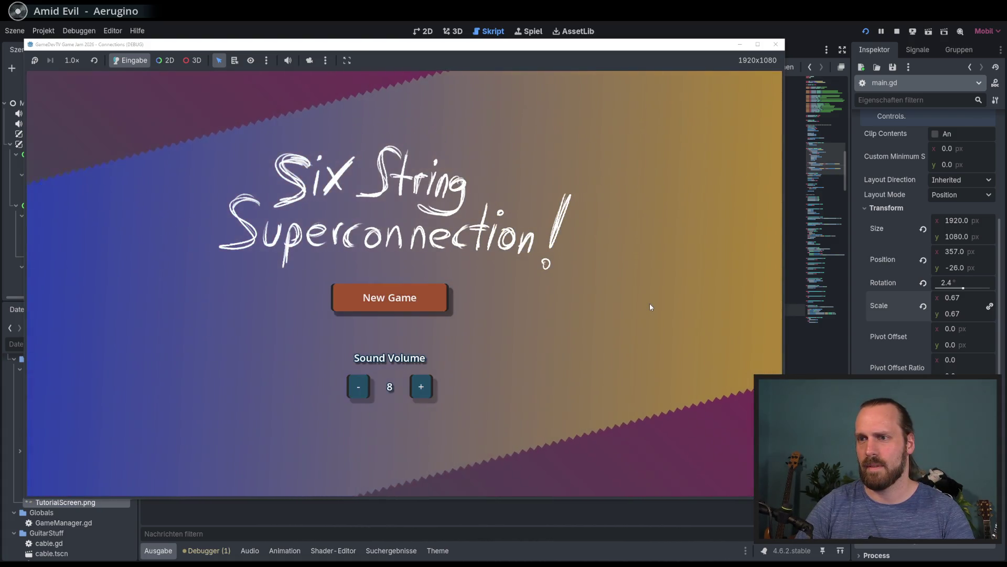
key(Return)
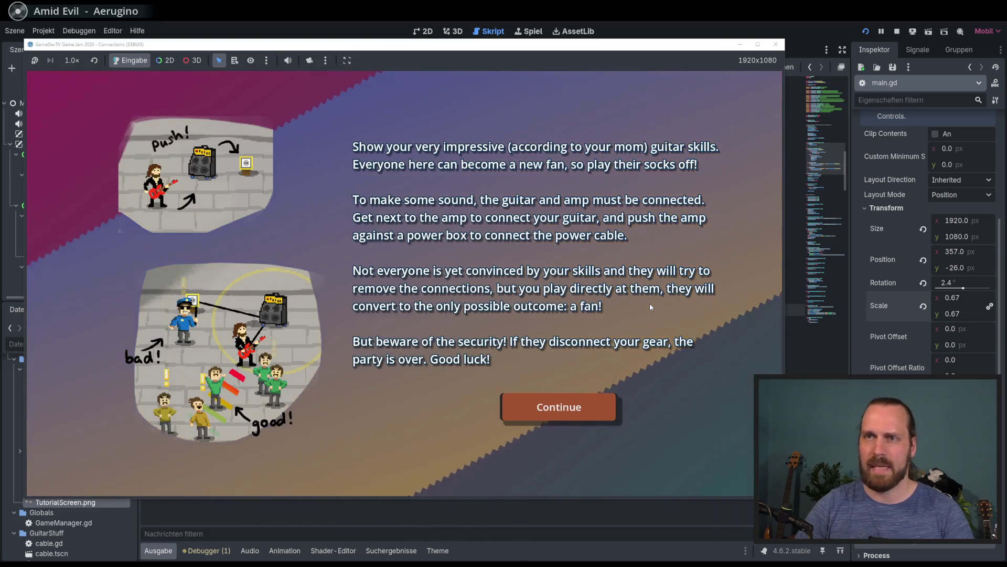
Enter the level and walk the guitarist, pulling the amp, to a wall socket to plug in
key(Return)
key(Up)
key(Left)
key(Right)
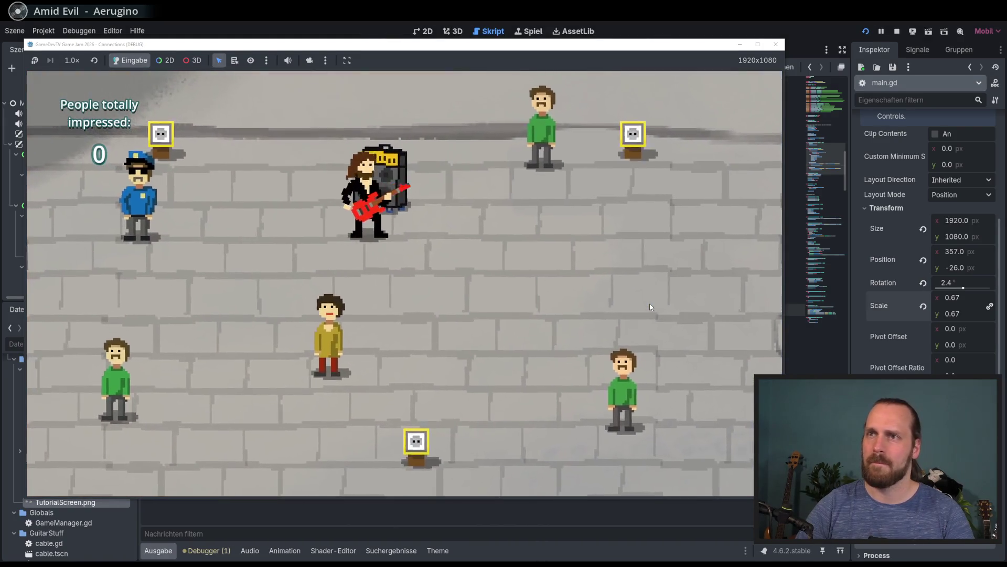
key(Up)
key(Left)
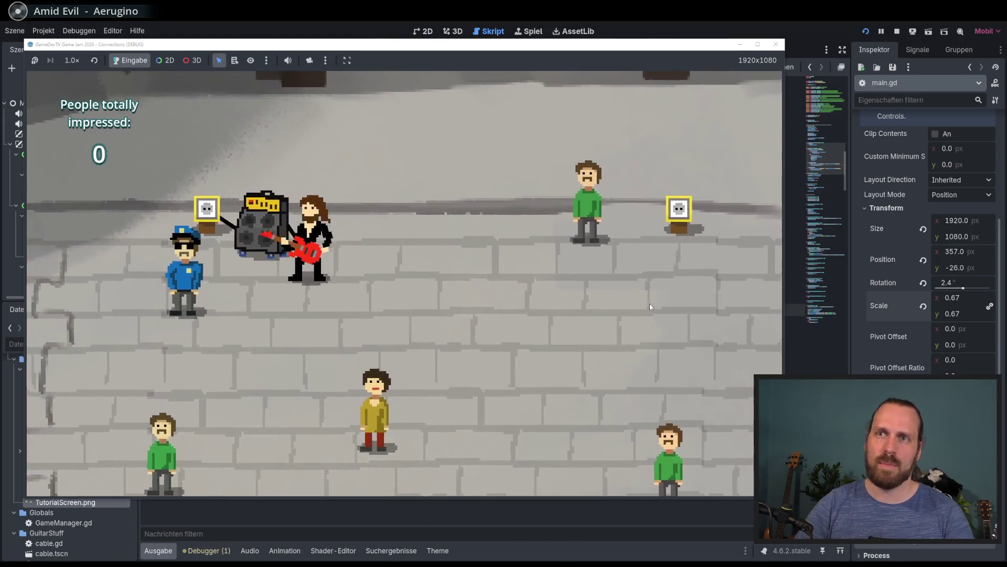
key(Right)
key(Down)
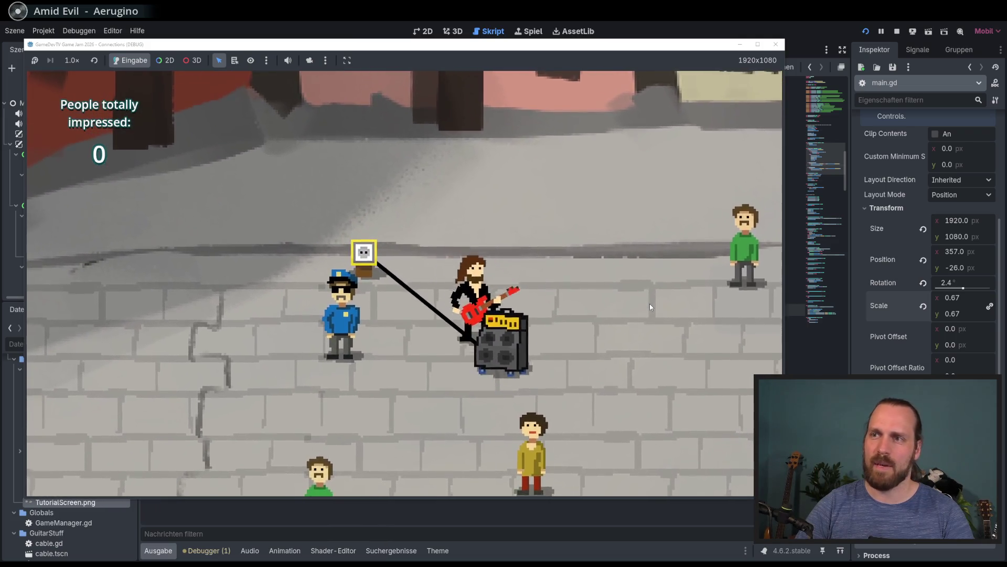
key(Right)
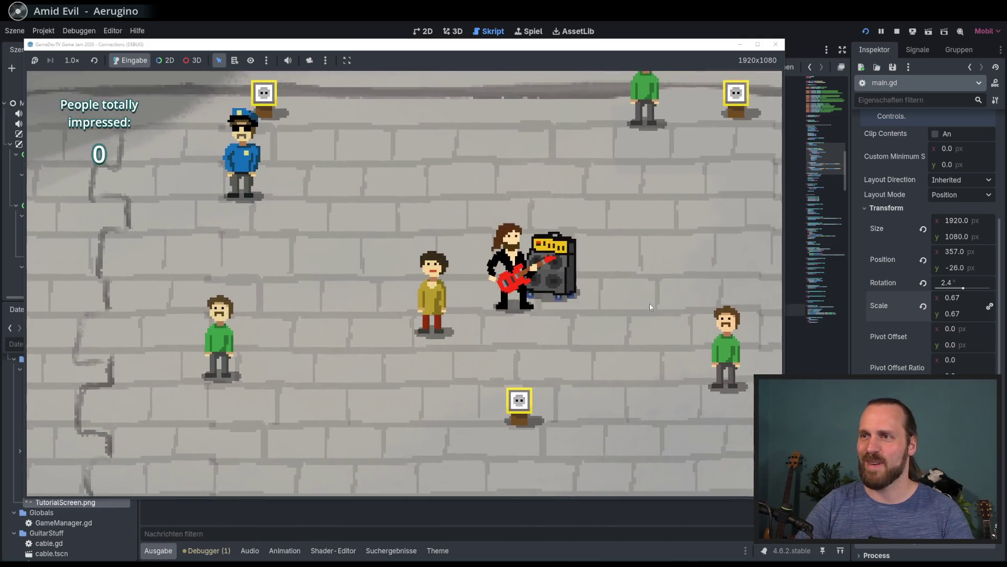
key(Up)
key(Up)
key(Right)
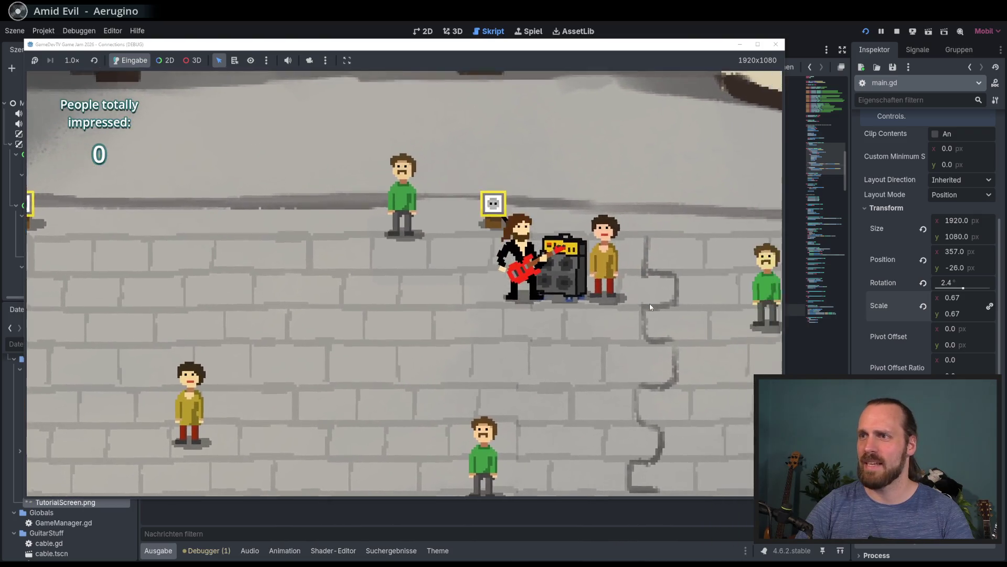
key(Down)
key(Left)
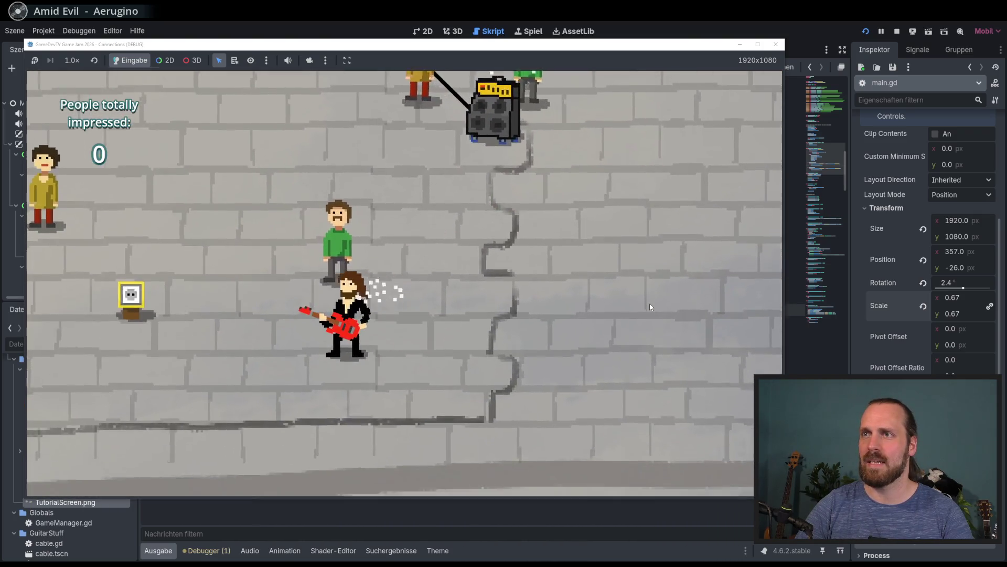
key(Right)
key(Up)
key(Up)
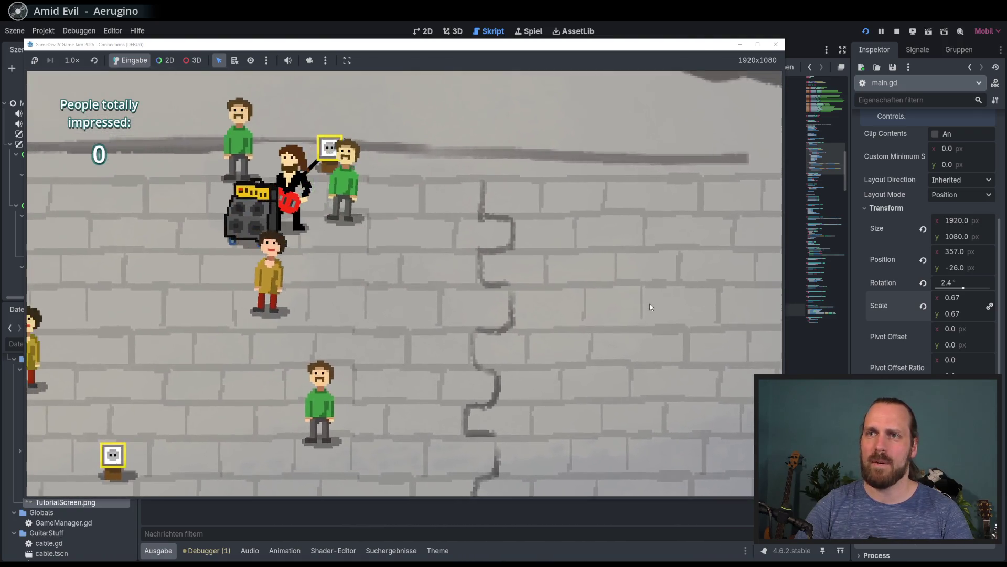
Walk the guitarist across the stage and circle around the amp to position it
key(Right)
key(Left)
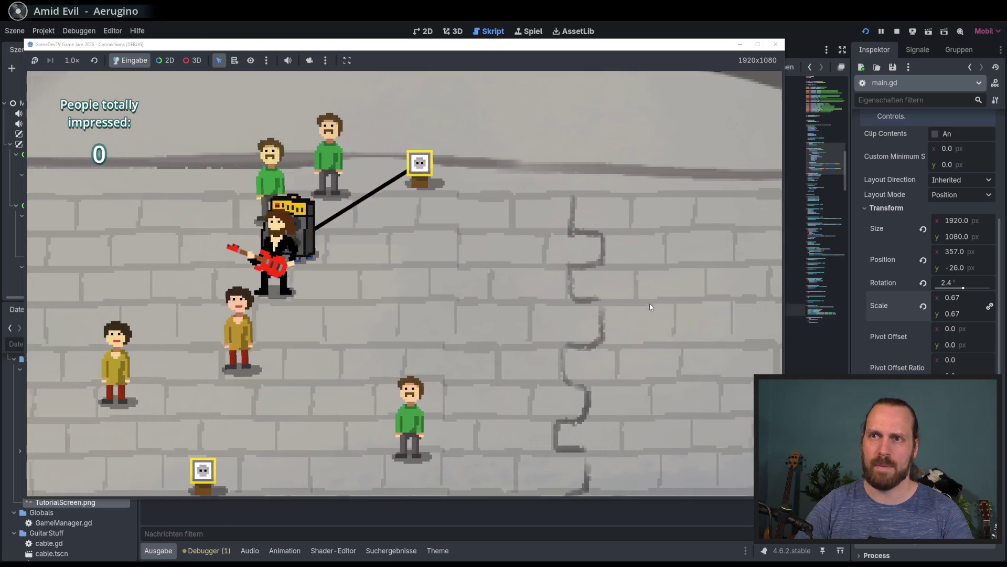
key(Up)
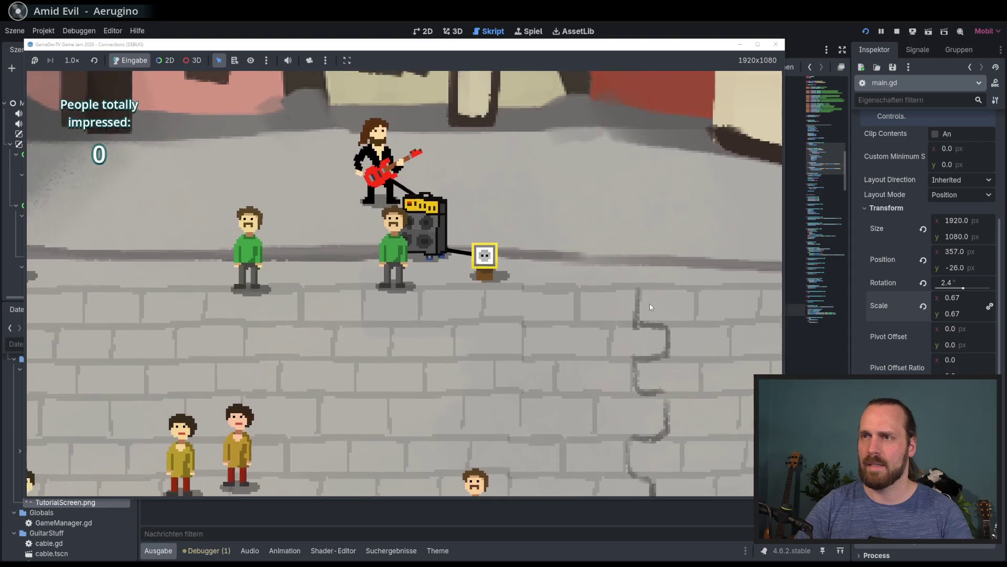
key(Down)
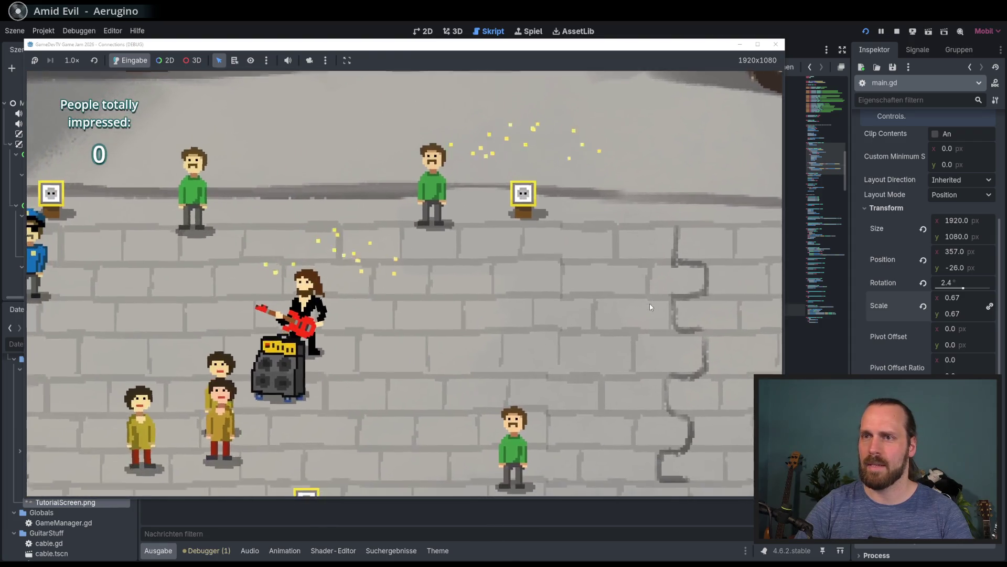
key(Right)
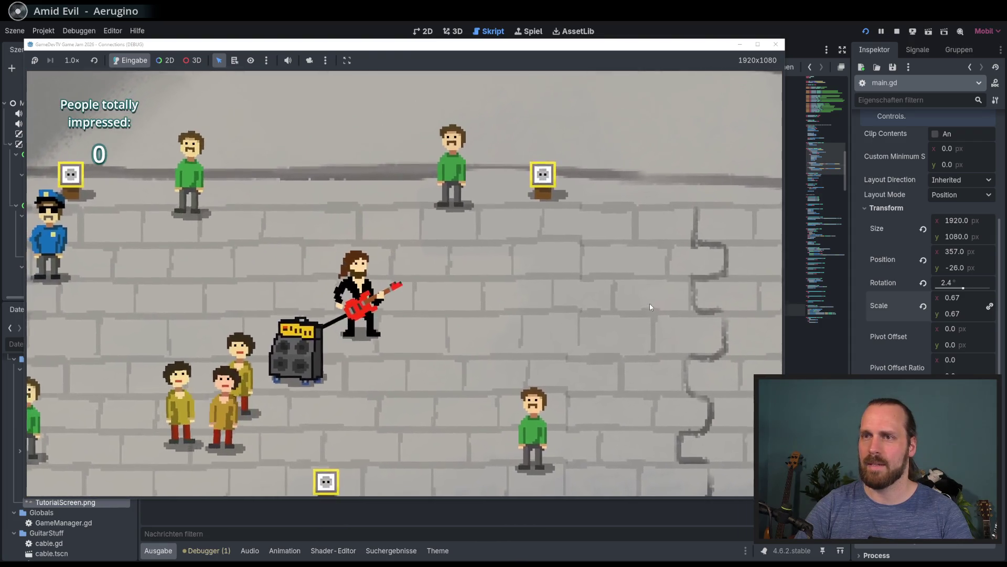
key(Up)
key(Left)
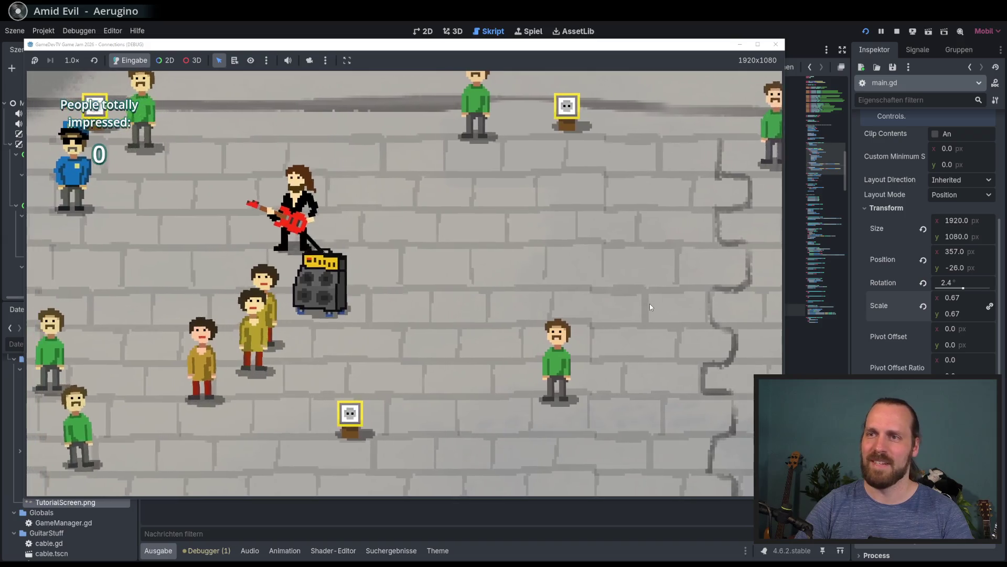
key(Down)
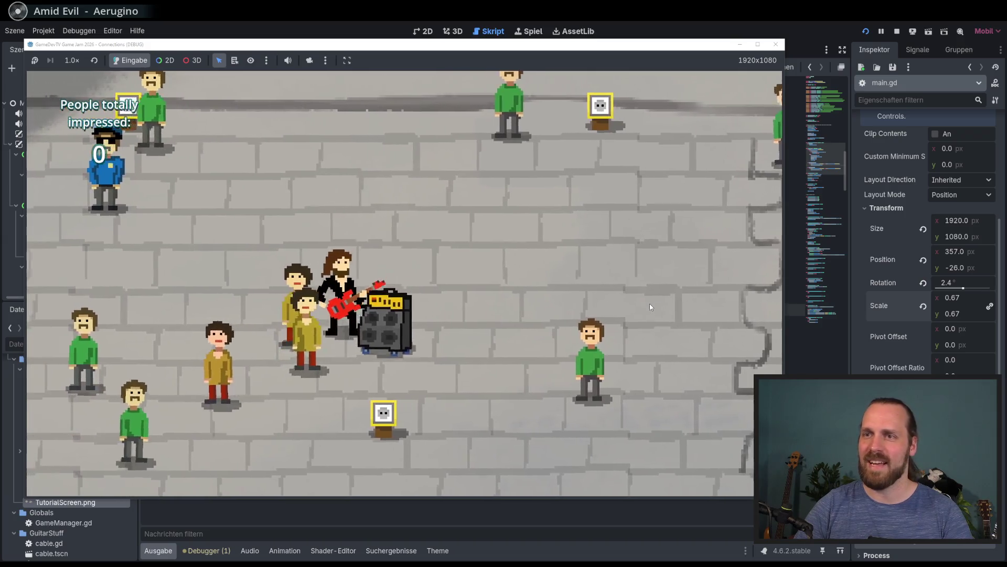
key(Right)
key(Up)
key(Right)
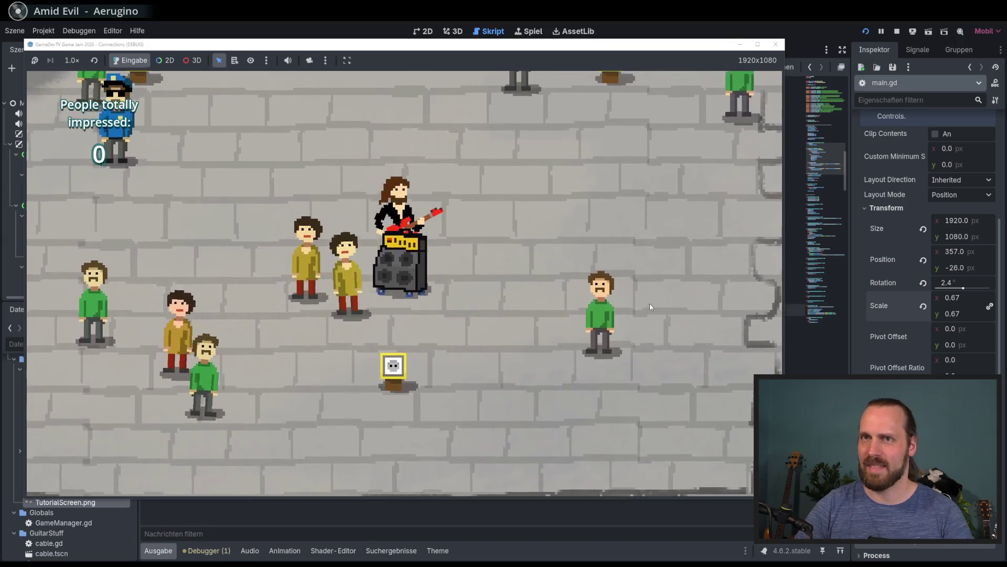
key(Down)
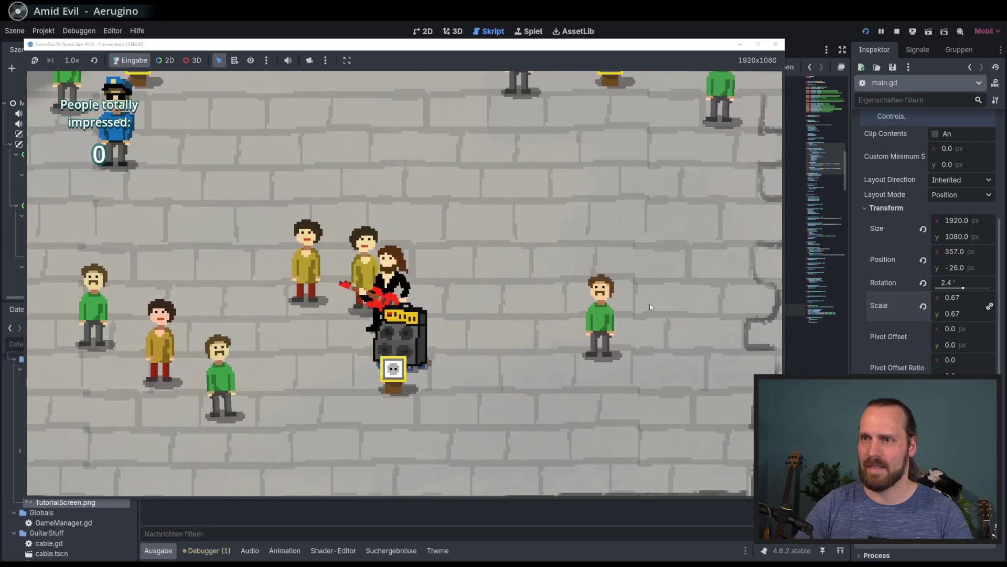
key(Left)
key(Up)
key(Right)
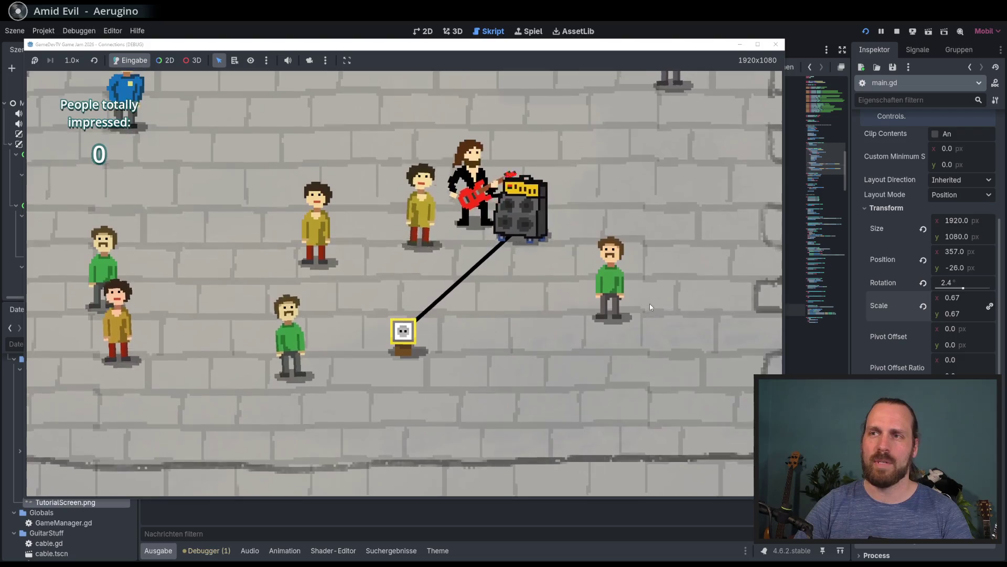
Play guitar beside the amp until three people are impressed, then stop the game with F8
key(space)
key(Left)
key(Down)
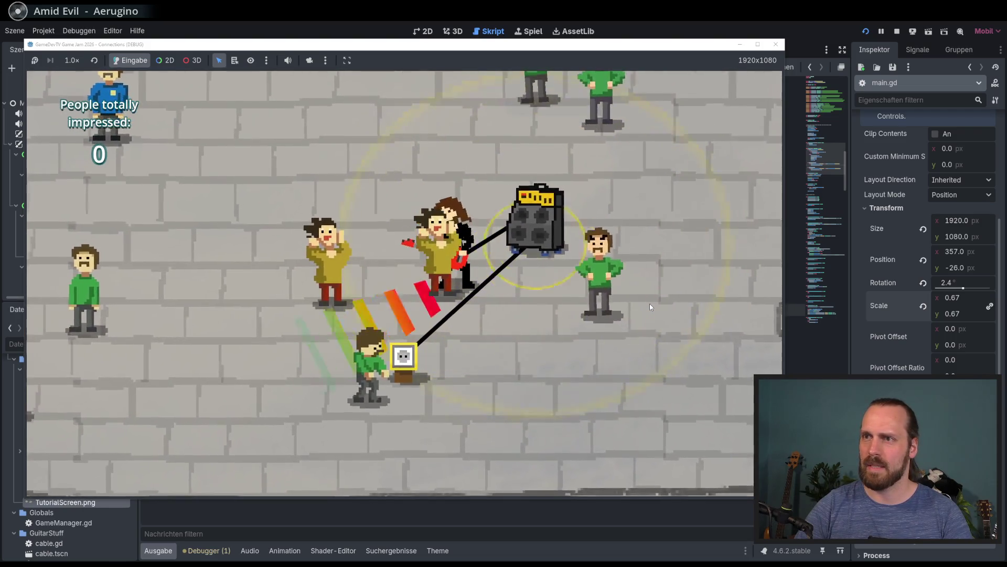
key(space)
key(Right)
key(Up)
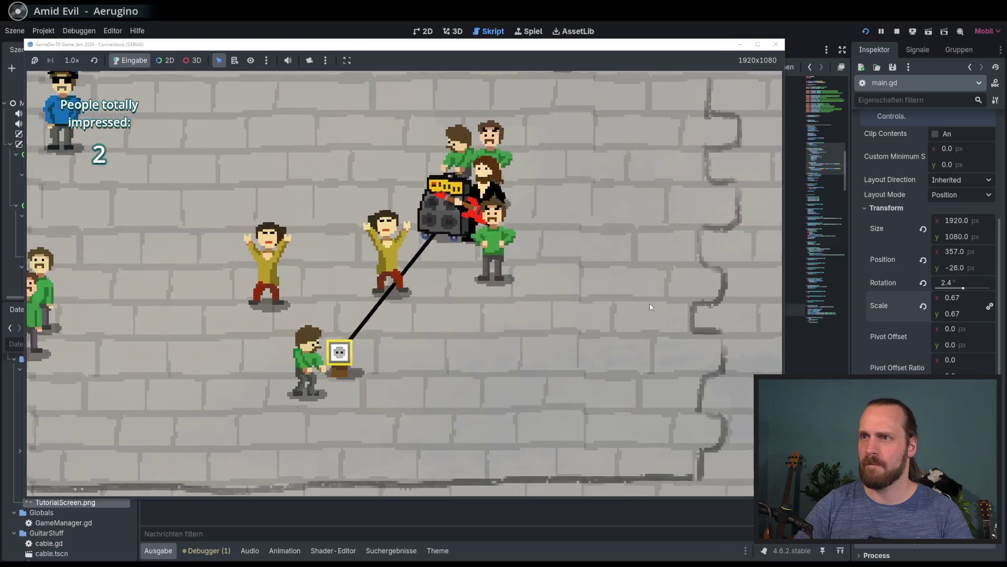
key(Left)
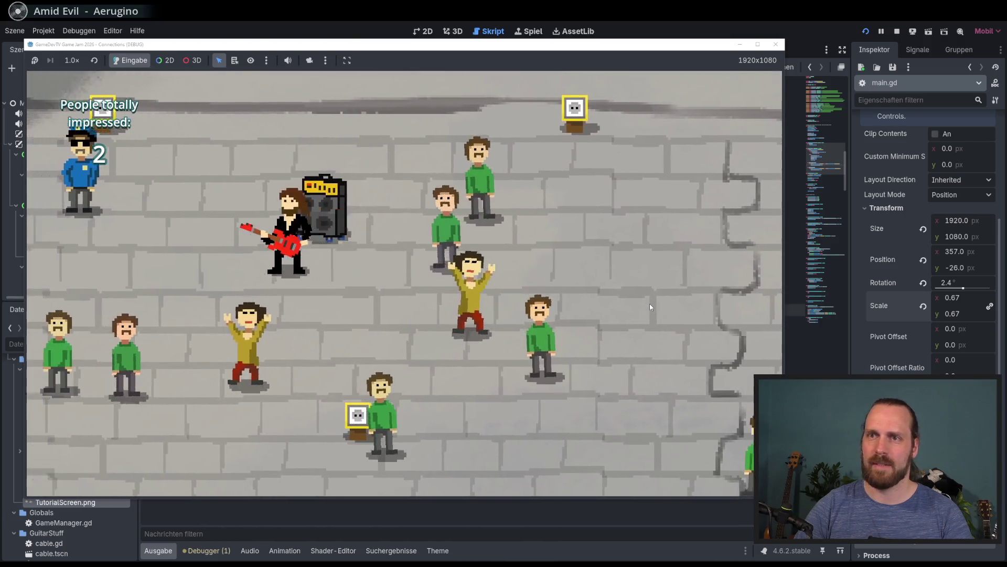
key(Up)
key(Right)
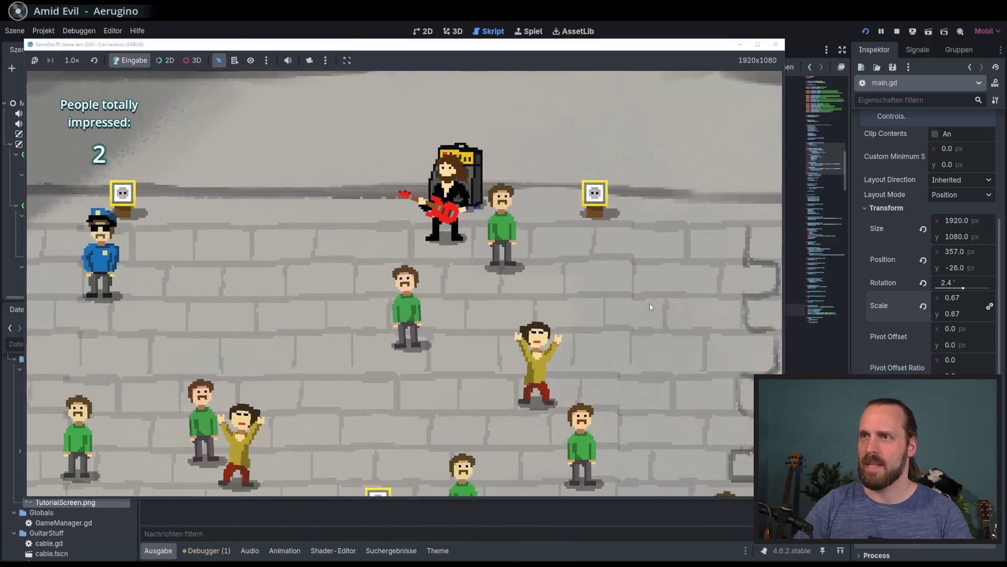
key(Left)
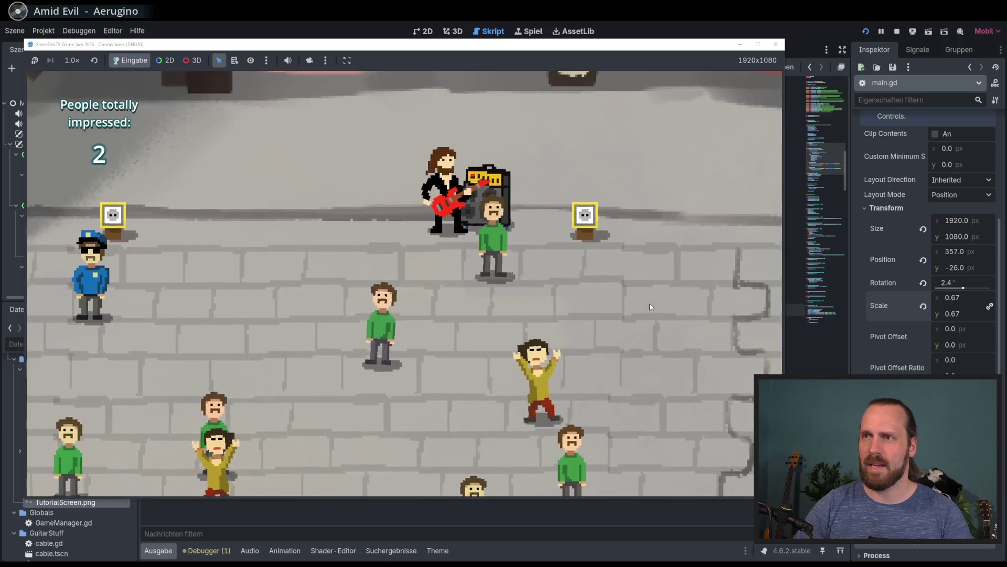
key(space)
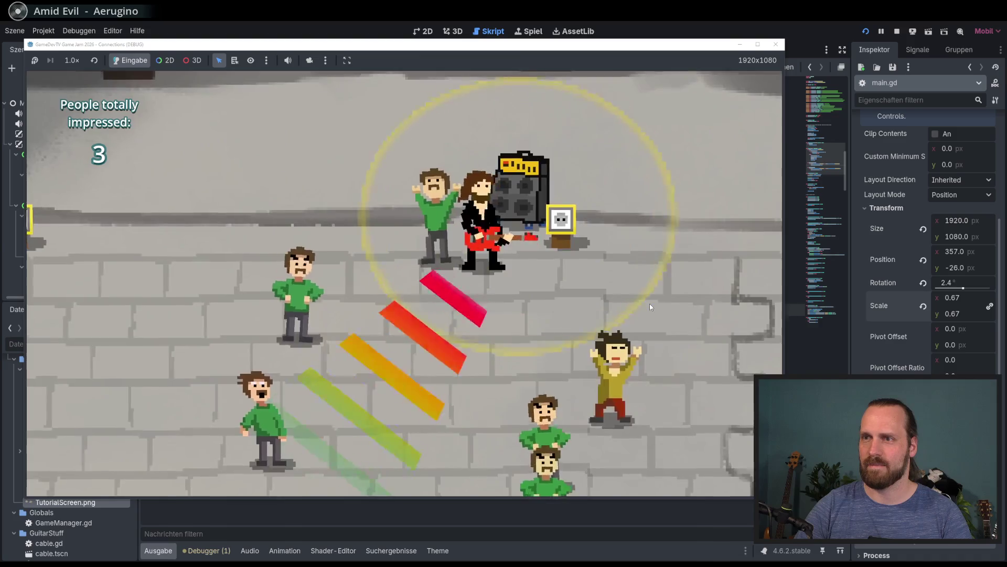
key(F8)
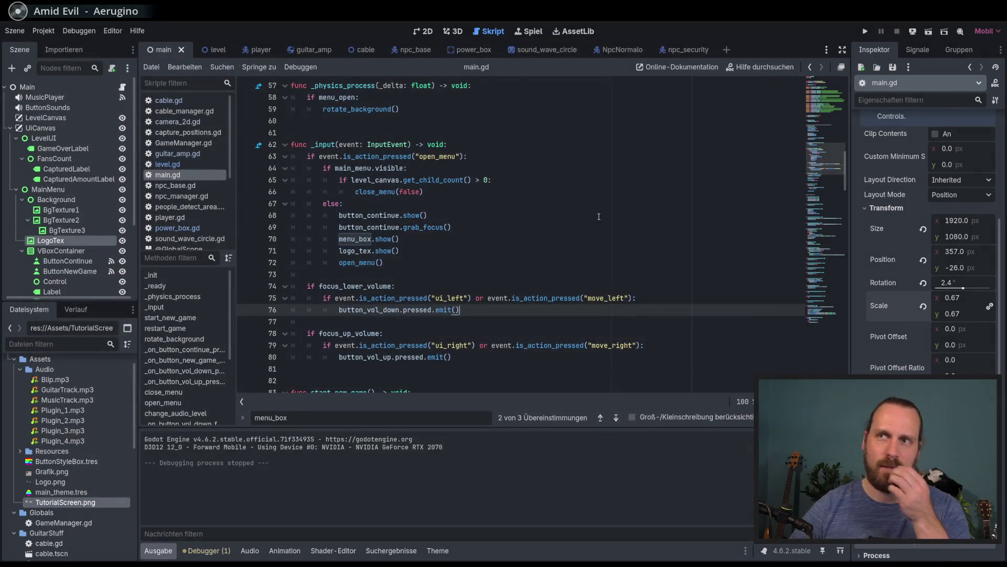
Open the level scene in 2D and launch another playtest through the menu and tutorial
click(428, 31)
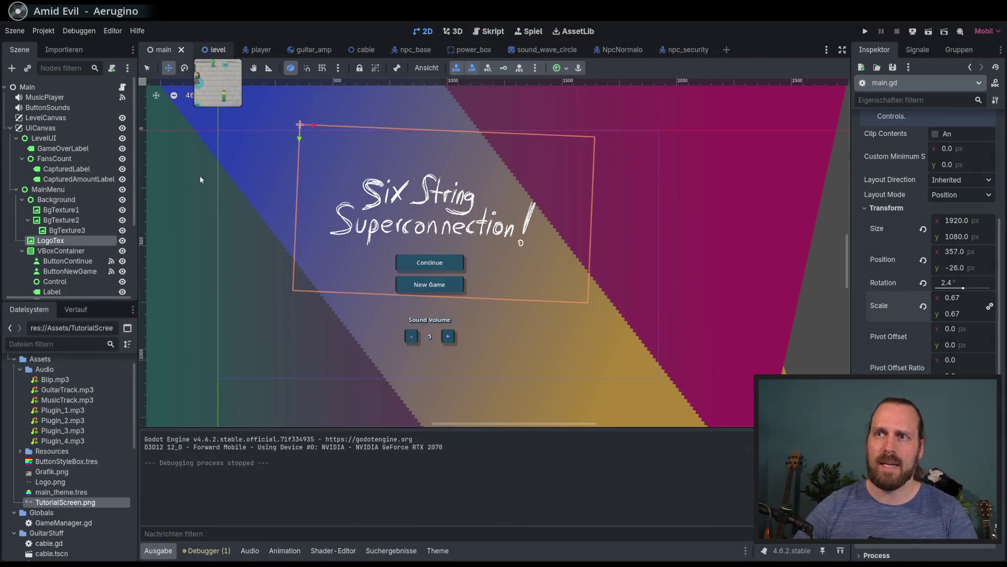
click(214, 49)
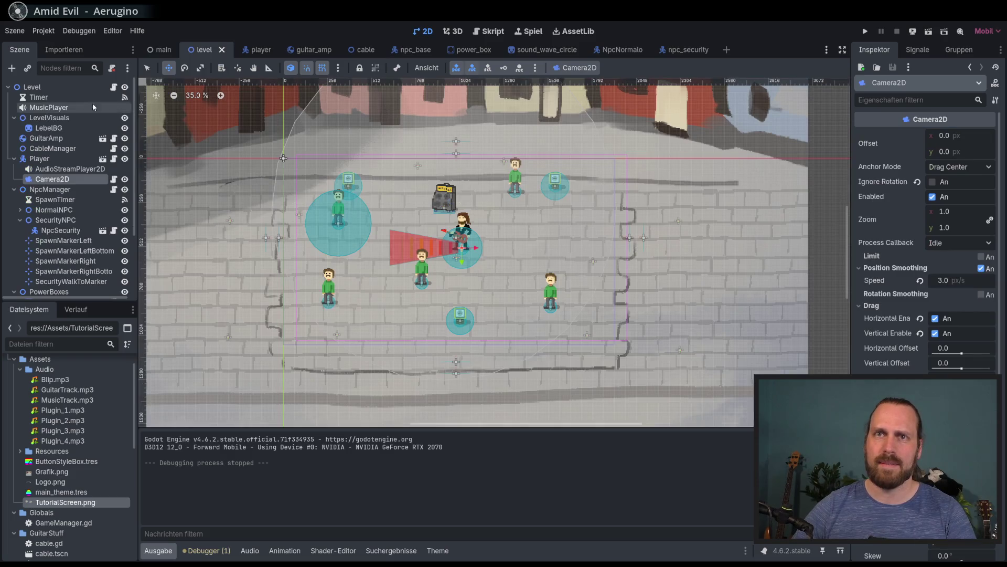
click(61, 231)
key(F5)
key(Return)
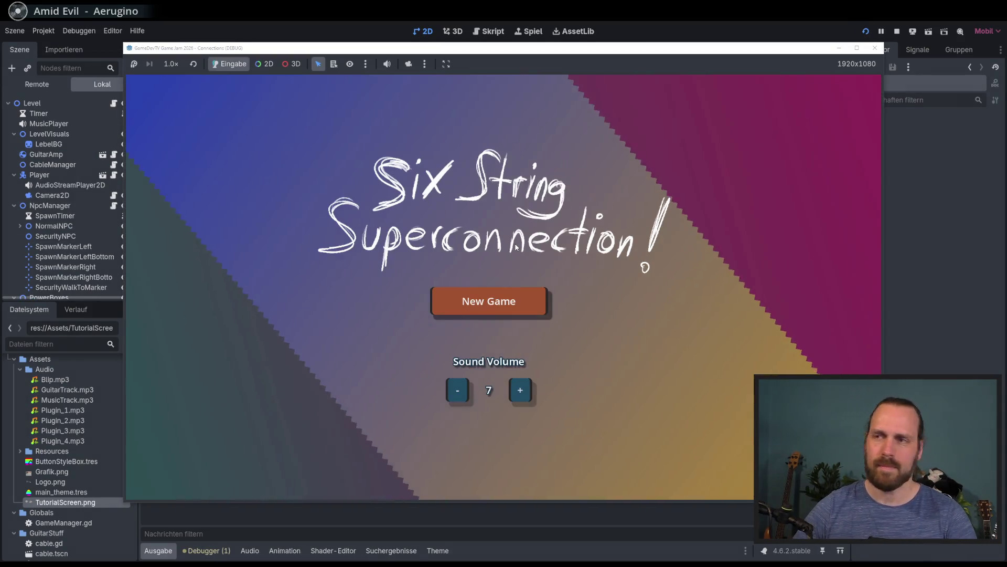
click(488, 299)
click(656, 411)
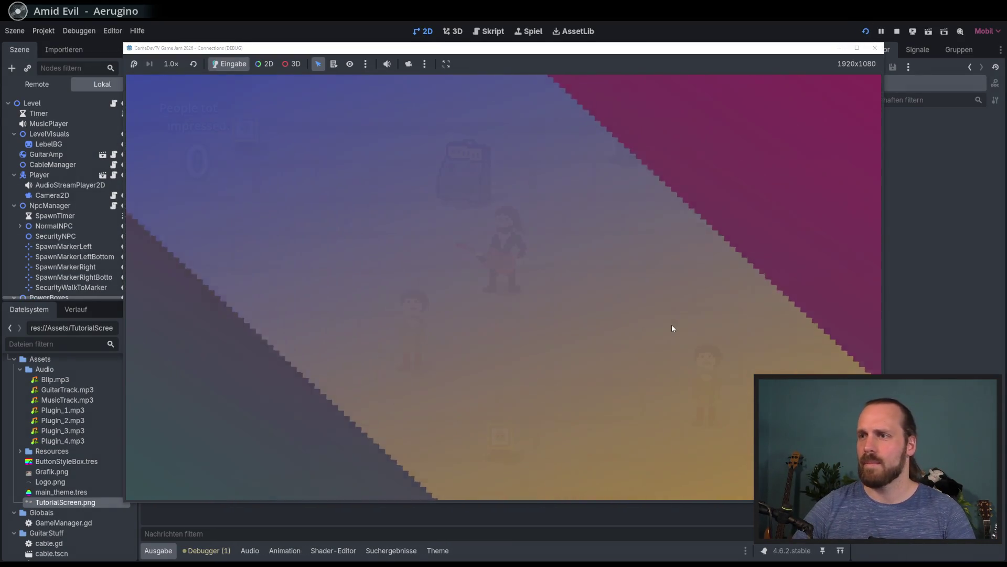
Walk the guitarist to the amp and plug it into the wall outlet
key(w)
key(a)
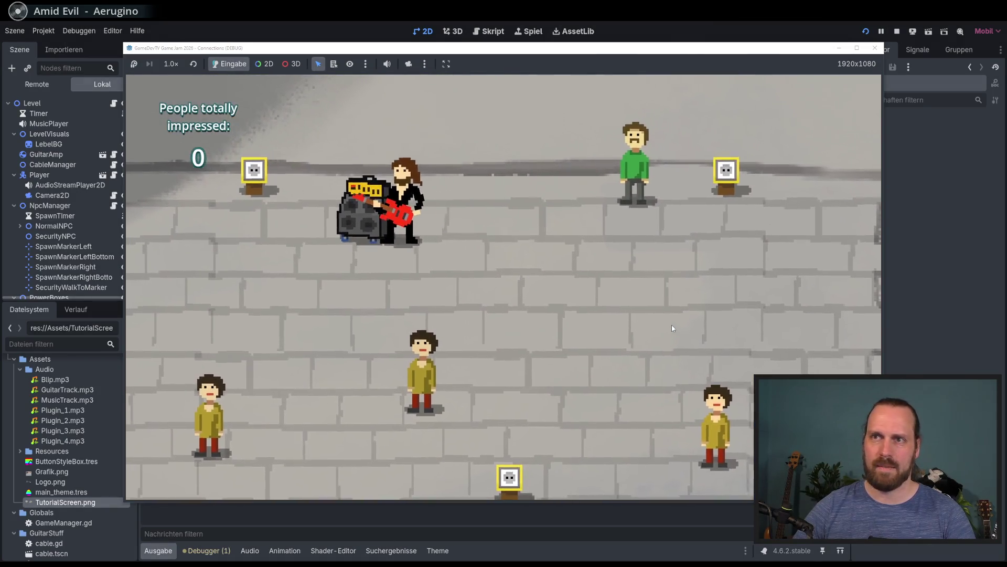
key(w)
key(a)
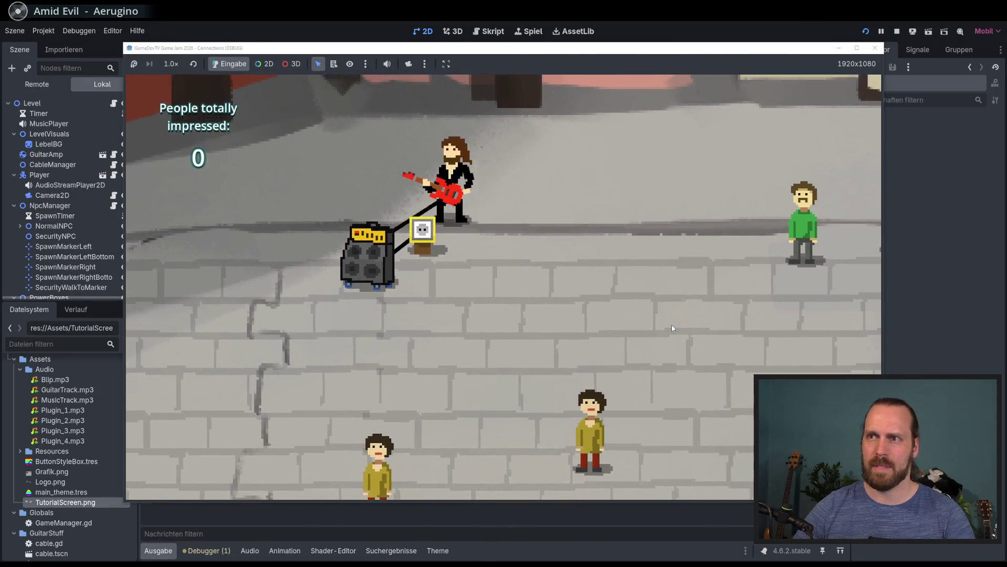
key(s)
key(d)
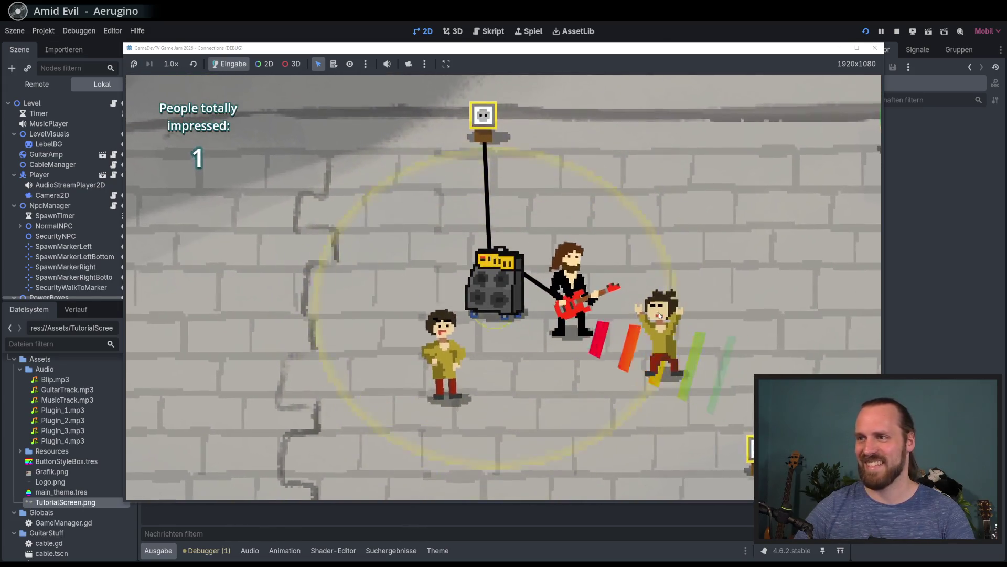
key(a)
key(w)
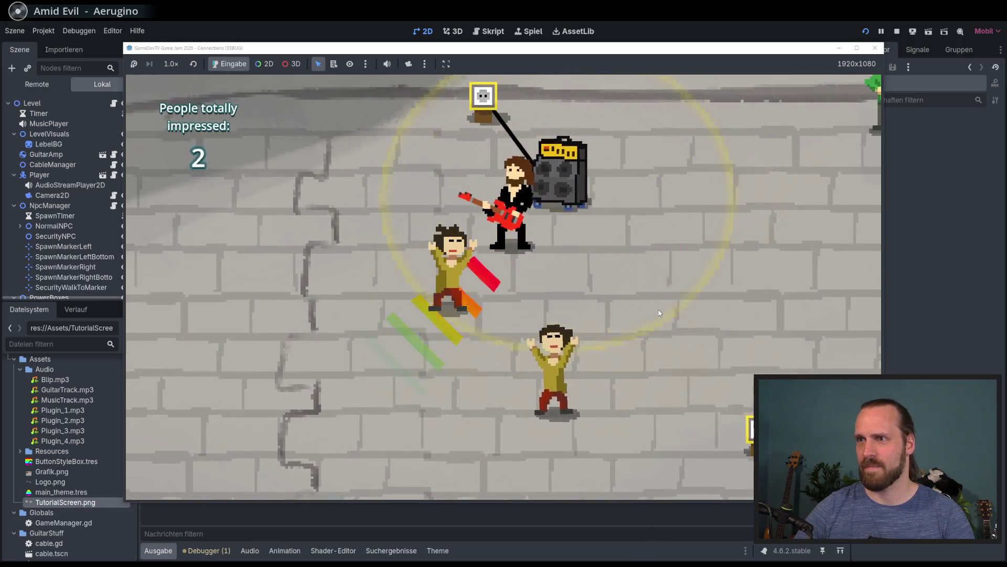
key(d)
key(w)
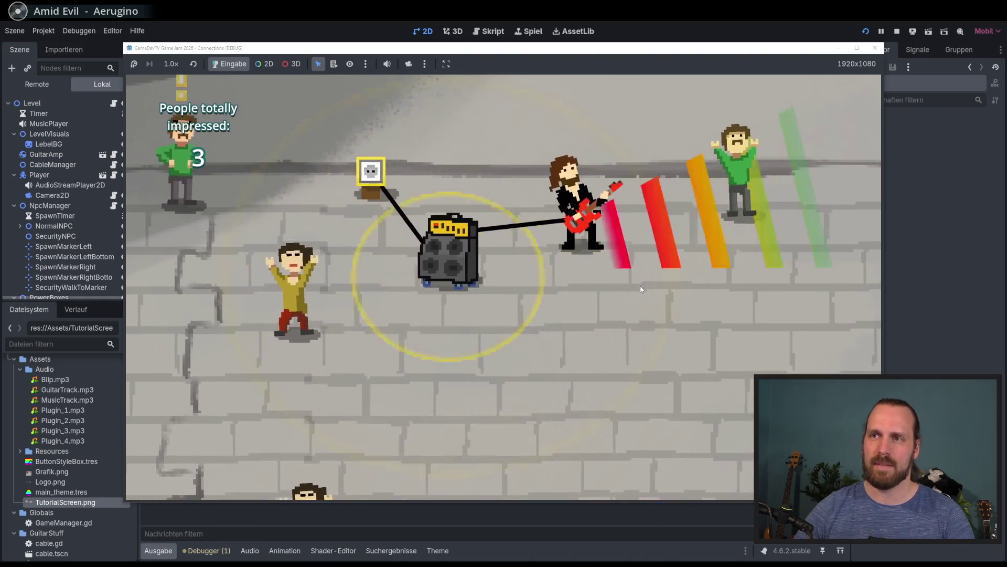
key(a)
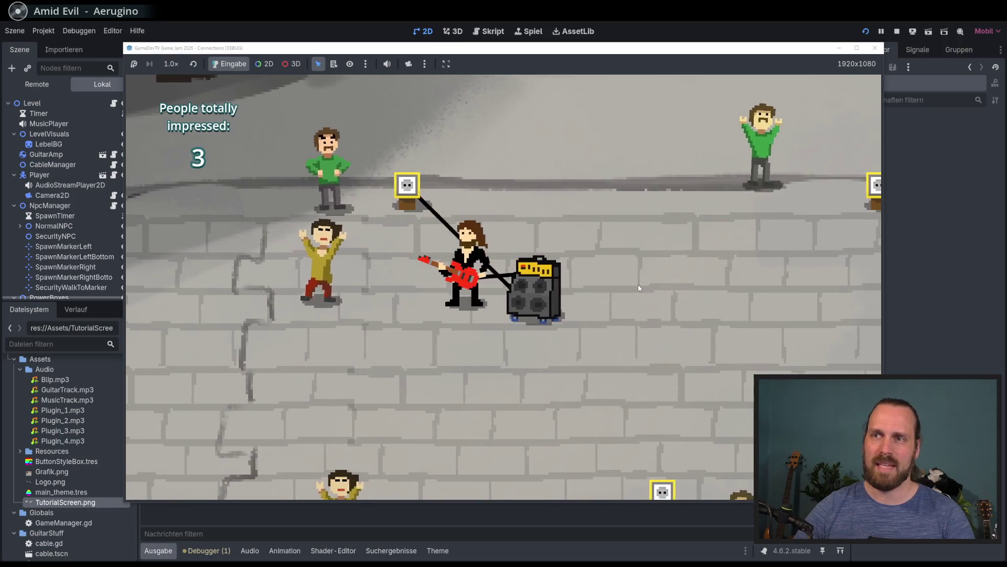
key(w)
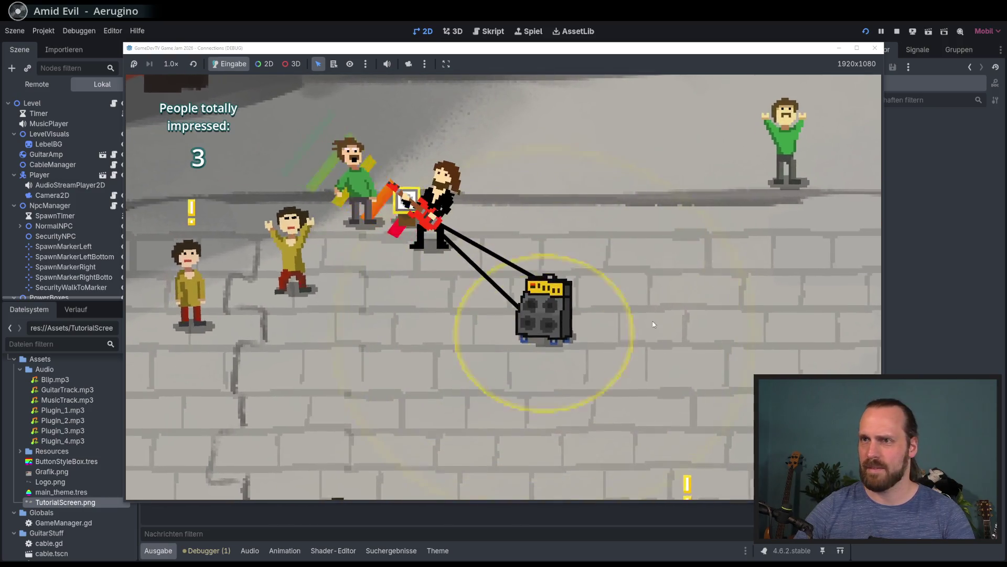
key(s)
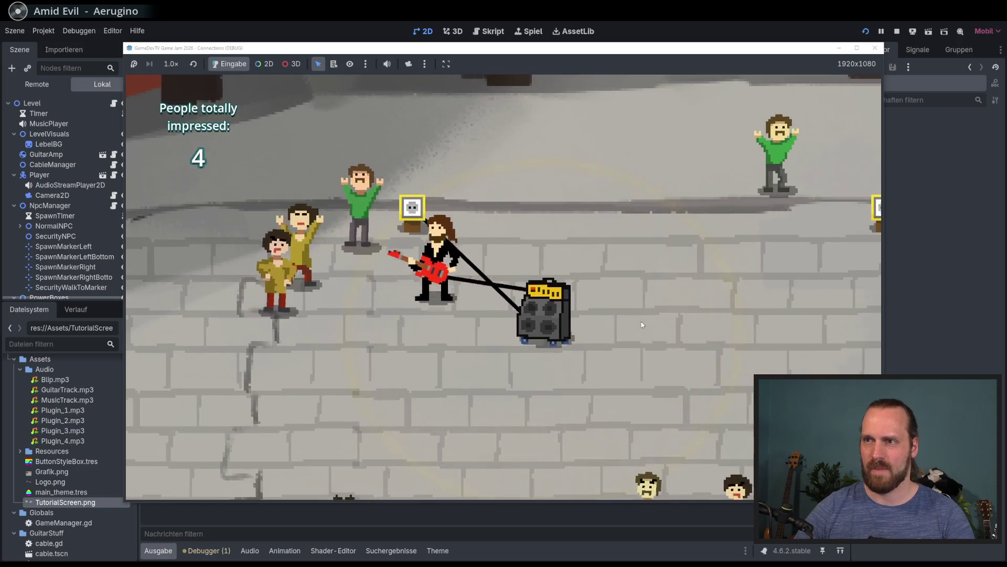
Steer the guitarist and amp near a power socket and play guitar for nearby people
key(d)
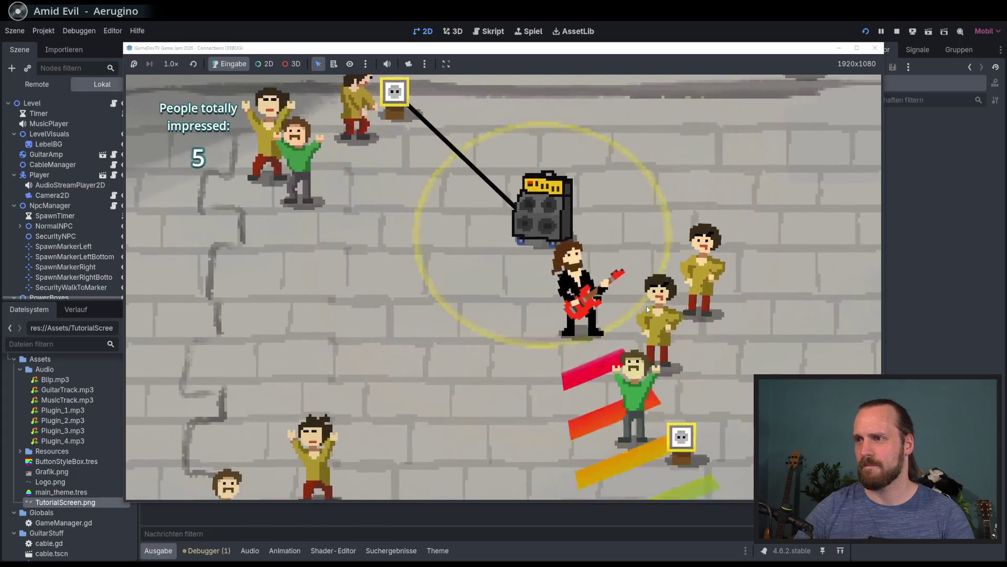
key(w)
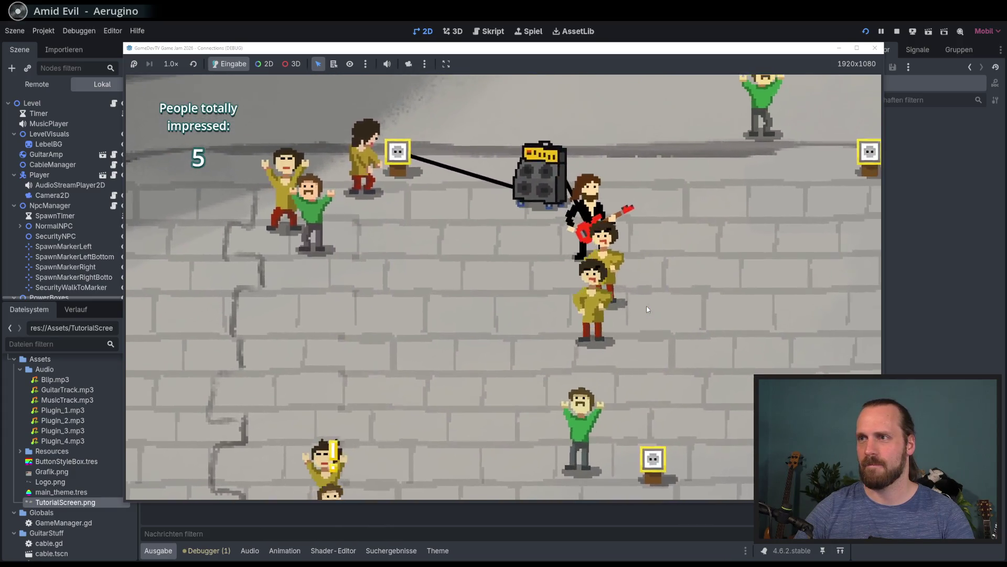
key(a)
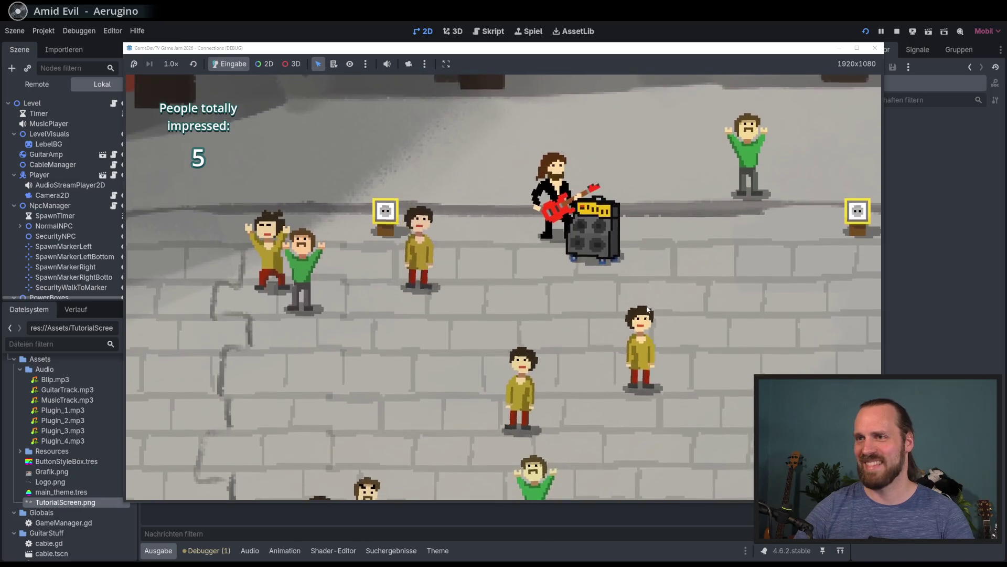
key(d)
key(s)
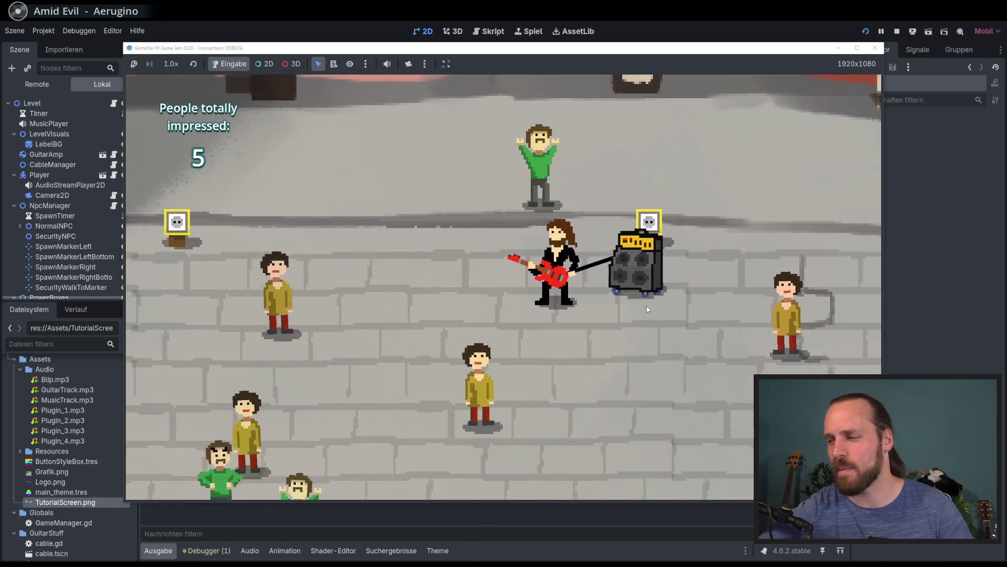
key(w)
key(a)
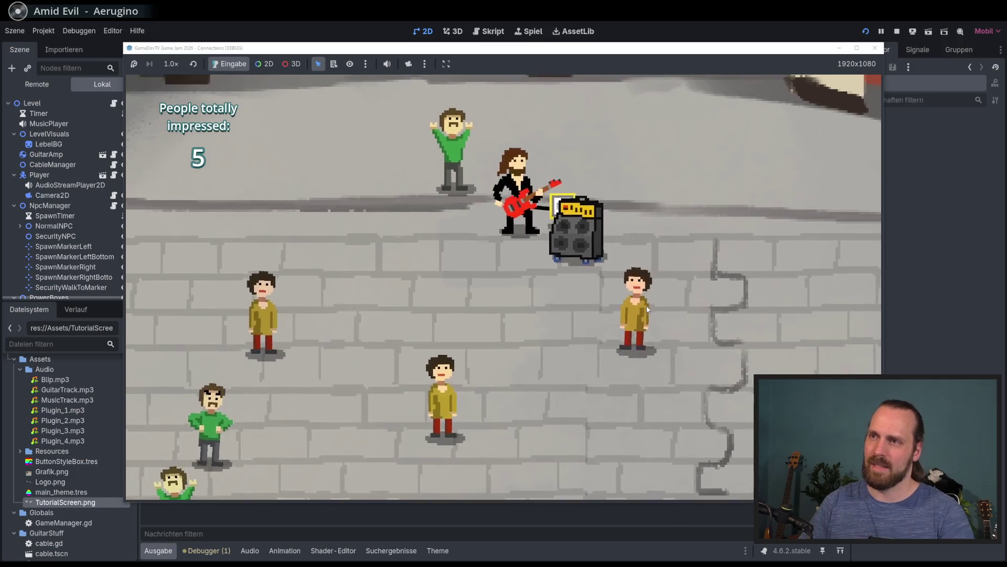
key(d)
key(s)
key(a)
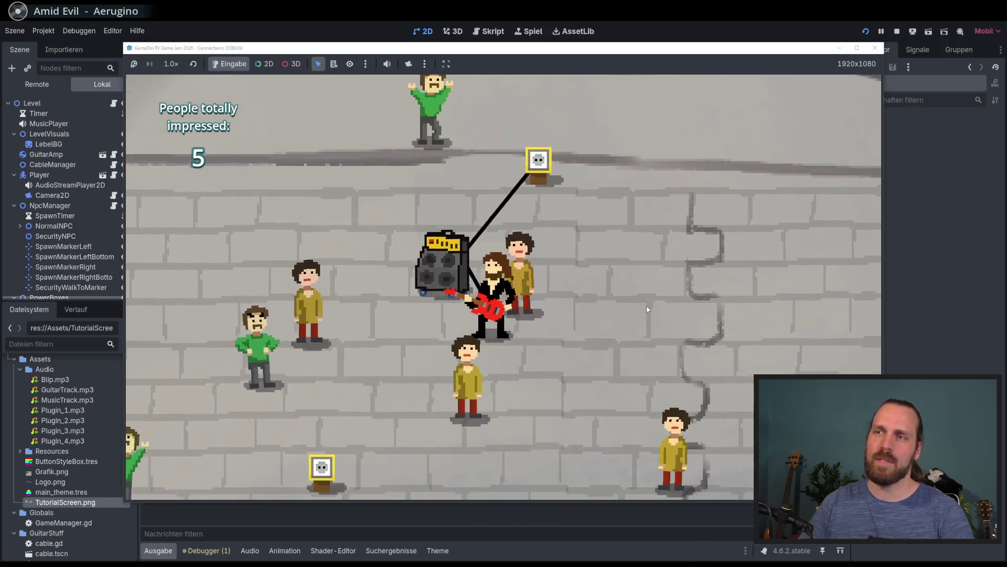
key(w)
key(a)
key(space)
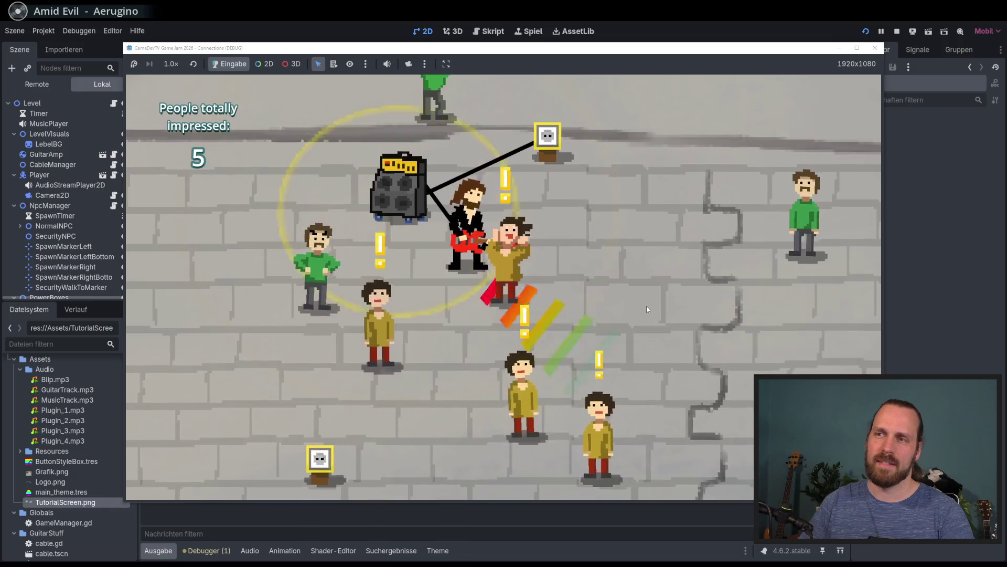
Carry the amp up-left and walk the guitarist into the crowd to impress more fans
key(w)
key(a)
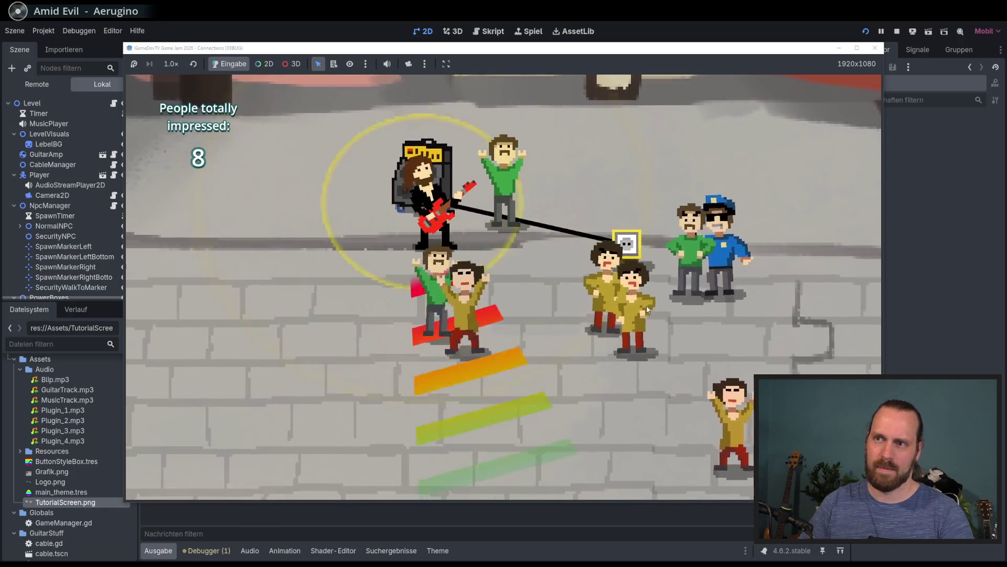
key(d)
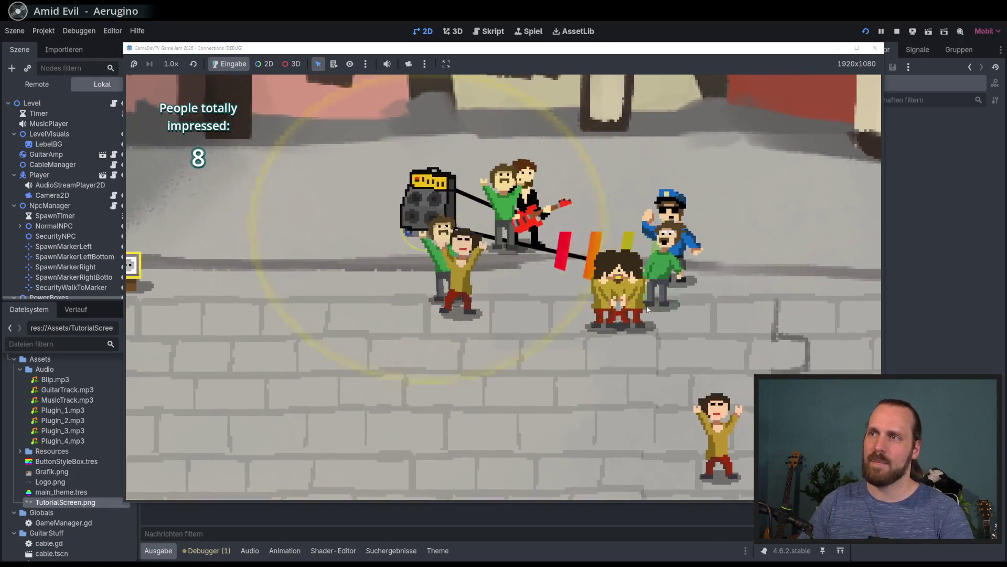
key(d)
key(s)
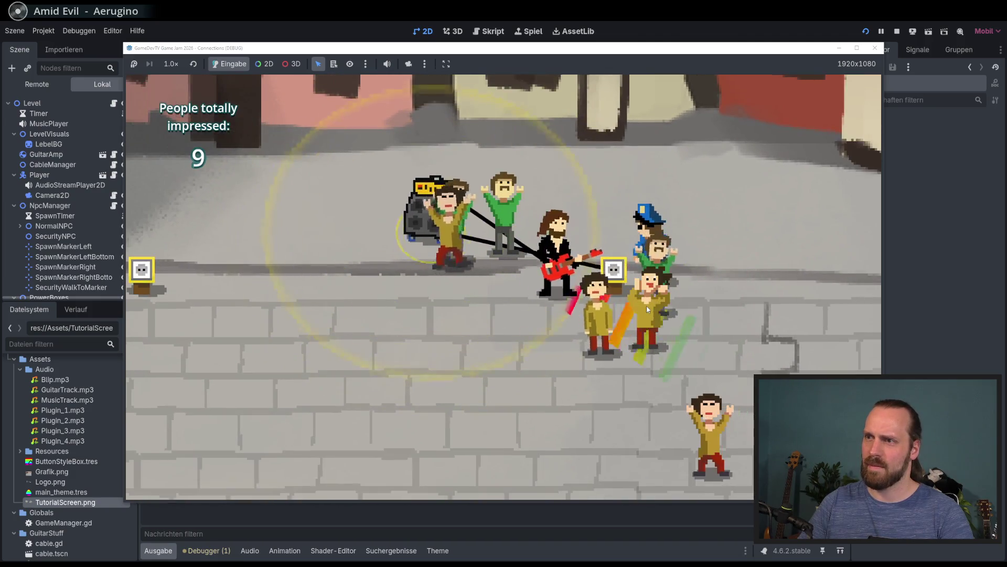
key(a)
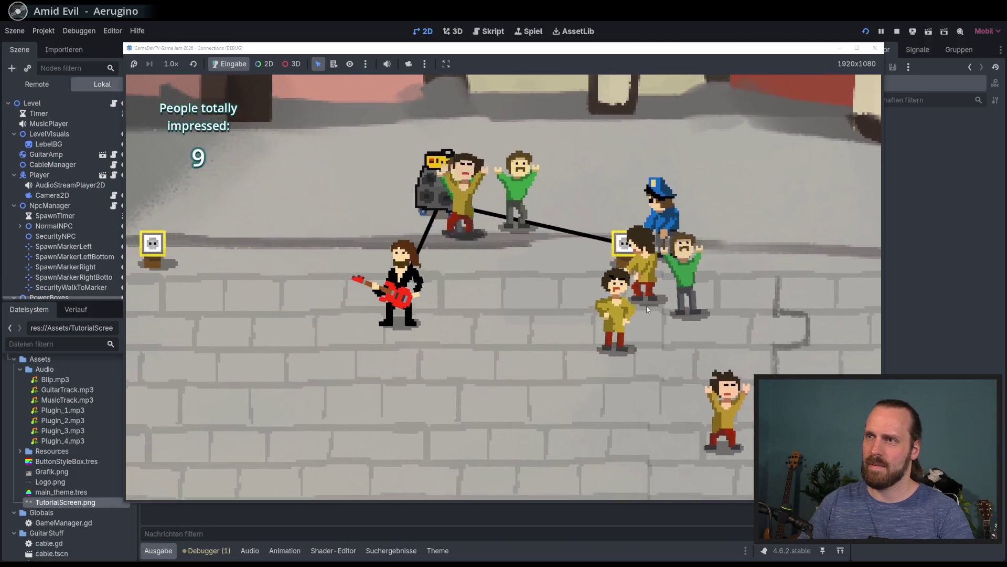
key(w)
key(d)
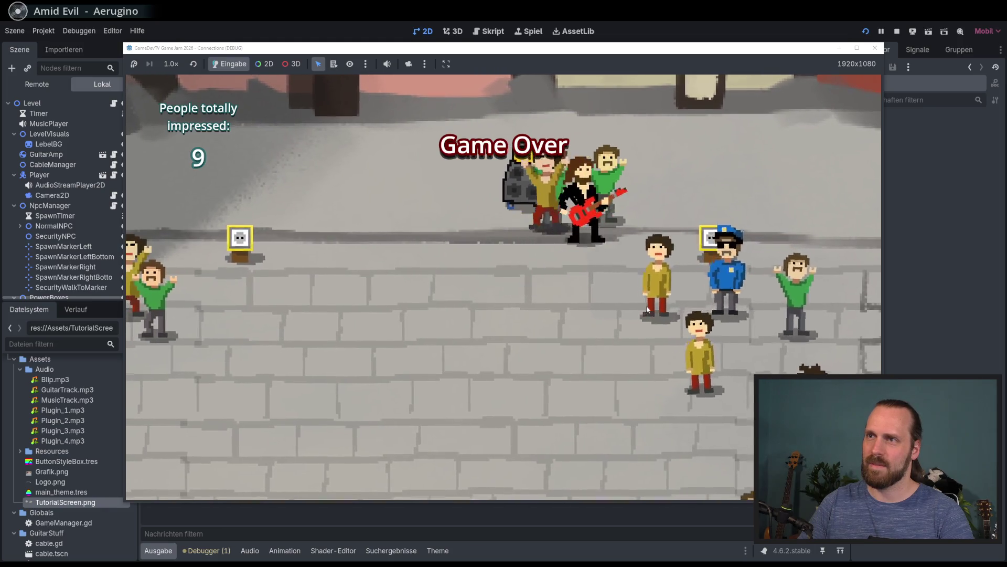
key(a)
Toggle the pause menu to view the handwritten logo title, then stop the game with F8
key(Escape)
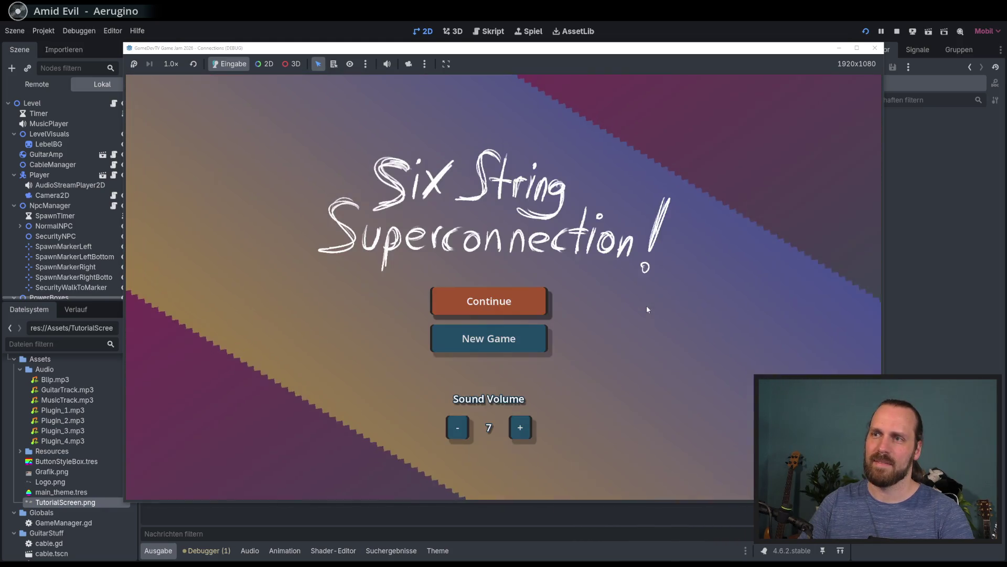
key(Escape)
key(Escape)
key(Escape)
key(w)
key(s)
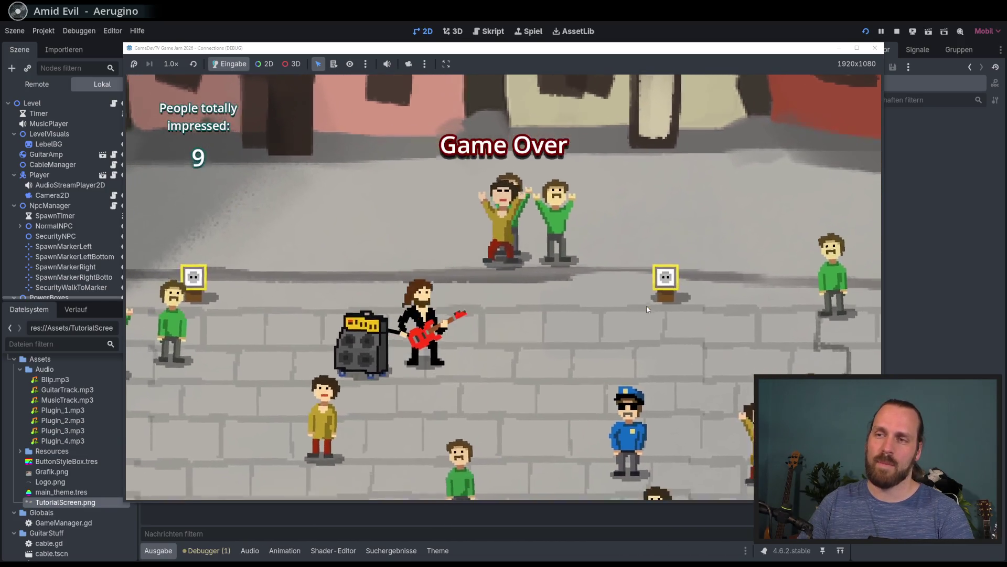
key(Escape)
key(Escape)
key(s)
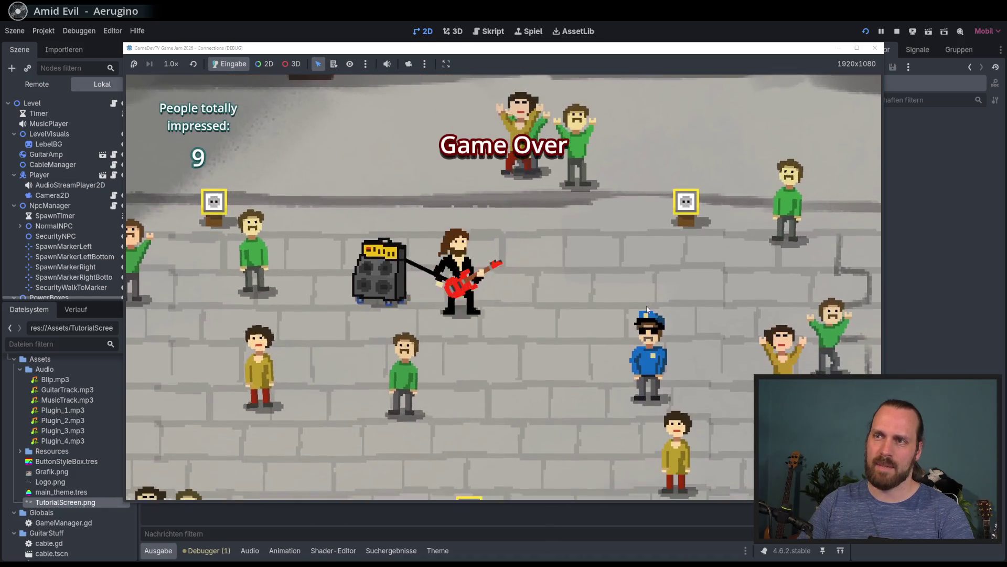
key(w)
key(a)
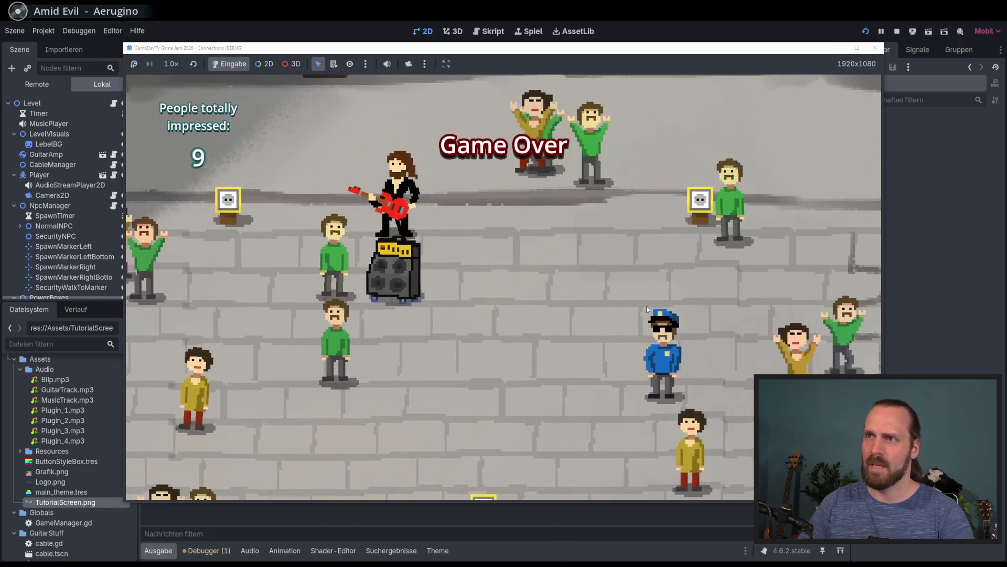
key(Escape)
key(Down)
key(Down)
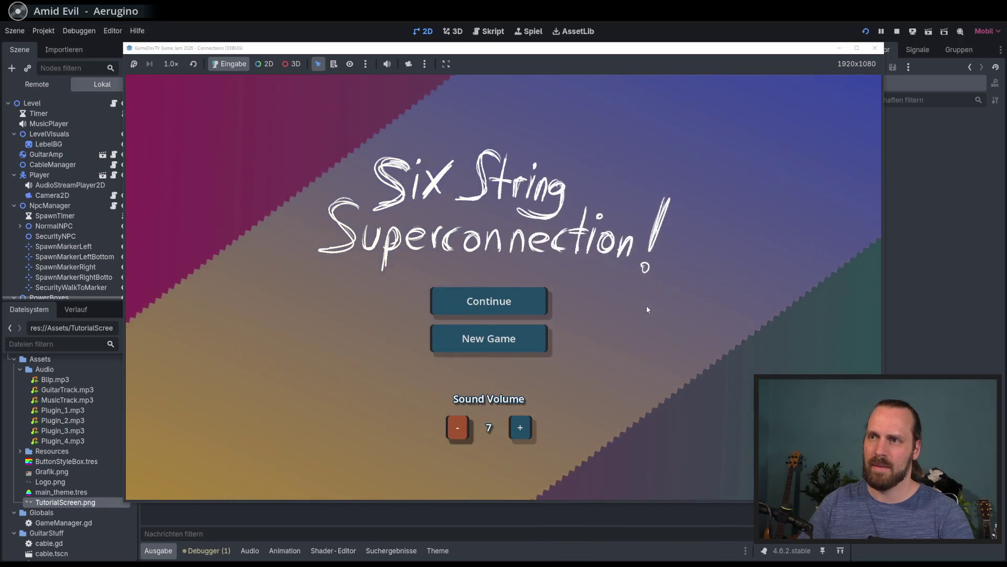
key(F8)
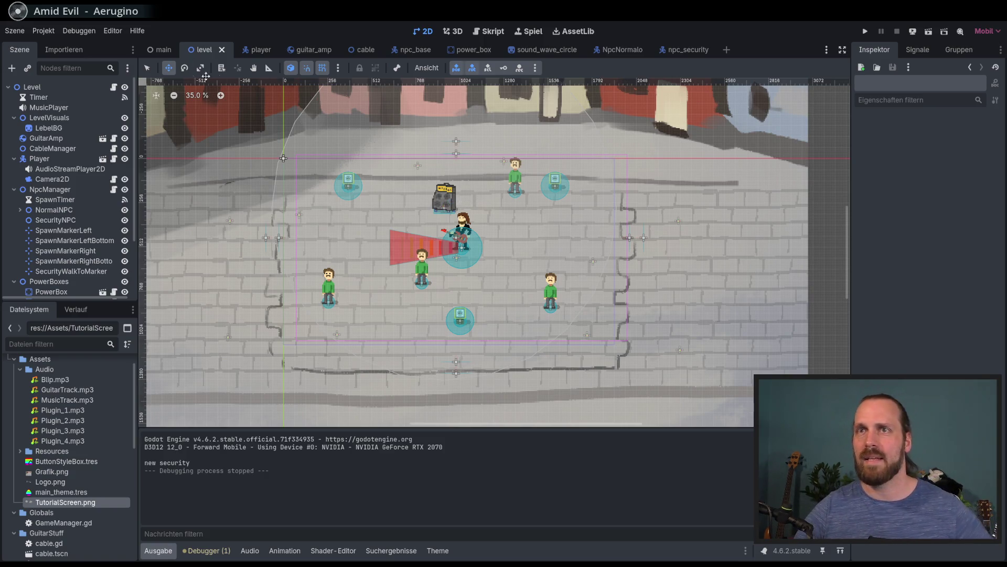
Scroll through level.gd, then switch to main.gd and show the main menu scene in 2D
click(114, 87)
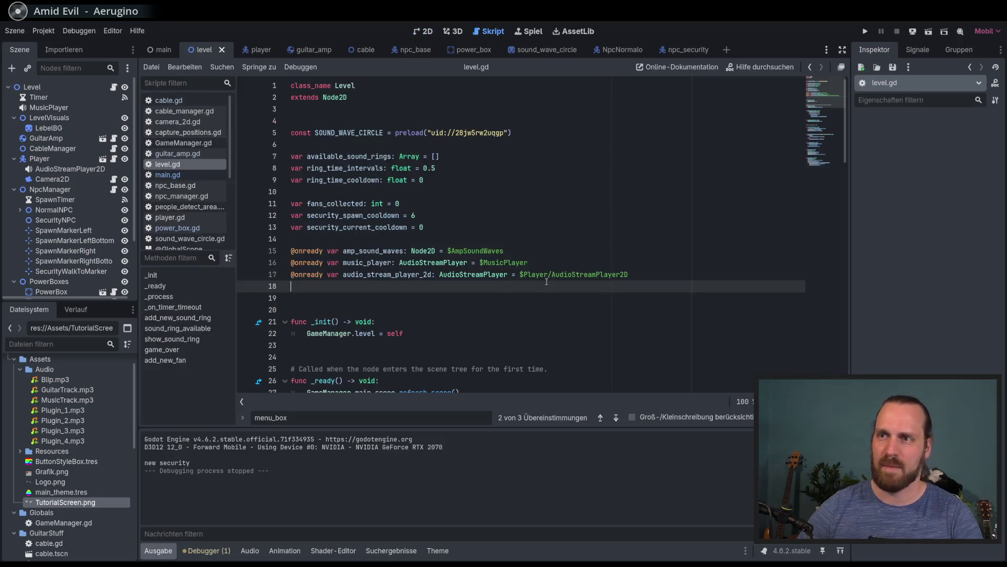
scroll(538, 279, down, 4)
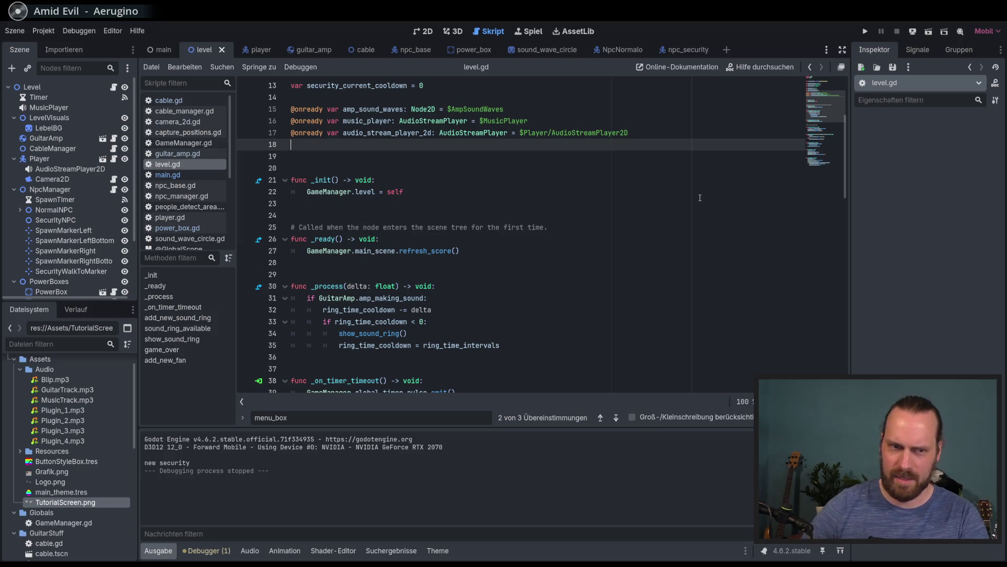
scroll(700, 197, down, 8)
click(808, 102)
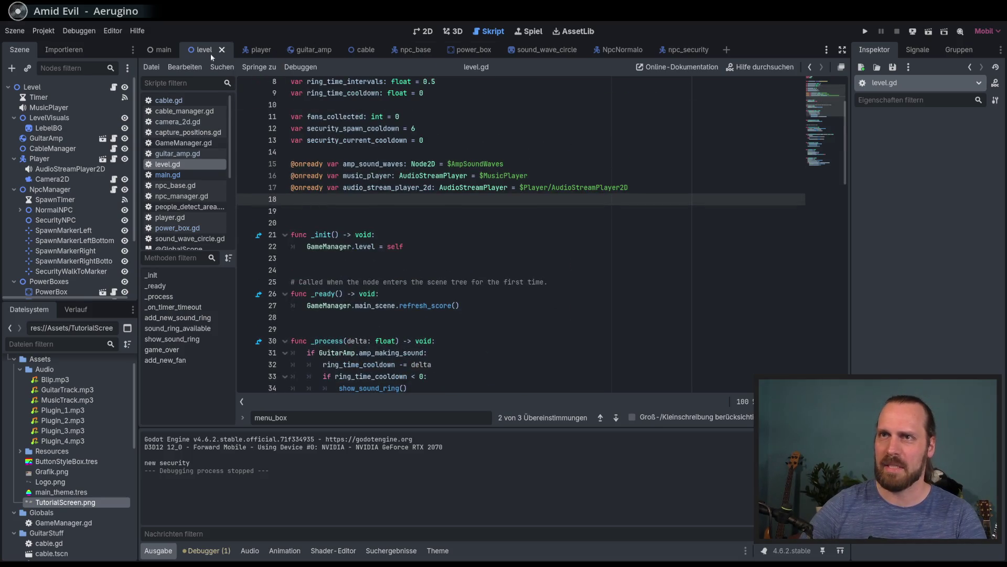
click(157, 54)
scroll(601, 227, down, 3)
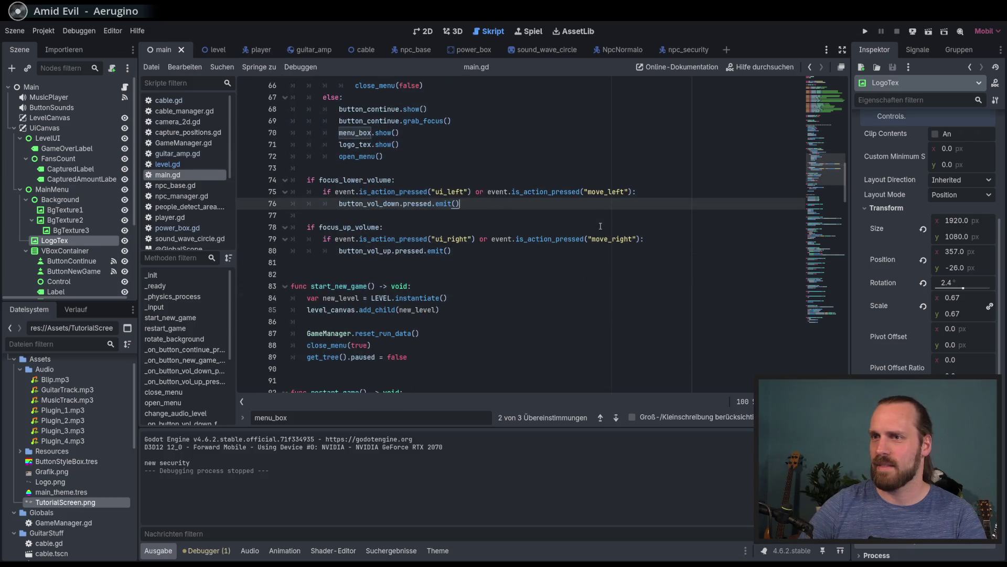
click(427, 31)
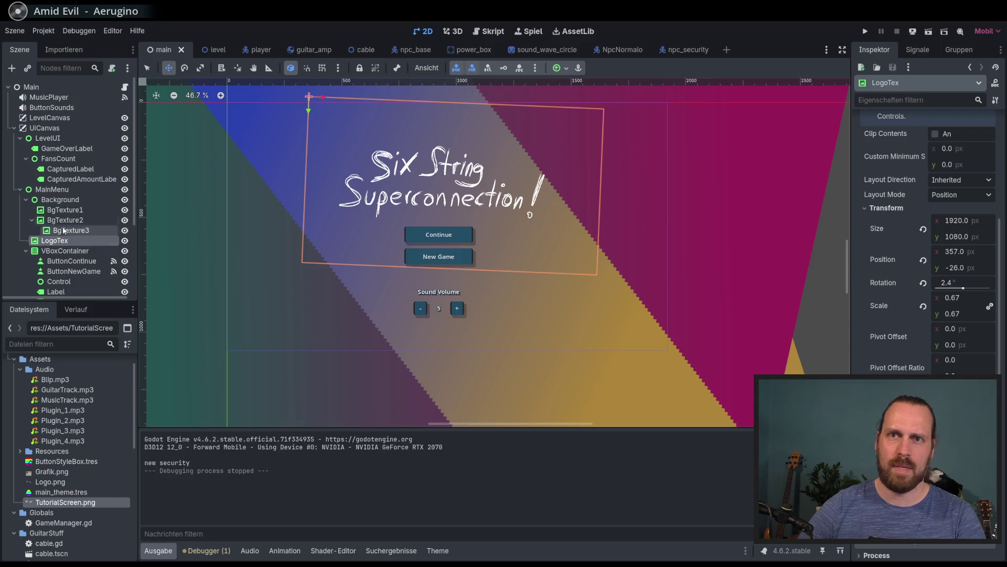
Inspect the MainMenu, BgTexture3 and LogoTex nodes and give the scene canvas more room
click(52, 189)
click(71, 230)
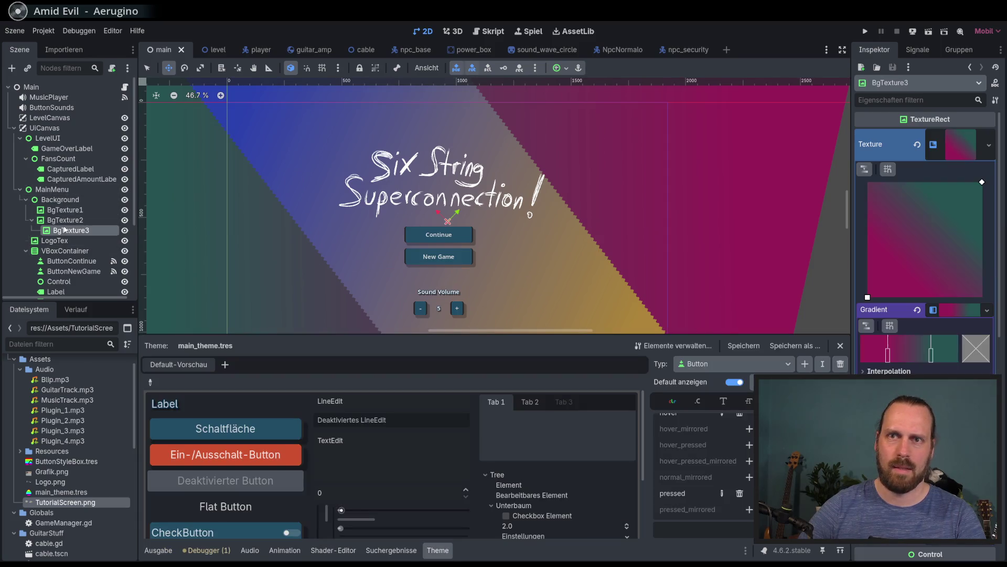
scroll(451, 84, down, 2)
drag(435, 345, 436, 391)
scroll(366, 275, up, 2)
click(64, 192)
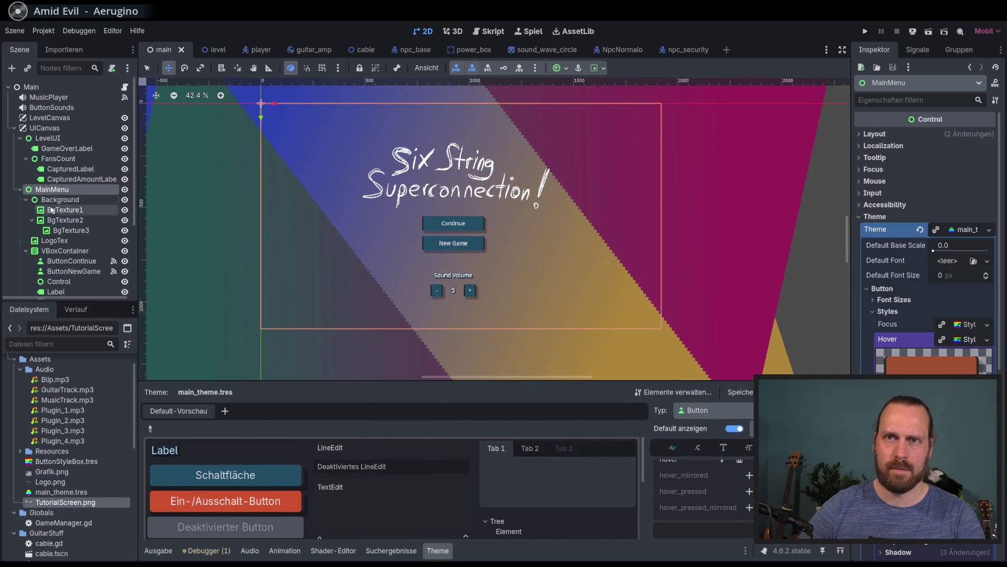
click(58, 242)
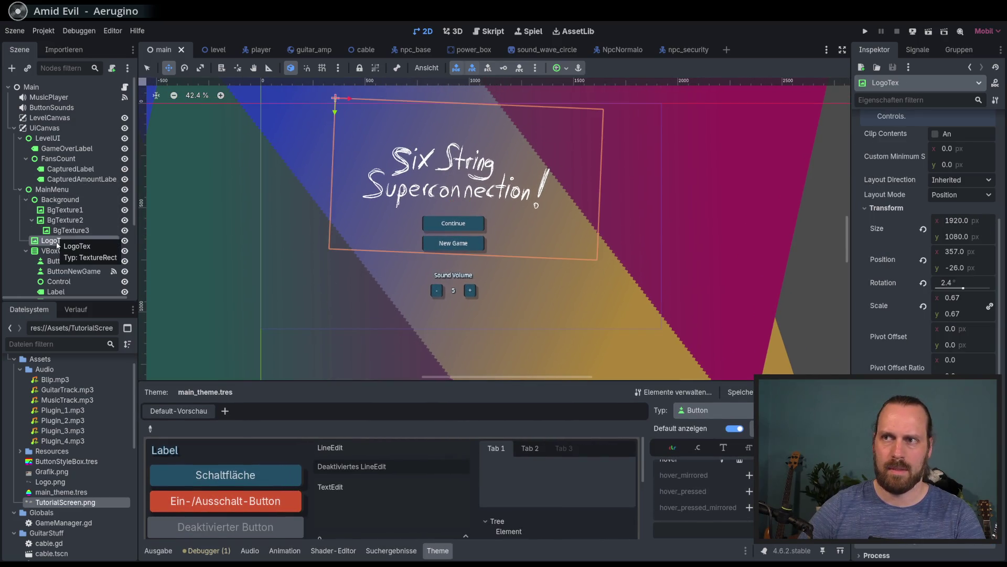
click(66, 230)
Add a Label node as a child of LogoTex and begin editing its Text field
click(60, 242)
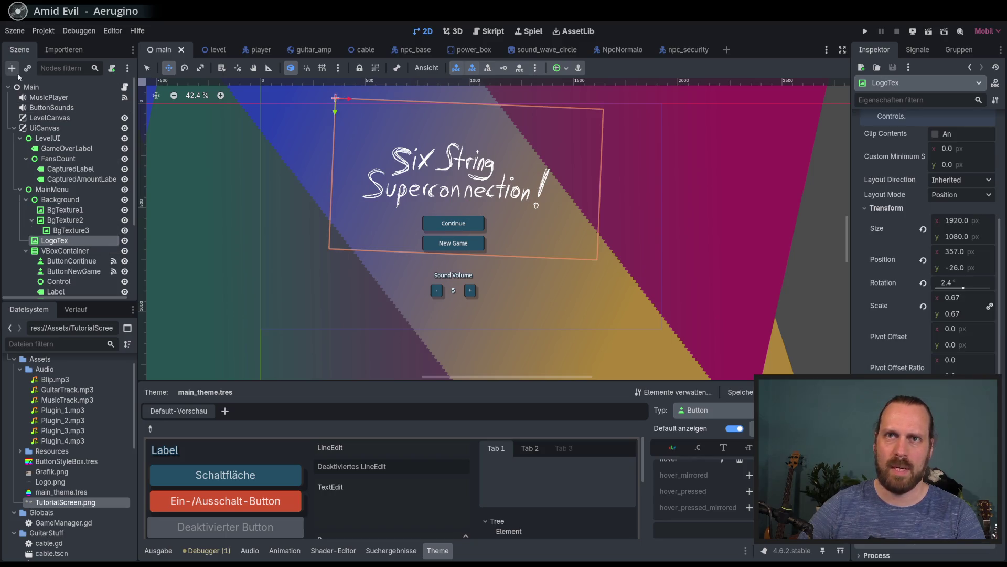
click(16, 72)
text(labl)
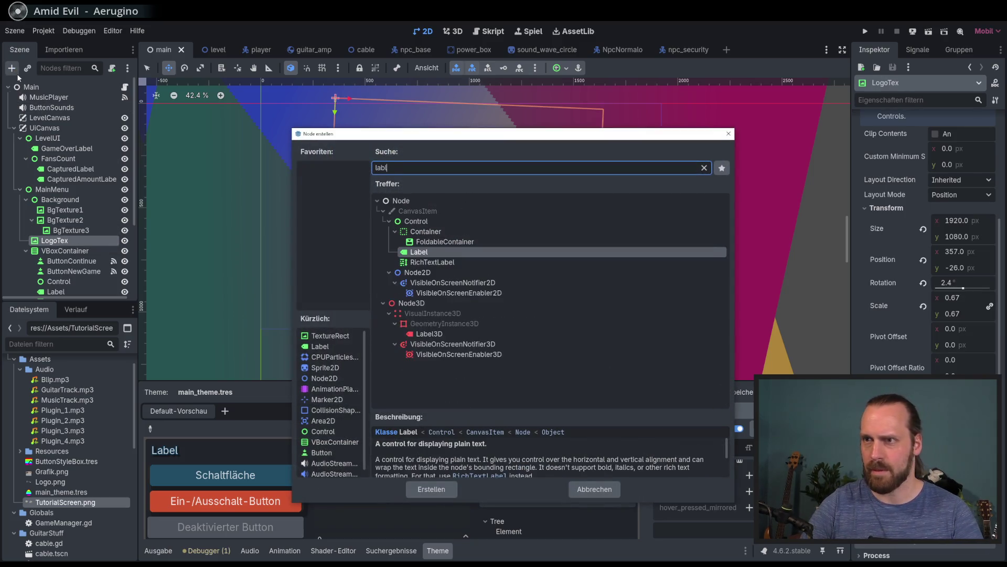
key(Return)
click(964, 177)
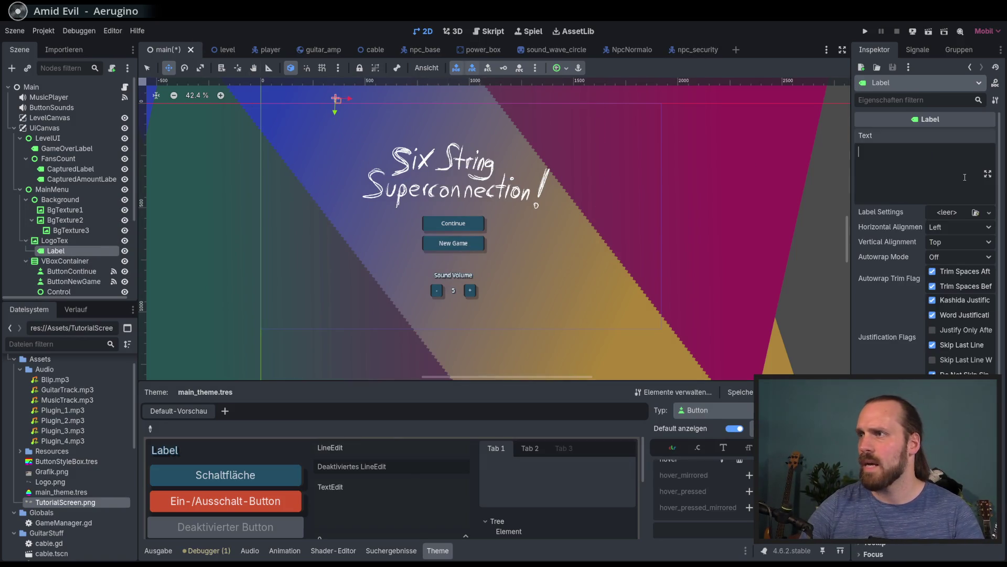
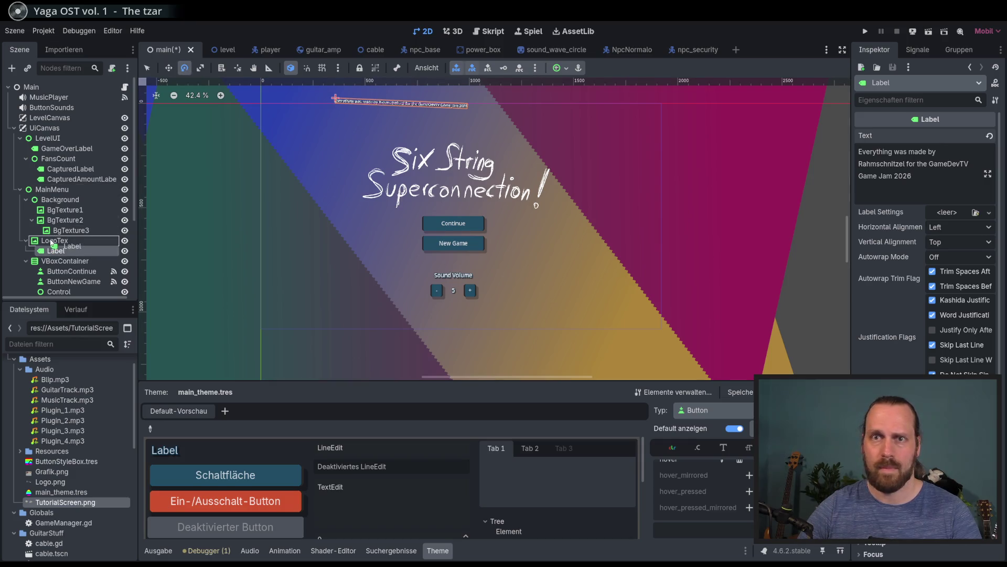
Unparent the credits Label from LogoTex and drag it beneath the Sound Volume controls
drag(51, 239, 60, 251)
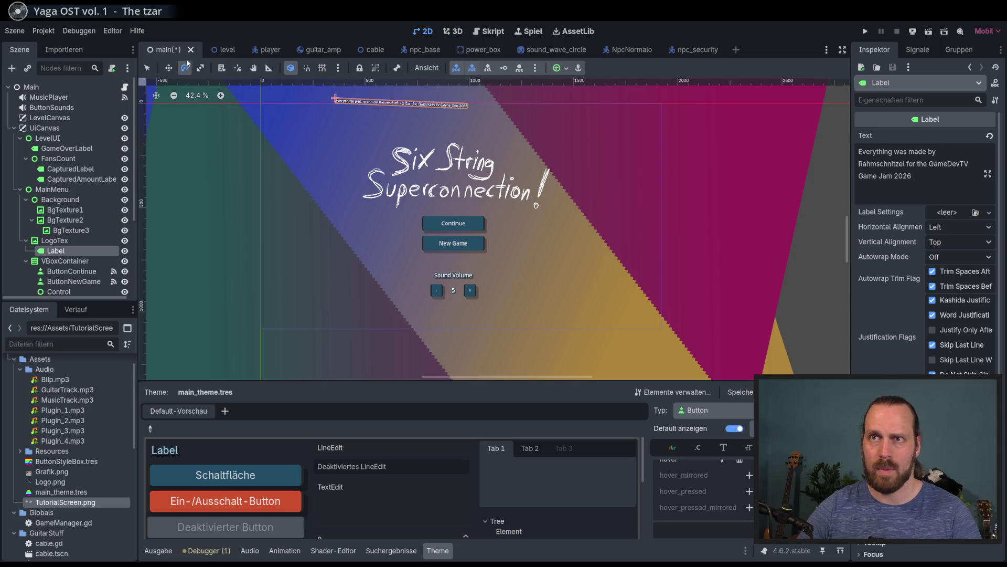
scroll(864, 285, down, 4)
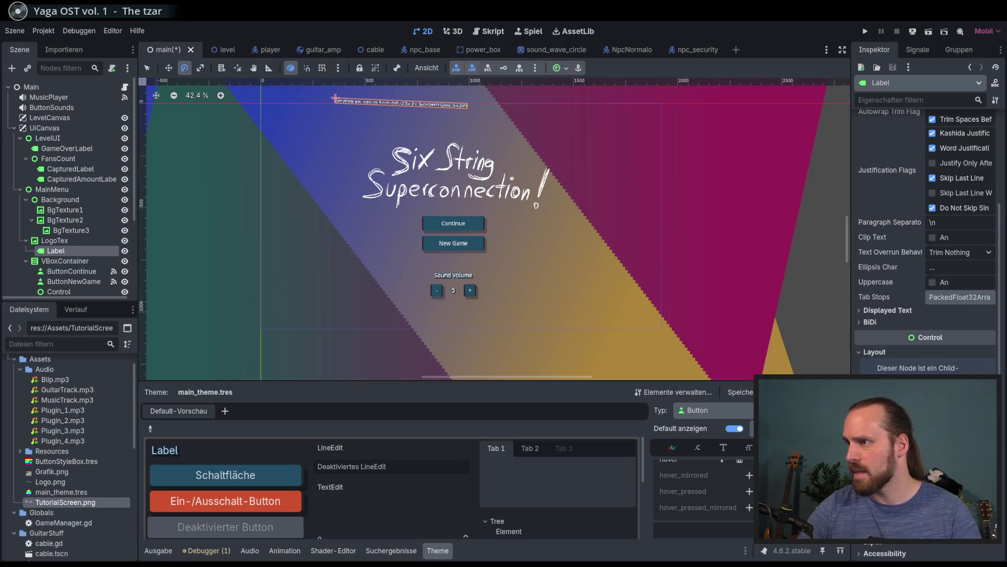
click(55, 240)
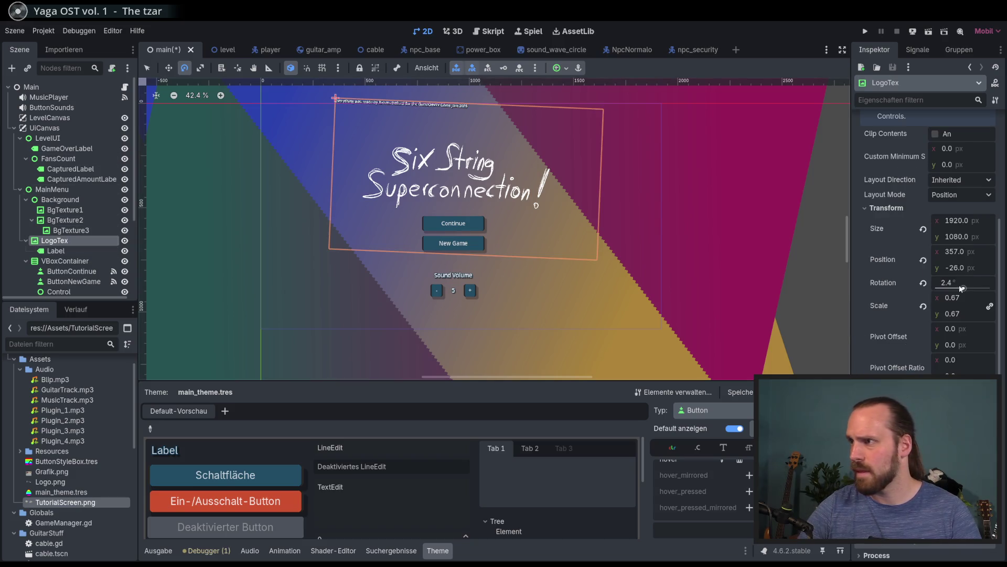
click(86, 251)
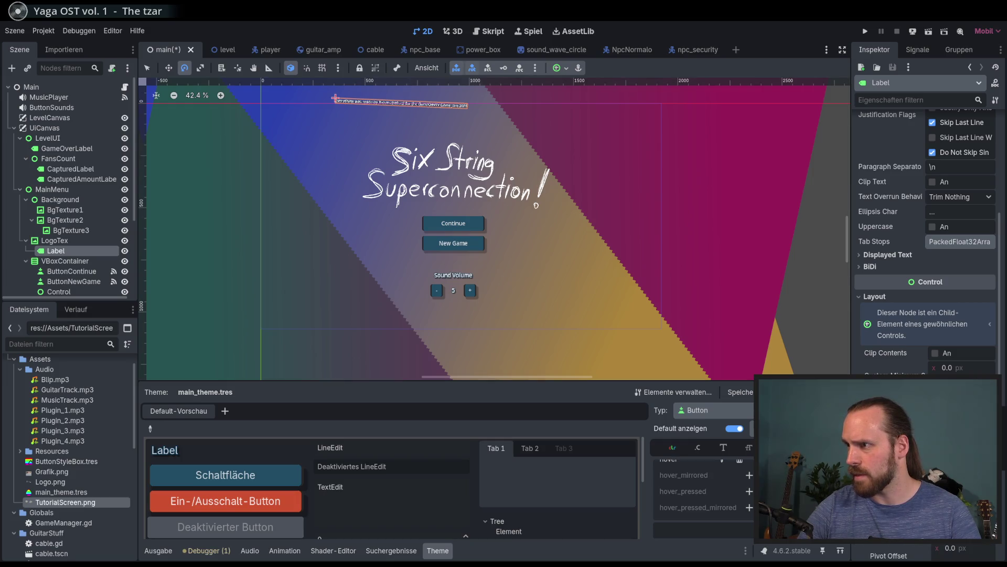
scroll(927, 236, down, 3)
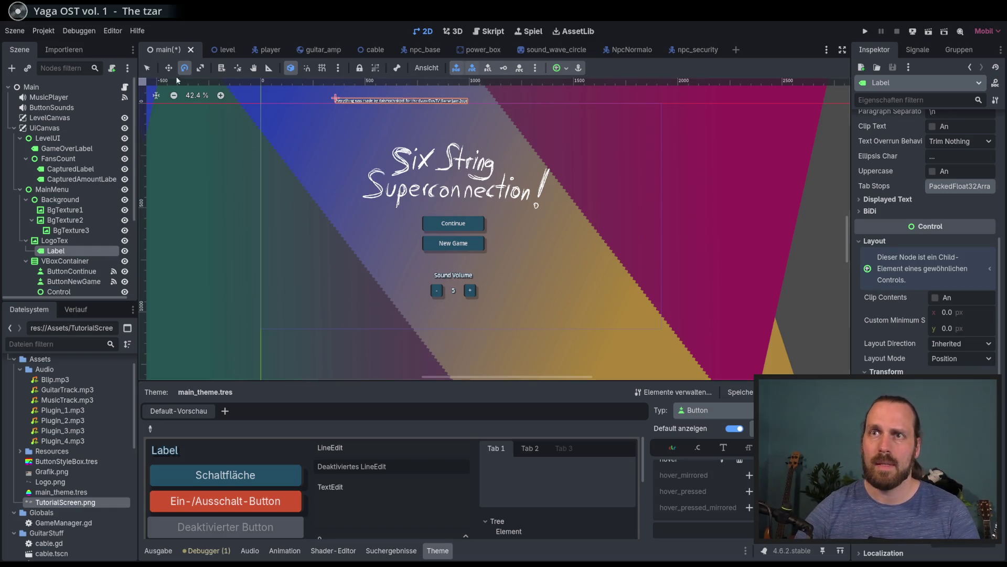
mouse_move(396, 246)
mouse_down()
mouse_move(490, 436)
mouse_move(556, 466)
mouse_move(453, 447)
mouse_move(452, 463)
mouse_up()
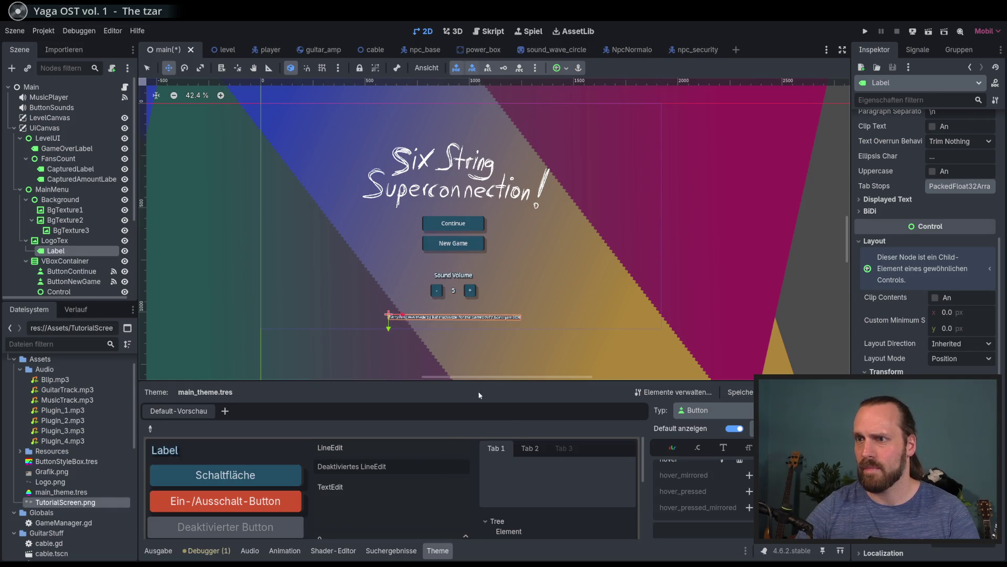
Test-run the menu, then reselect the credits Label and adjust its font size theme override
key(F5)
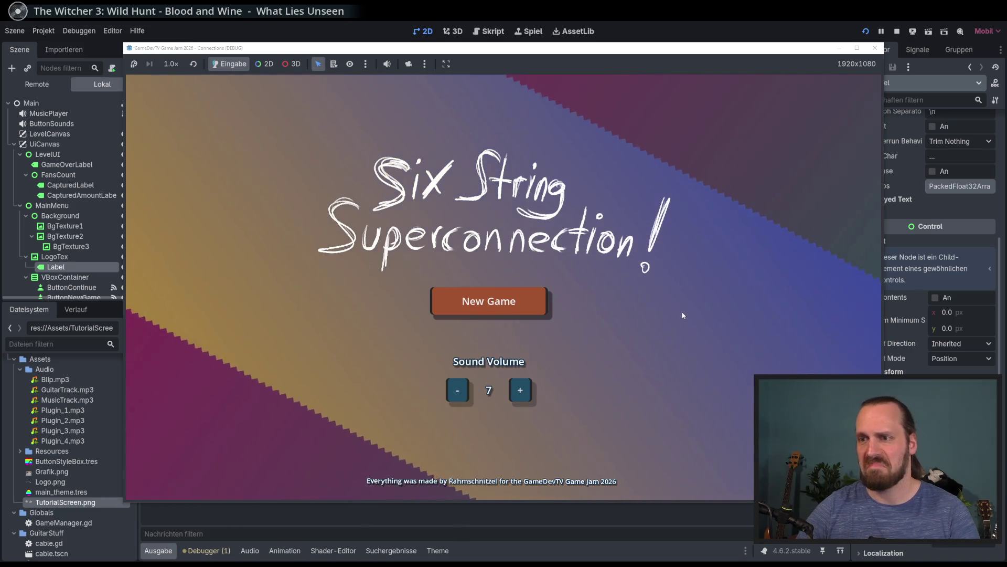
key(F8)
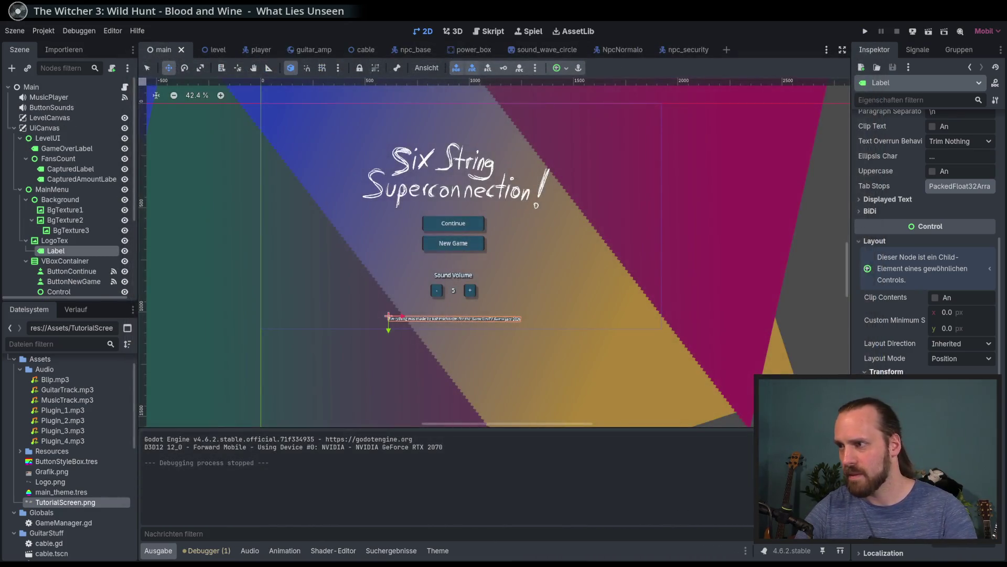
click(68, 241)
click(58, 251)
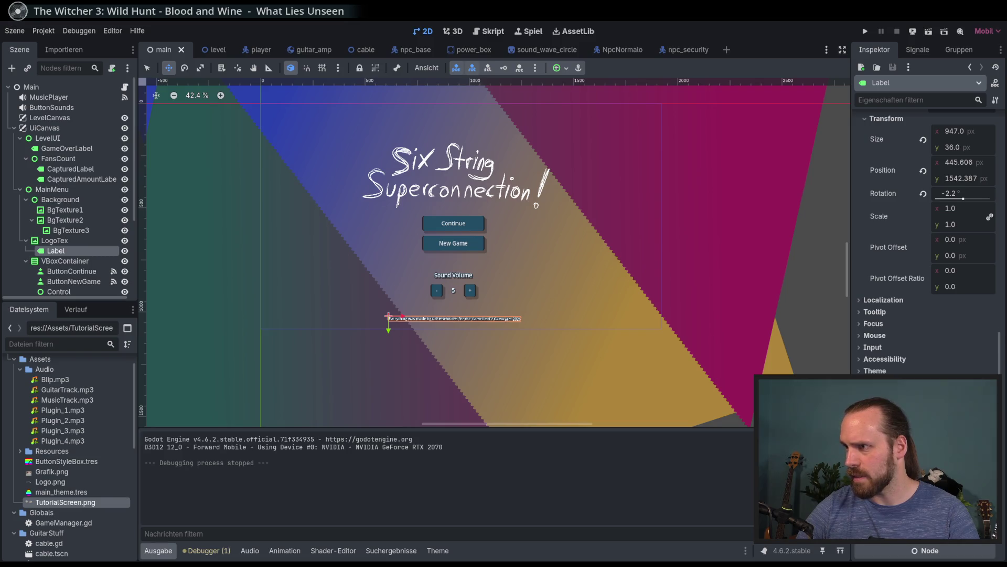
key(ctrl+z)
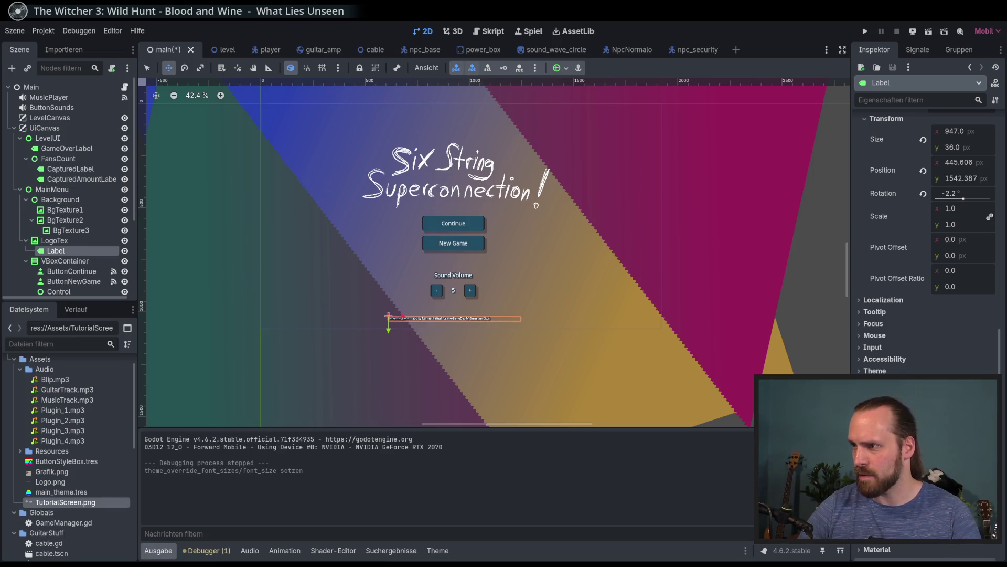
key(ctrl+shift+z)
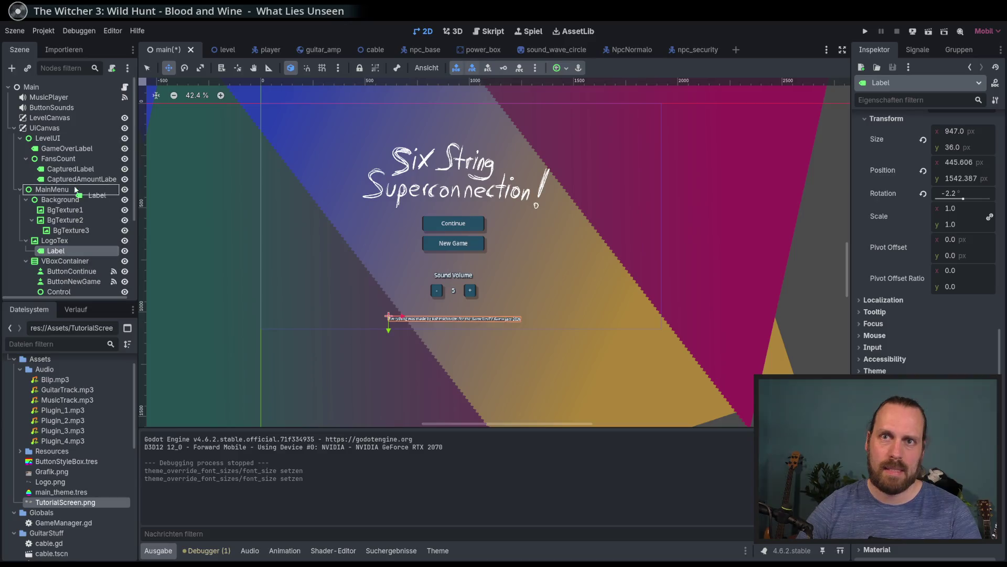
Move the credits Label into VBoxContainer as its last child and reduce its font size
drag(59, 142, 58, 142)
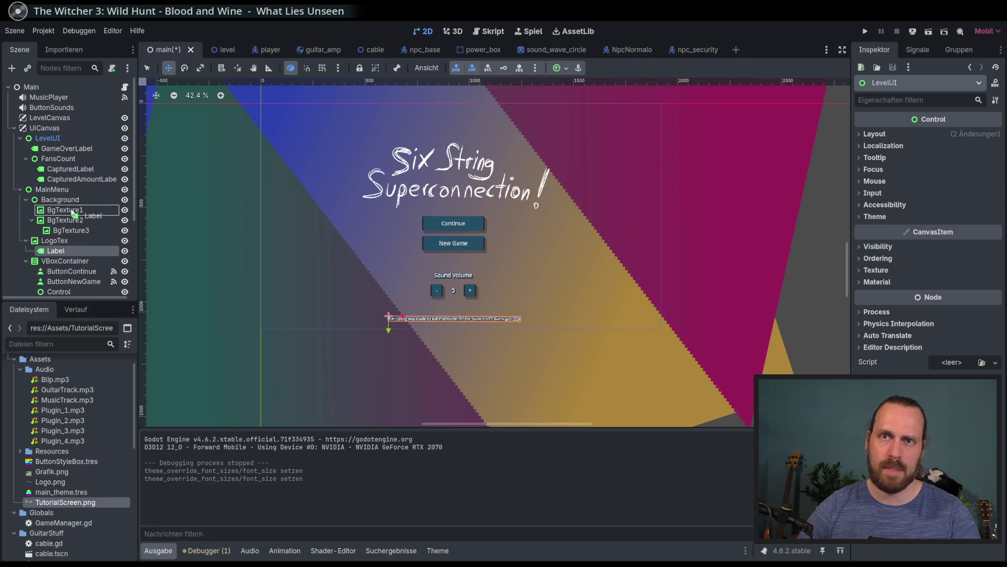
mouse_move(63, 259)
mouse_down()
mouse_move(68, 269)
mouse_move(82, 251)
mouse_move(64, 252)
mouse_up()
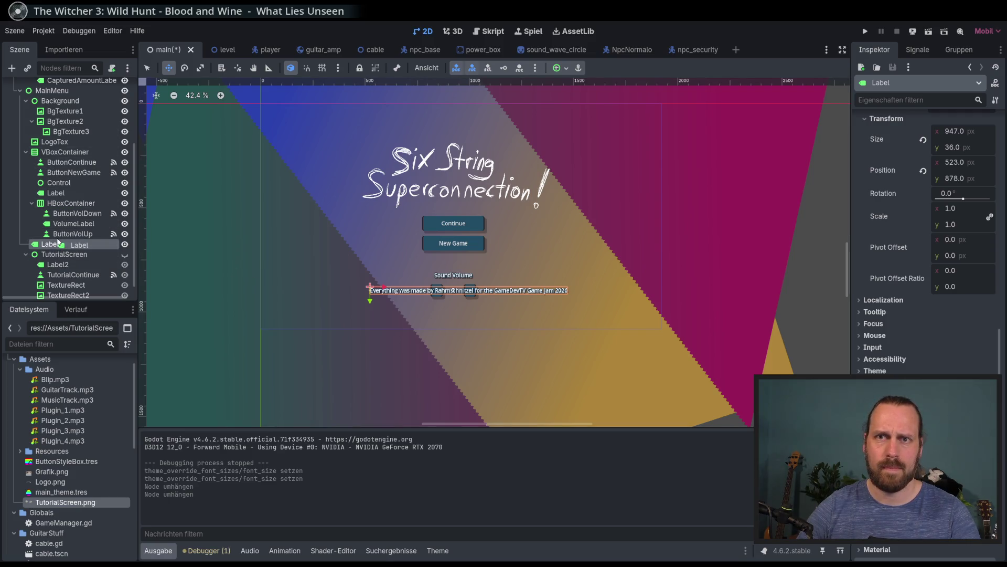
drag(60, 162, 61, 162)
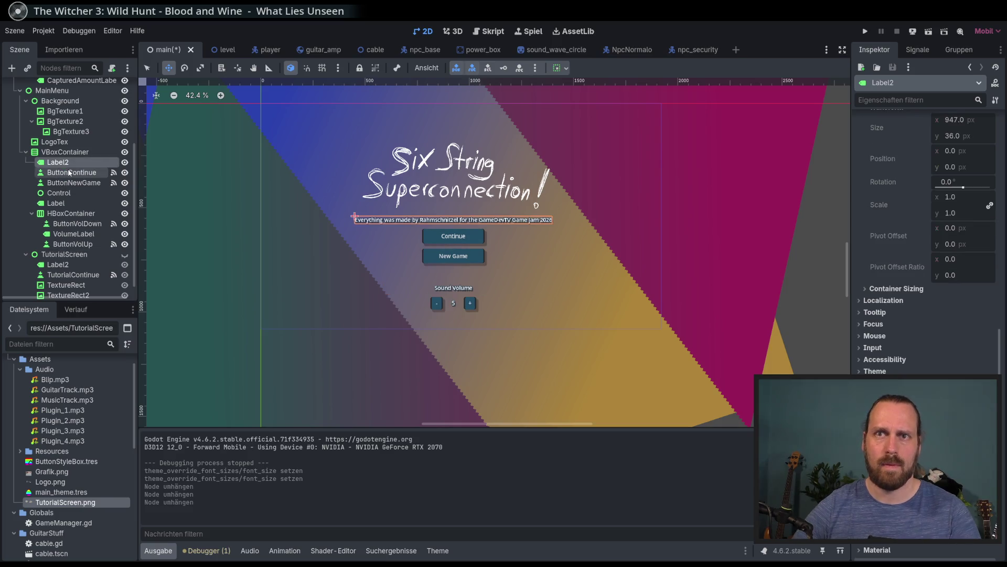
key(ctrl+Down)
key(ctrl+Down)
key(ctrl+Down)
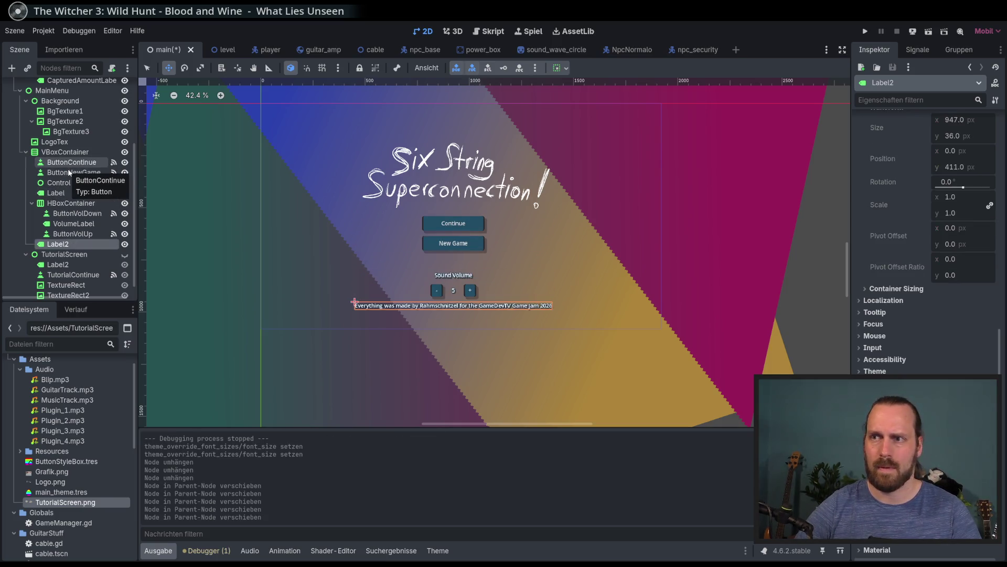
scroll(285, 225, up, 1)
scroll(924, 252, down, 2)
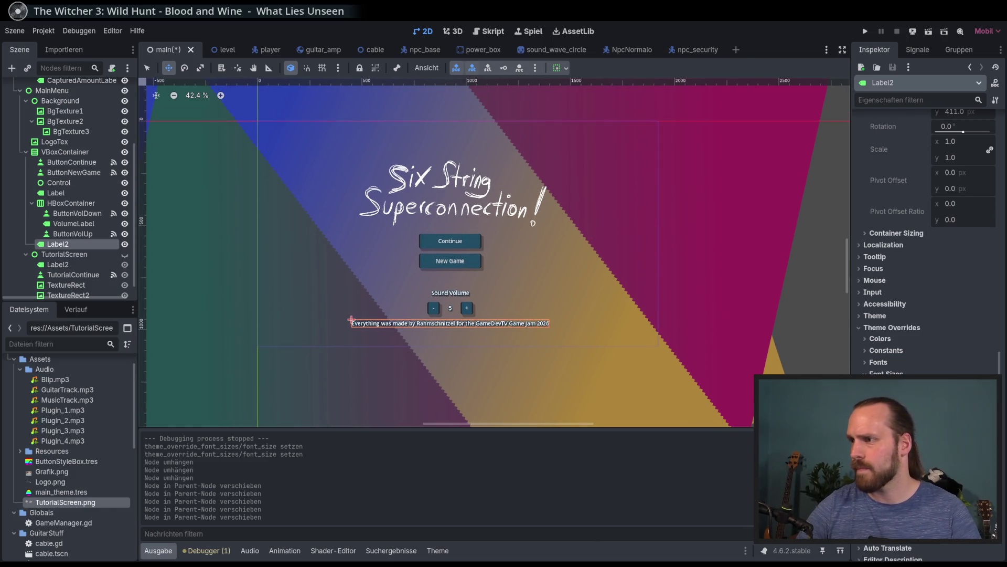
key(Return)
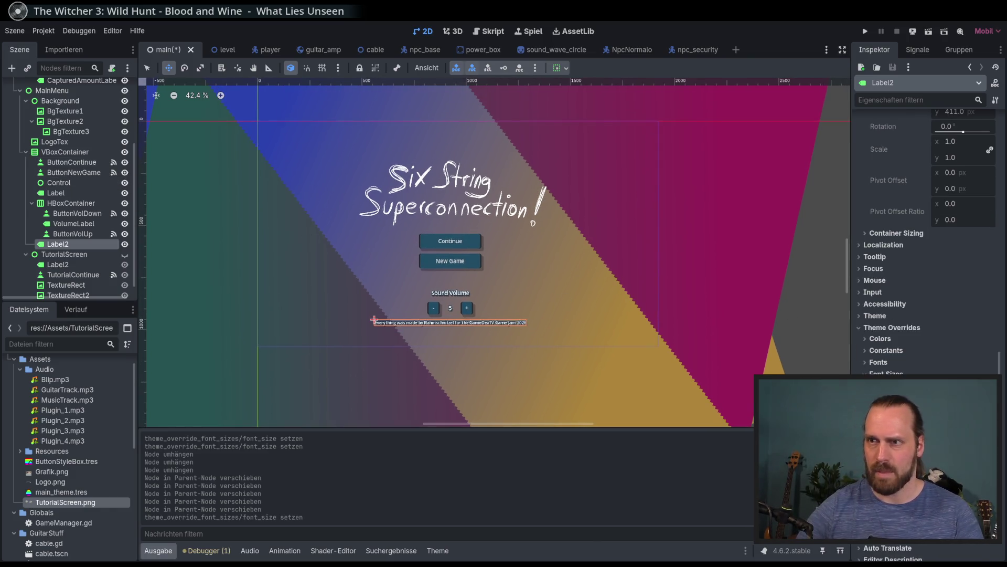
Duplicate the Control spacer, place Control2 above Label2, and run the game to check
click(85, 181)
key(ctrl+d)
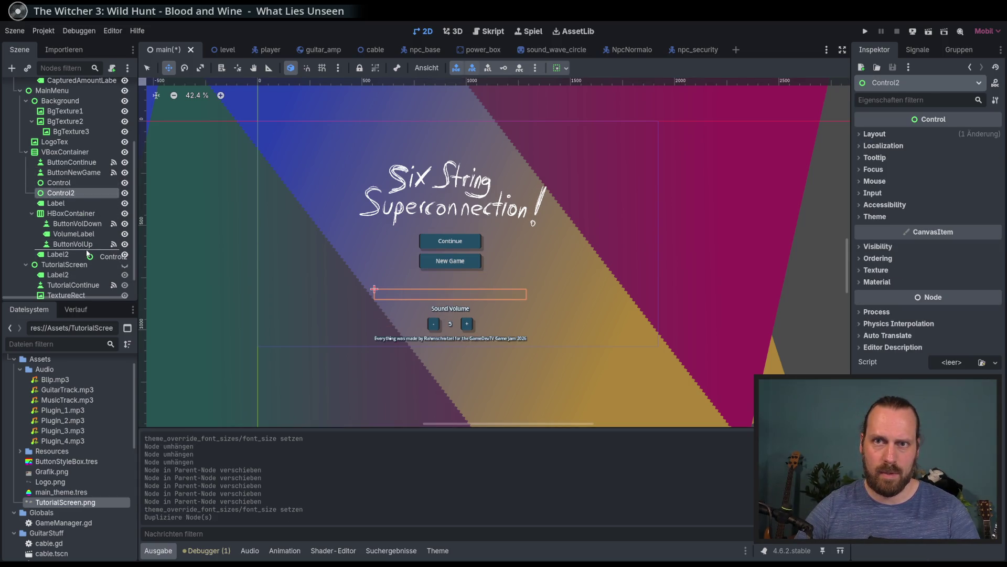
drag(87, 252, 83, 249)
click(75, 256)
scroll(494, 292, up, 2)
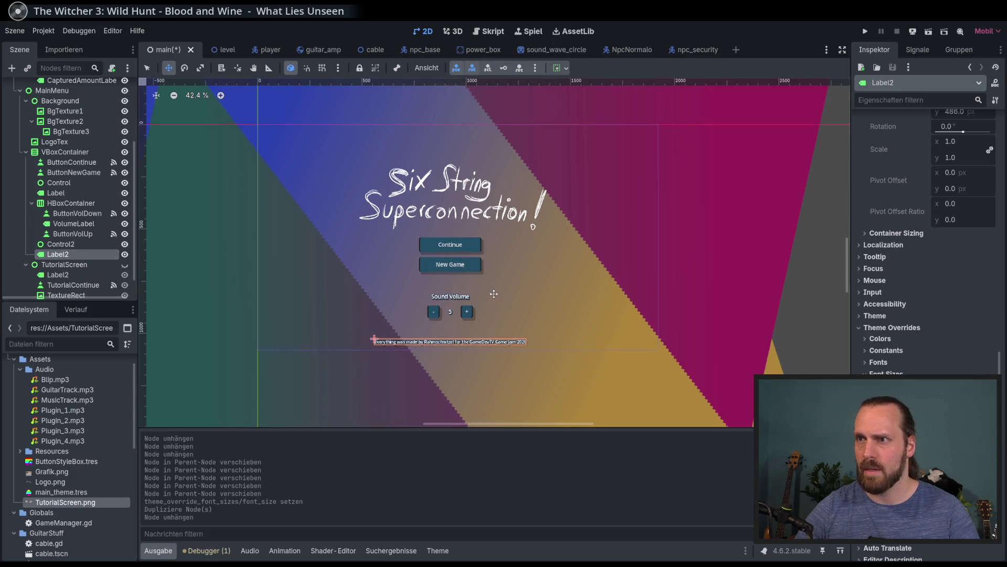
key(F5)
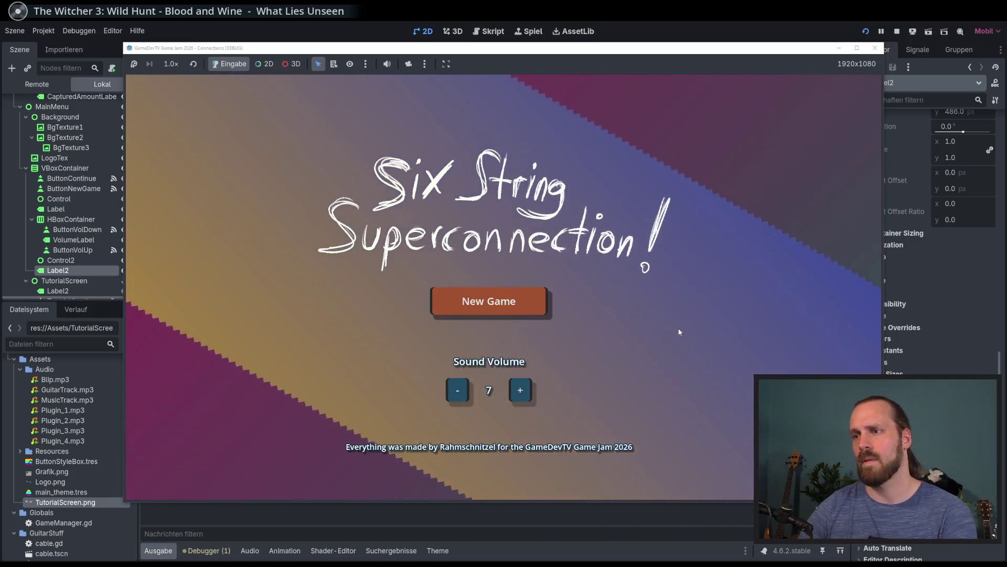
Set Control2's custom minimum height to 70 px and test-run the game
key(F8)
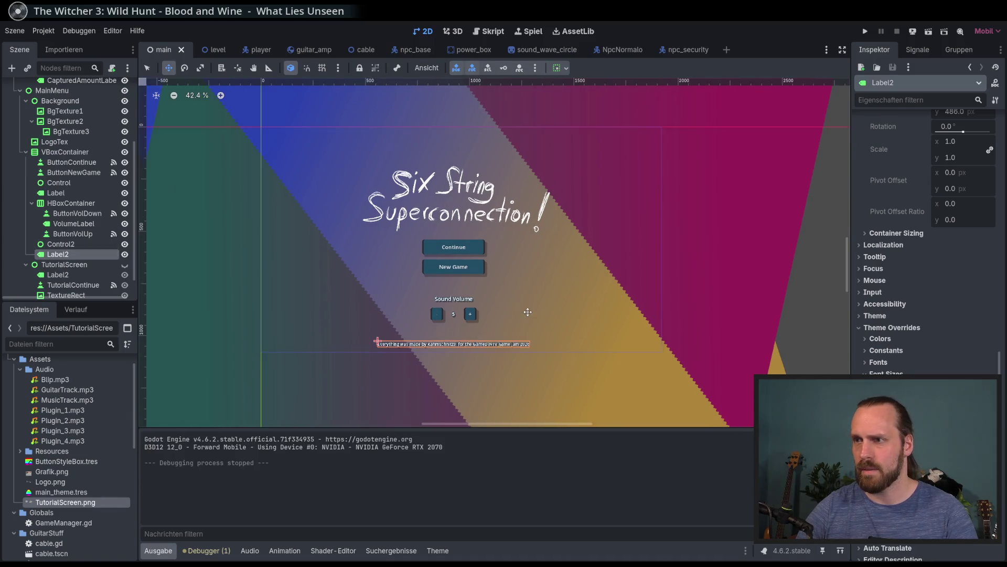
scroll(453, 290, down, 1)
click(73, 244)
click(73, 254)
click(73, 244)
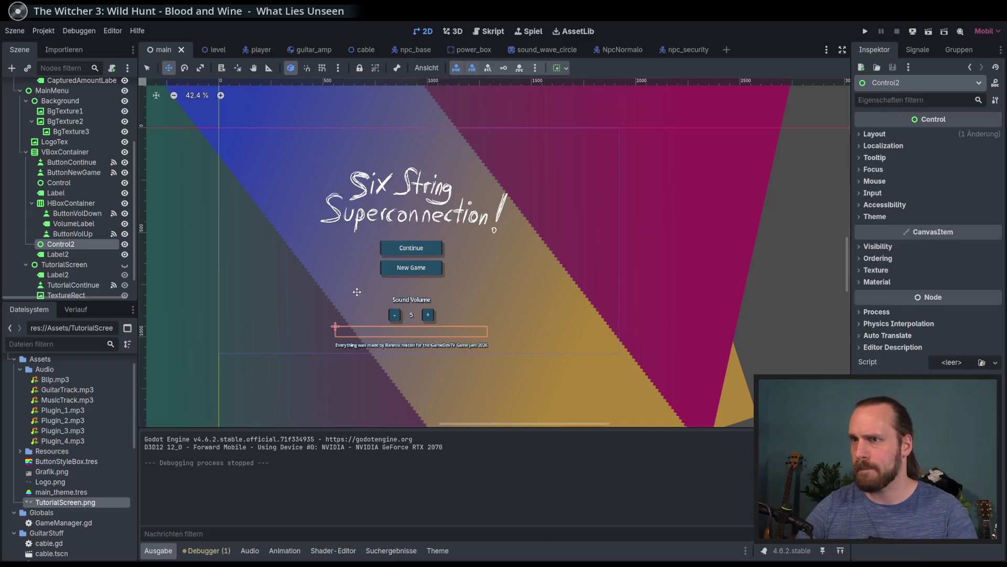
click(881, 134)
click(967, 209)
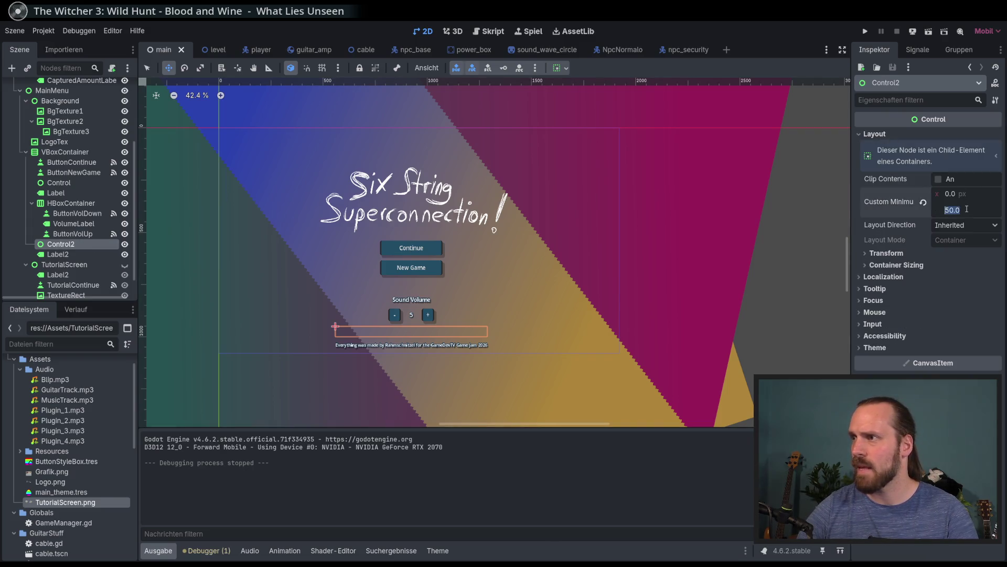
text(70)
key(Return)
key(F5)
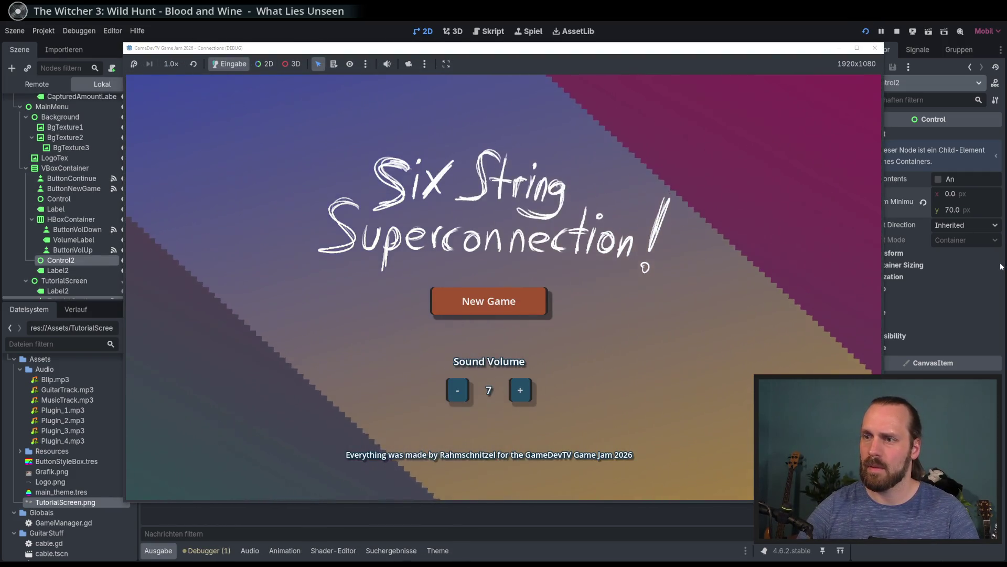
Try a 100 px minimum height for the spacer and test-run again
key(F8)
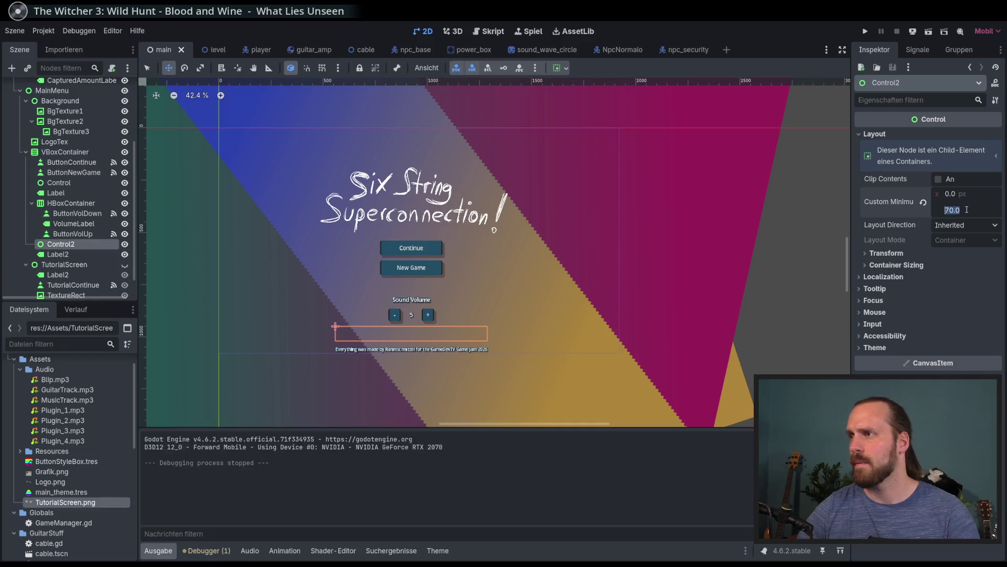
text(100)
key(Return)
key(F5)
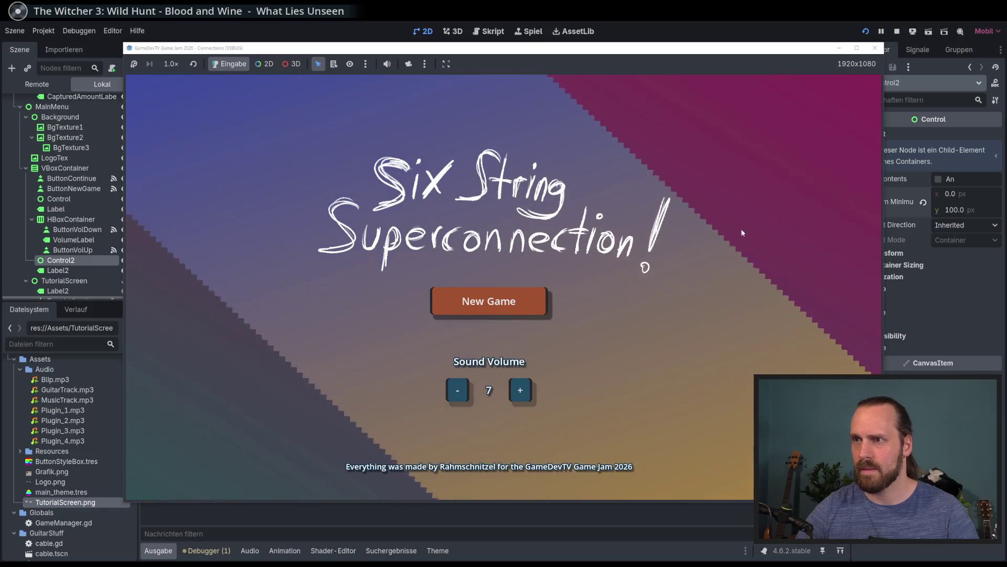
key(F8)
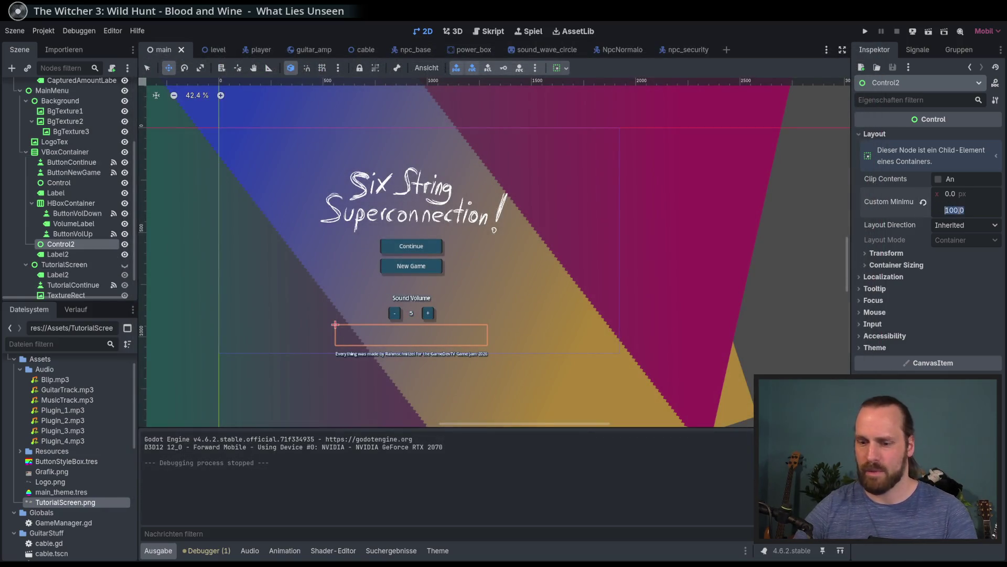
click(971, 210)
Settle the spacer's minimum height at 80 px and select VBoxContainer
text(80)
key(Return)
click(65, 152)
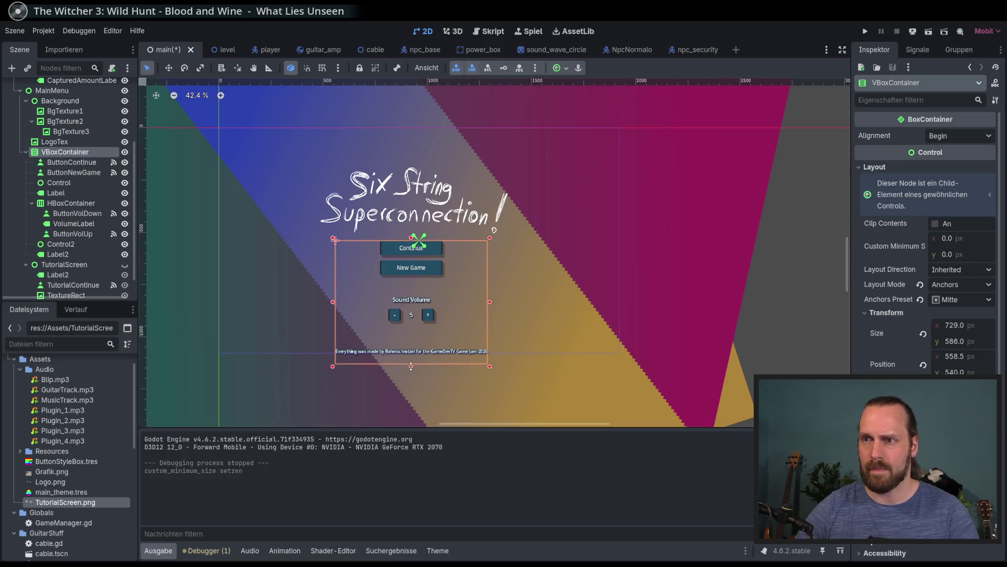
Shorten the menu container slightly, run the game, and move and shrink its window
drag(411, 241, 411, 243)
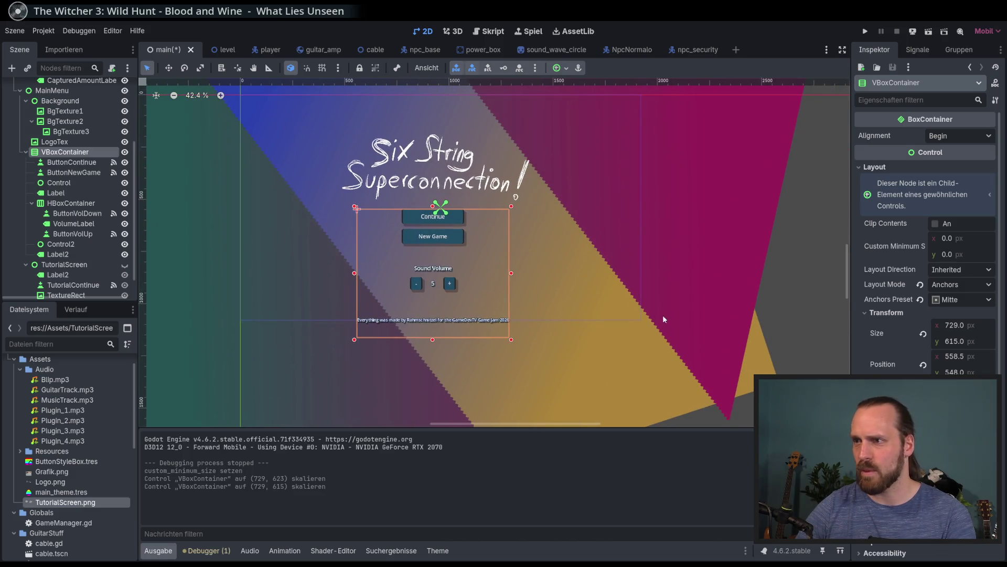
key(F5)
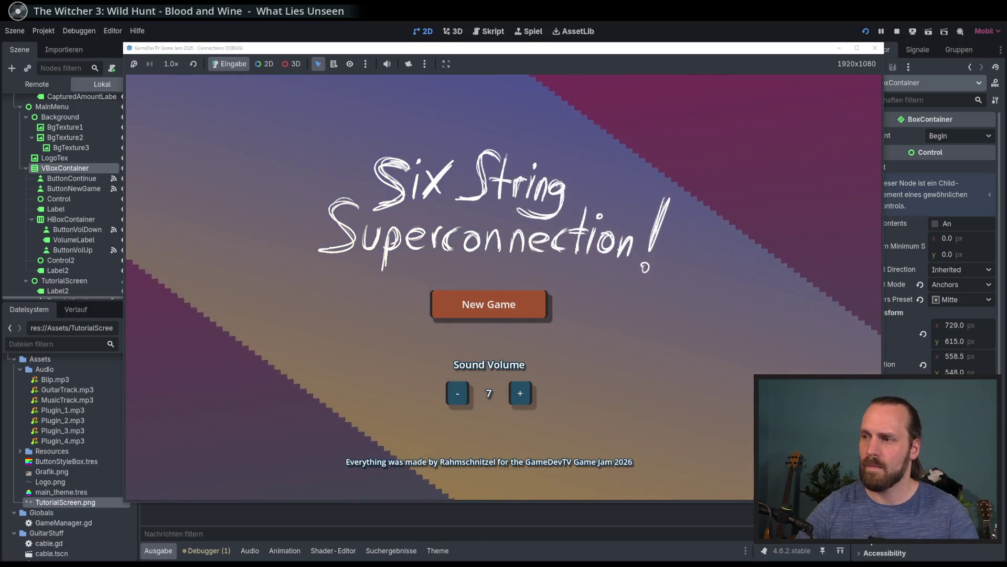
drag(472, 48, 418, 70)
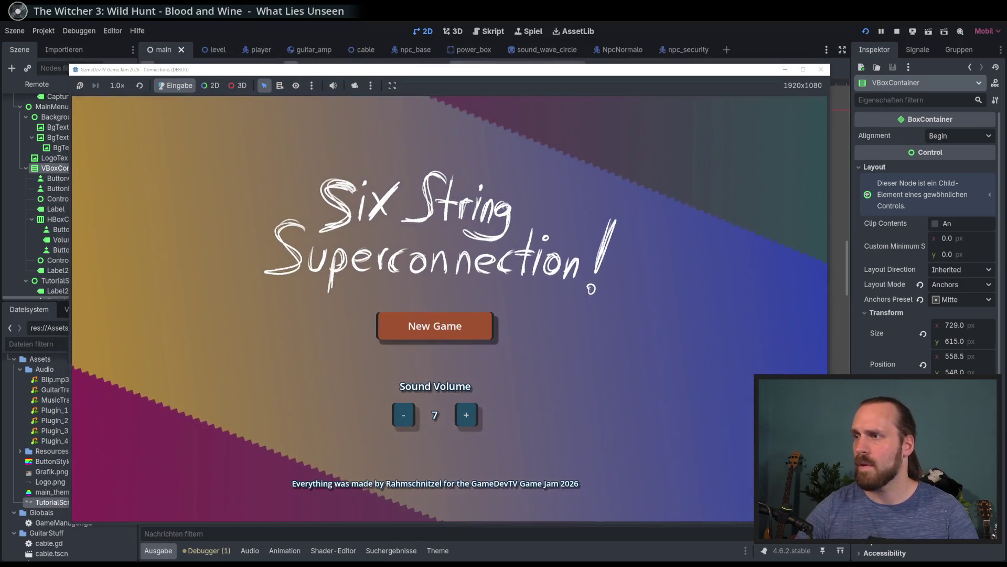
mouse_move(831, 526)
mouse_down()
mouse_move(574, 340)
mouse_move(913, 548)
mouse_move(882, 525)
mouse_move(875, 494)
mouse_up()
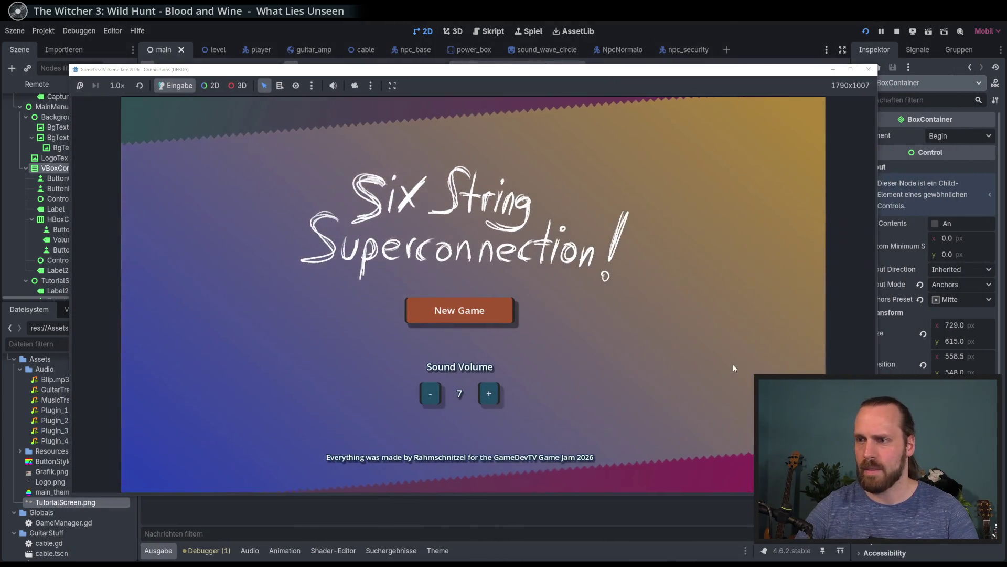
Start a new game, plug in the amp, strum for the crowd, then restart from the menu
key(Return)
key(Return)
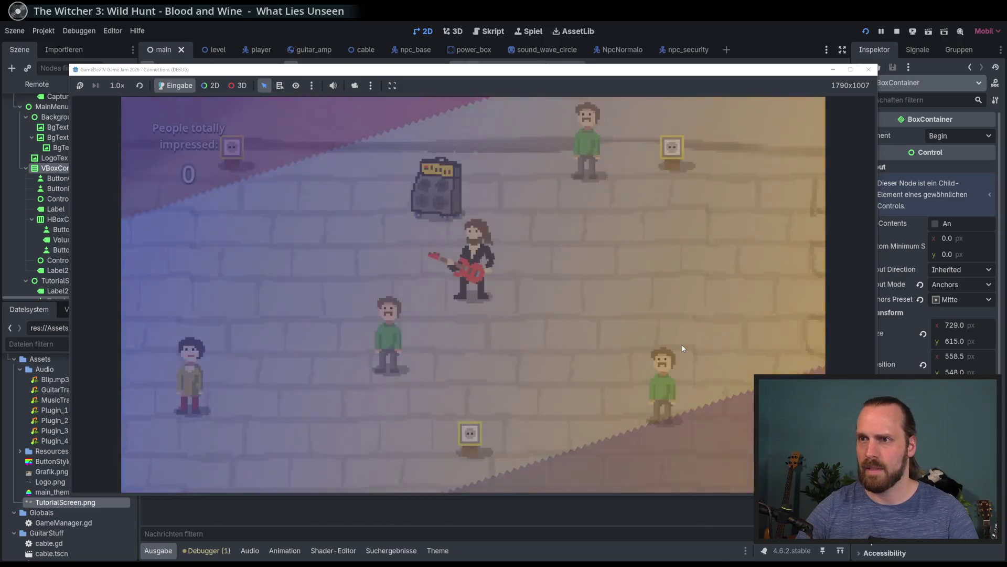
key(w)
key(a)
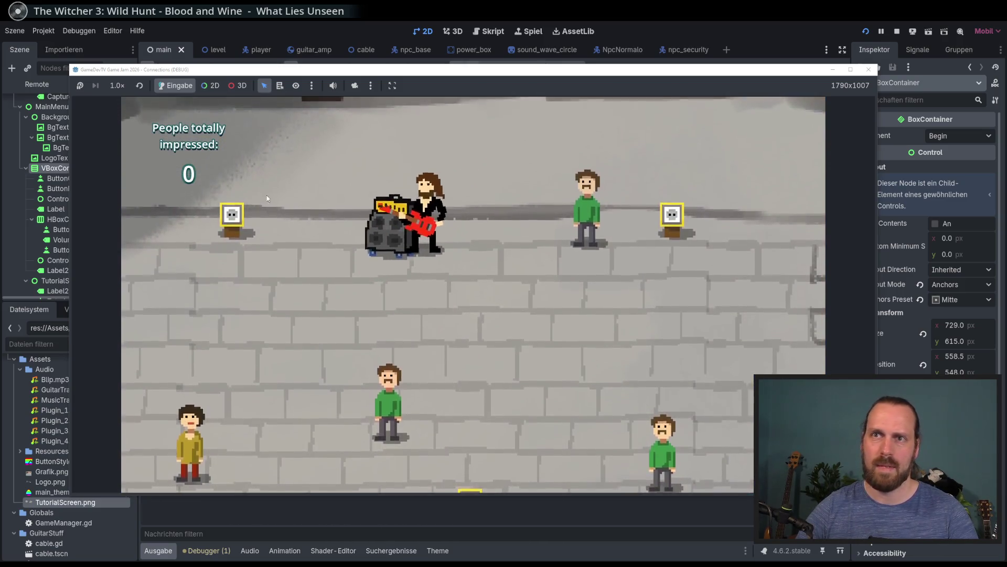
key(e)
key(s)
key(d)
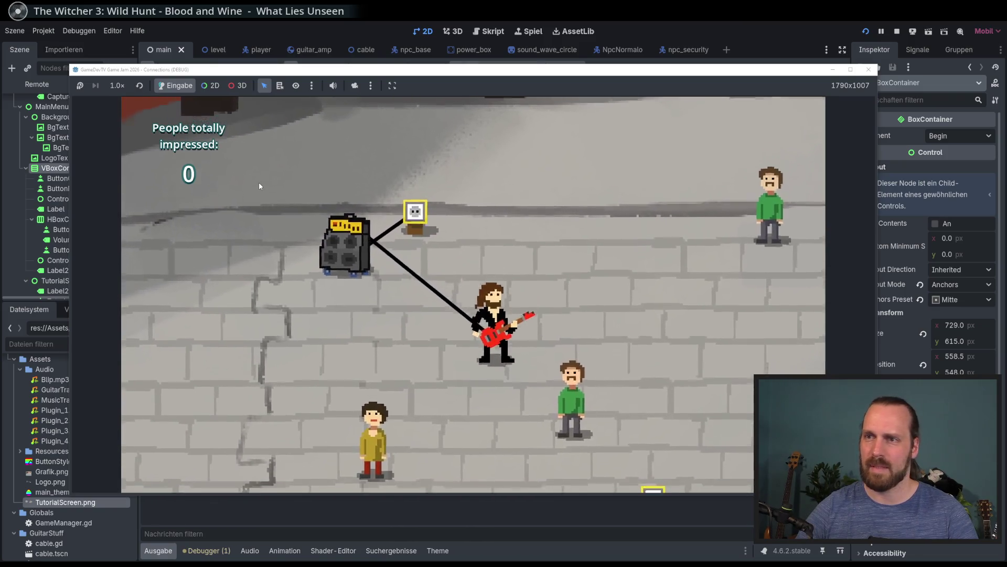
key(s)
key(space)
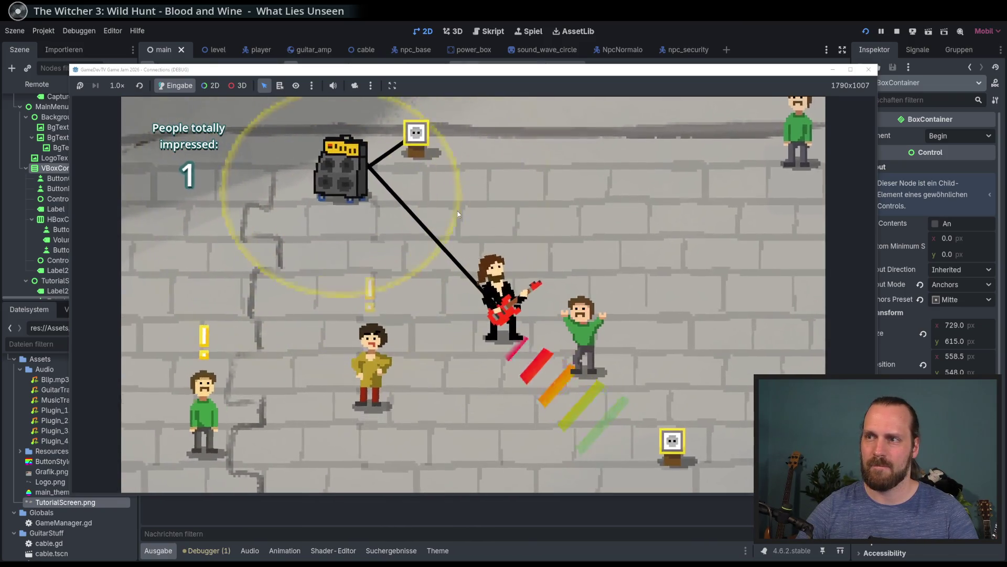
key(w)
key(a)
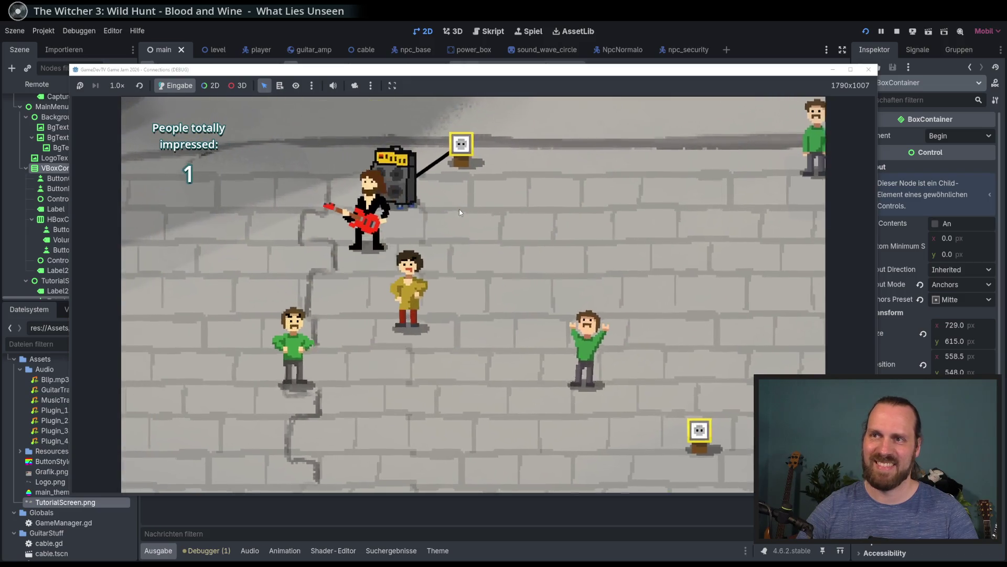
key(space)
key(Escape)
key(Down)
key(Return)
key(Return)
Walk the player around pulling the amp, toggle the menu with Escape, and start another new game
key(Left)
key(Up)
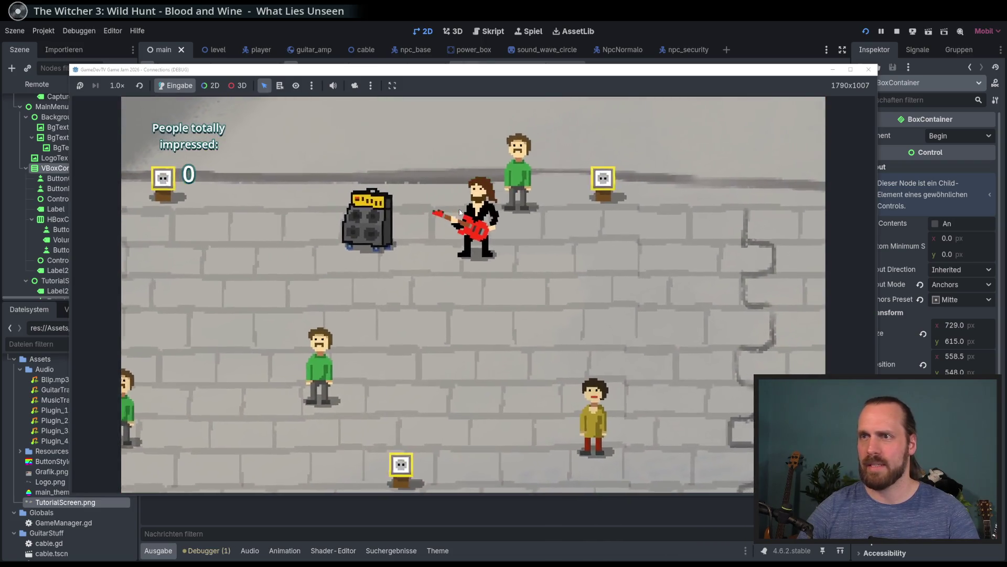
key(Down)
key(Right)
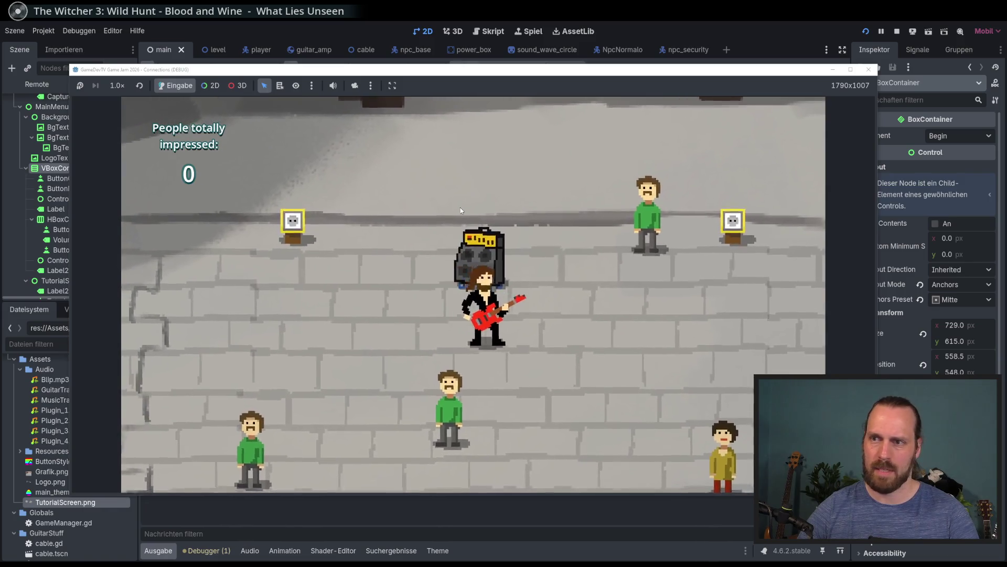
key(Up)
key(Left)
key(Right)
key(Left)
key(Up)
key(Down)
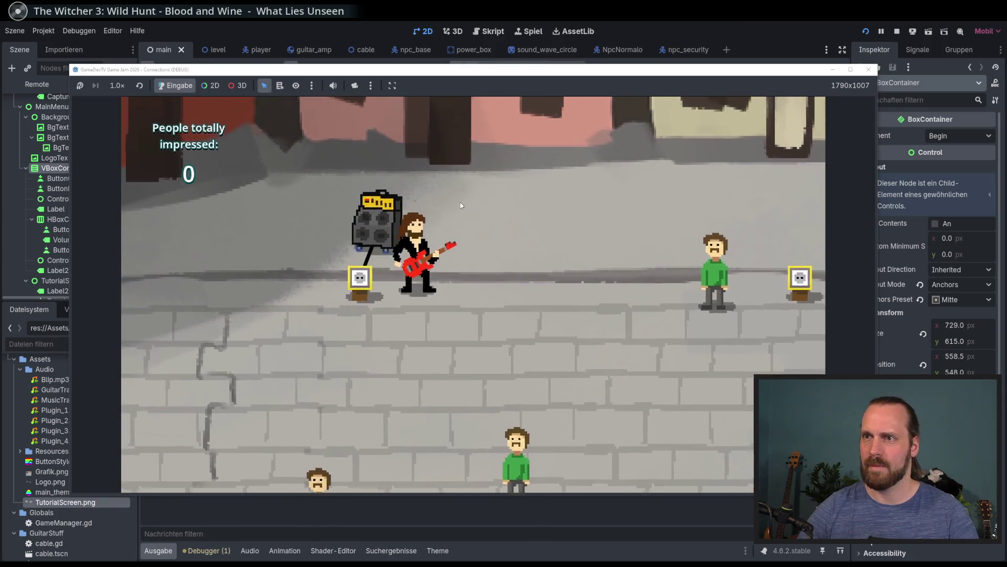
key(Down)
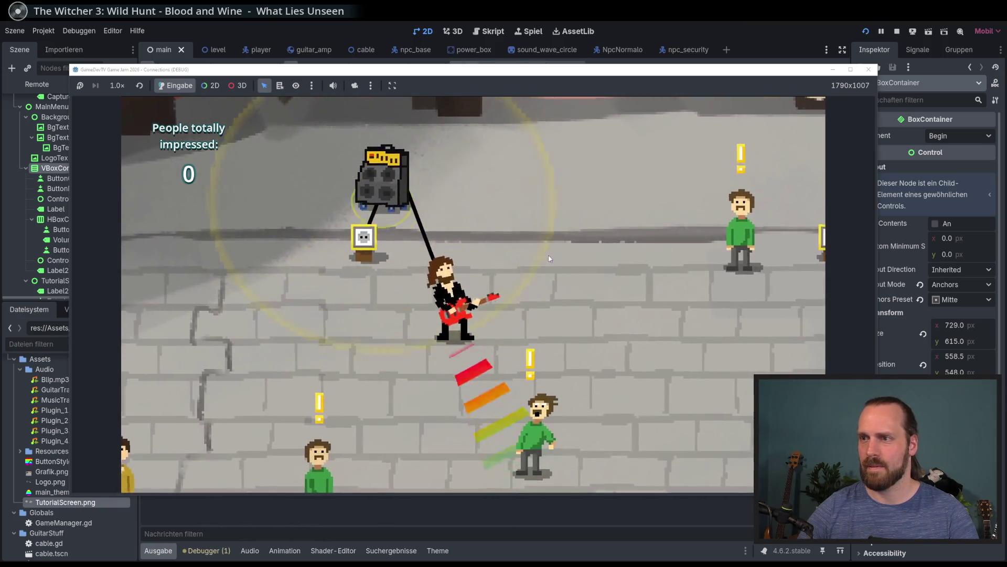
key(Escape)
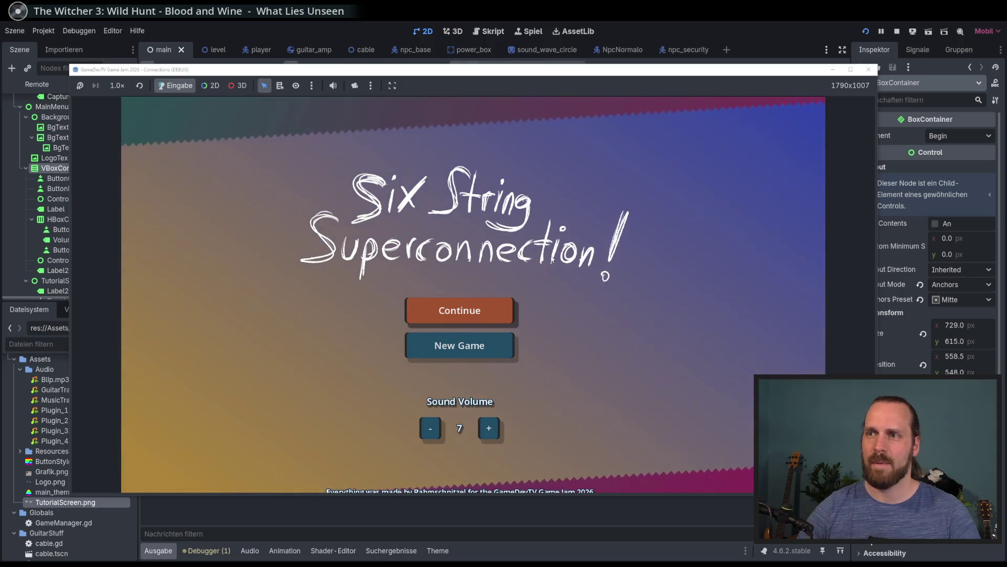
key(Escape)
key(Escape)
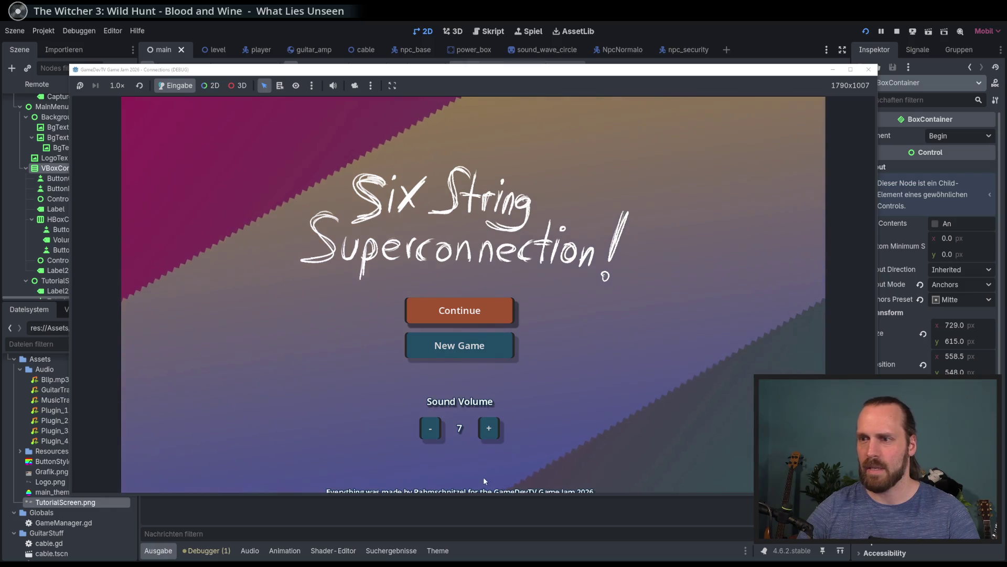
key(Down)
key(Return)
key(Return)
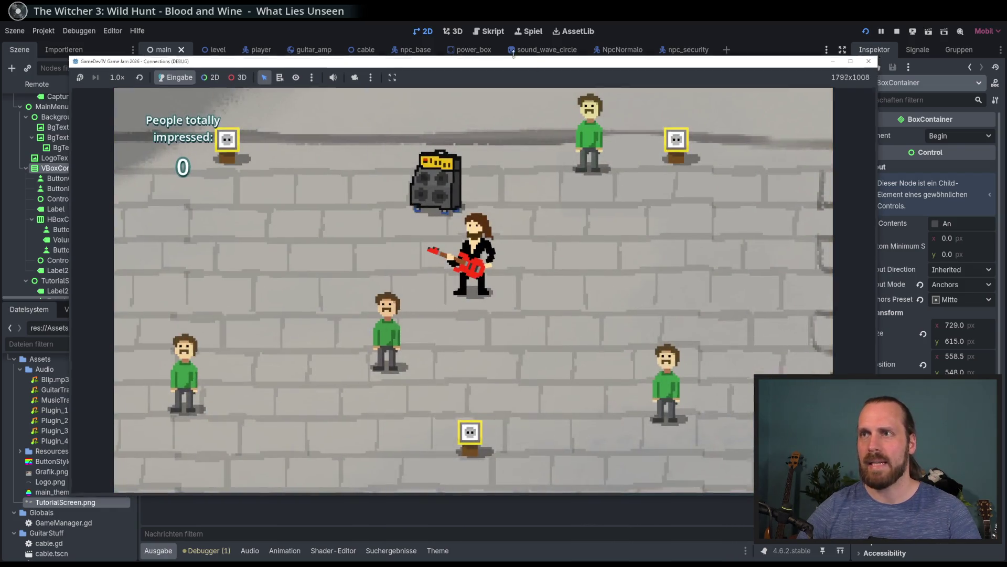
Rerun the game, start a new game, pause and resume via the menu, then close it
drag(516, 64, 493, 59)
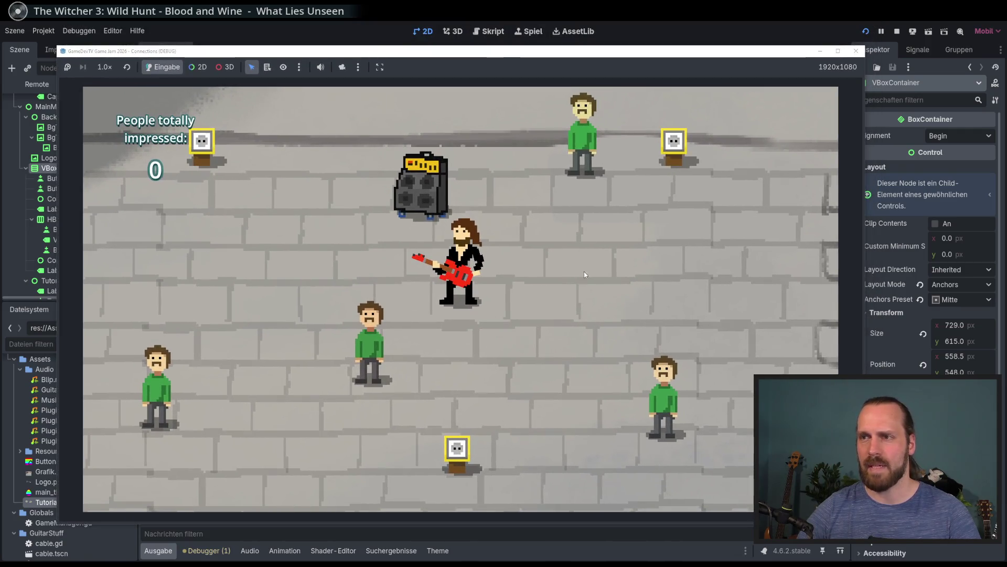
key(Escape)
key(F8)
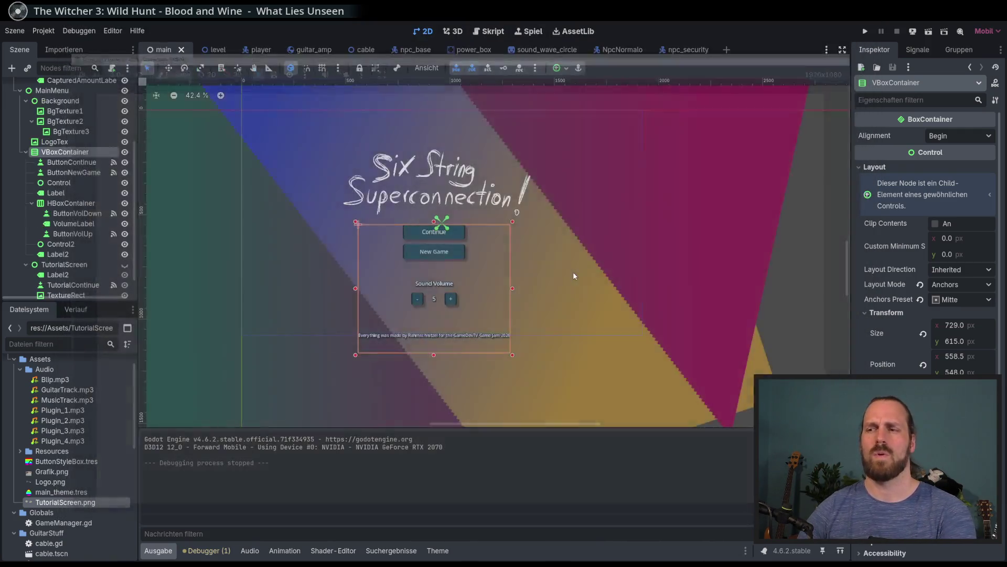
key(F5)
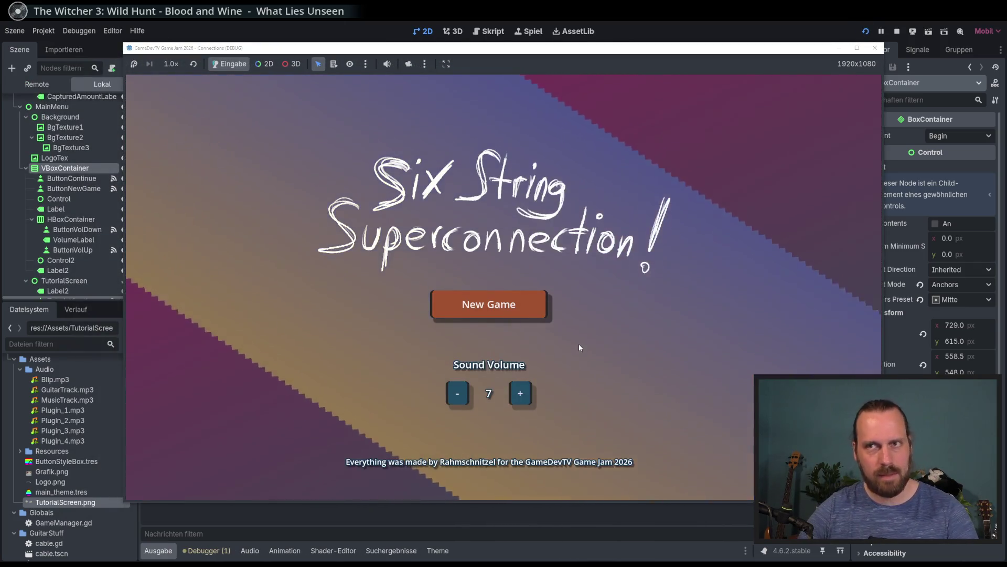
key(Return)
key(Return)
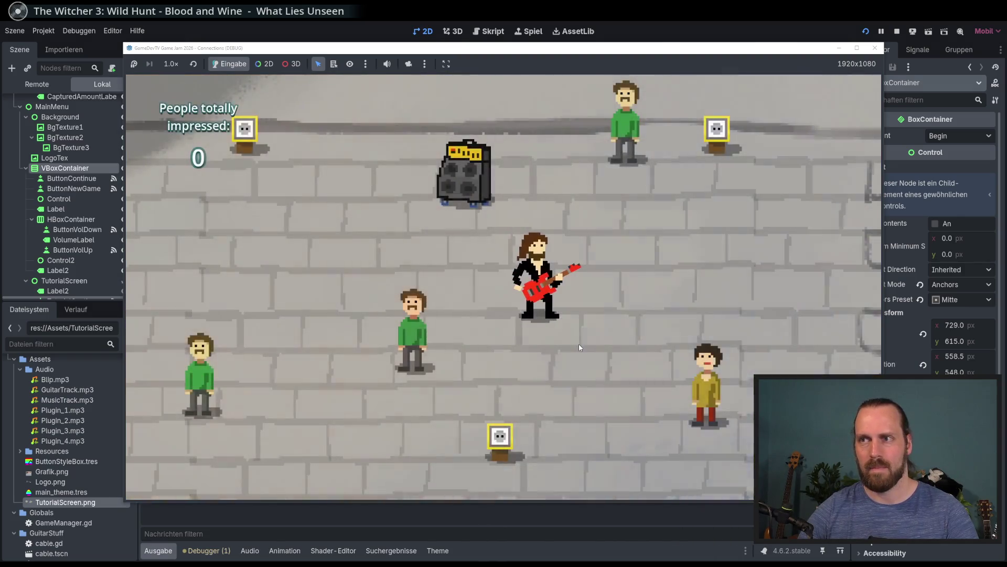
key(Escape)
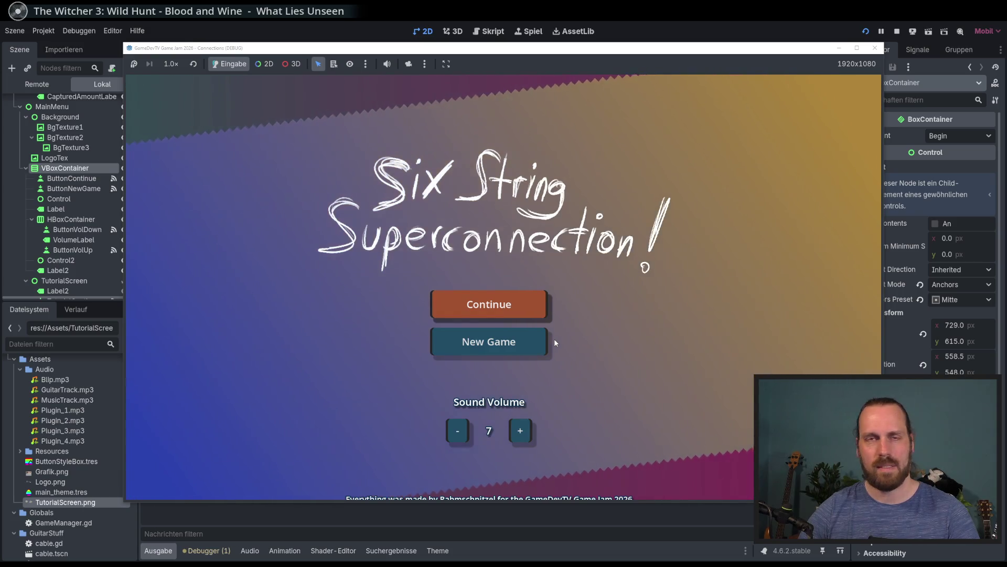
key(Return)
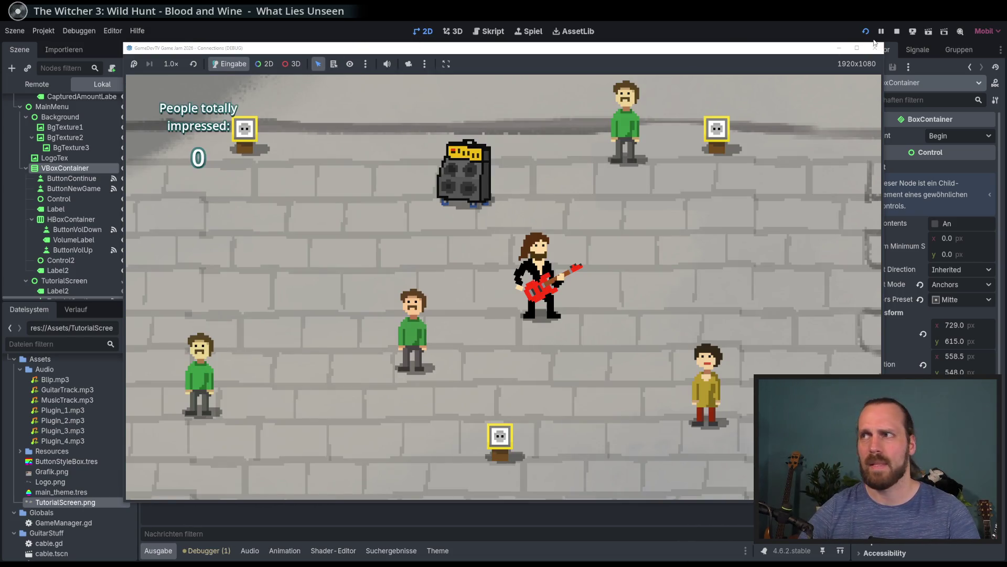
click(874, 48)
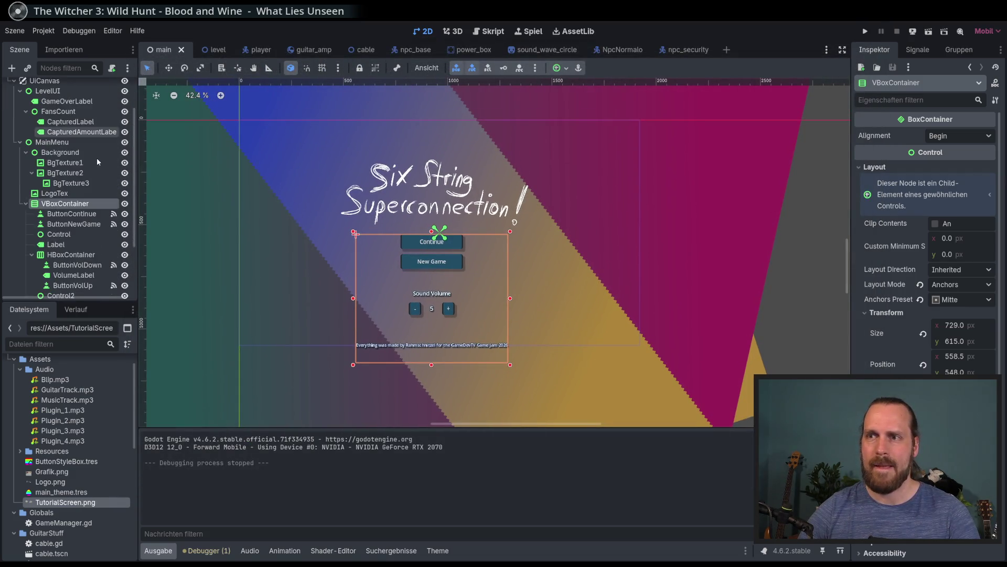
Inspect the menu nodes ButtonNewGame, ButtonVolDown and VolumeLabel in the Scene dock
click(74, 225)
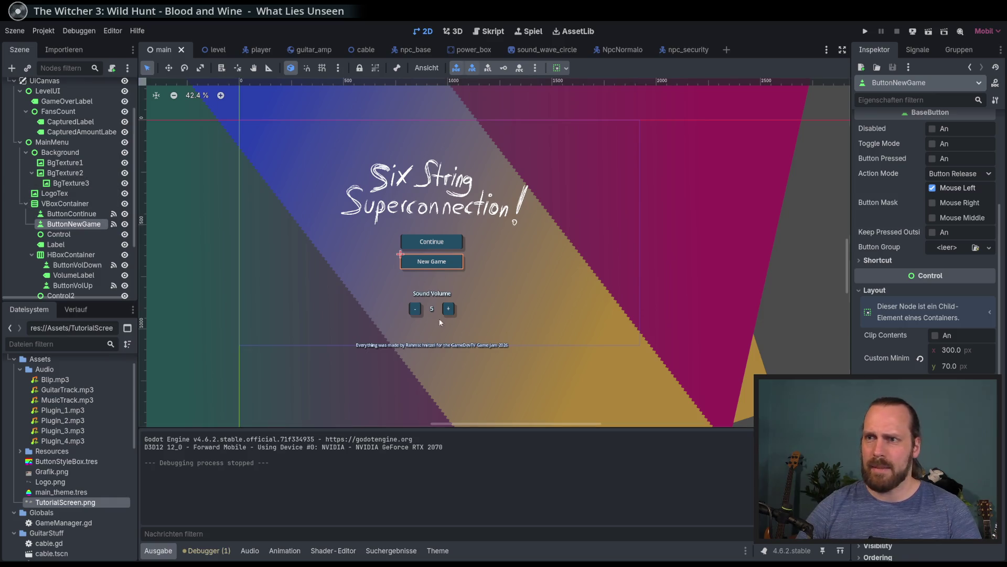
scroll(439, 335, up, 3)
scroll(457, 359, down, 1)
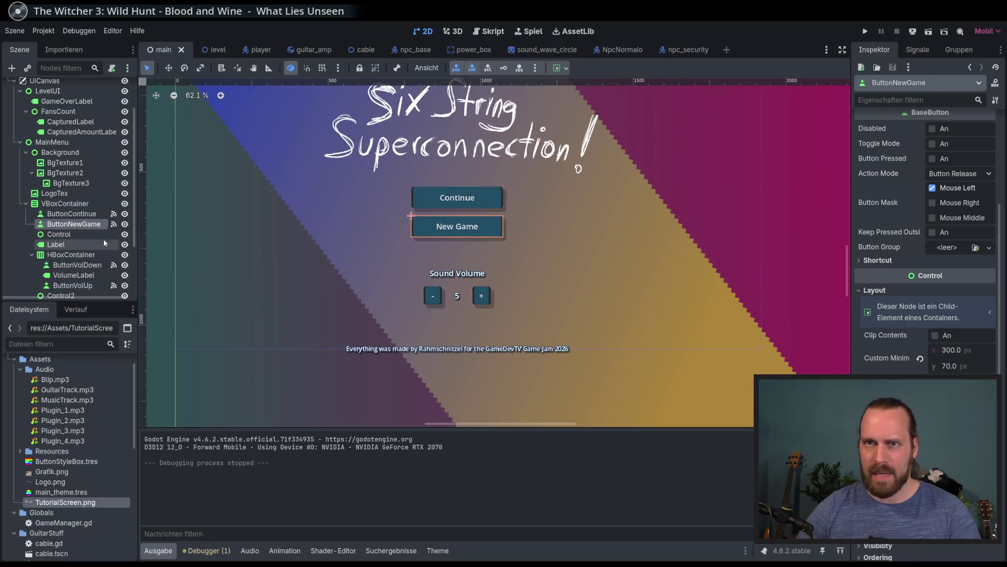
scroll(104, 243, down, 3)
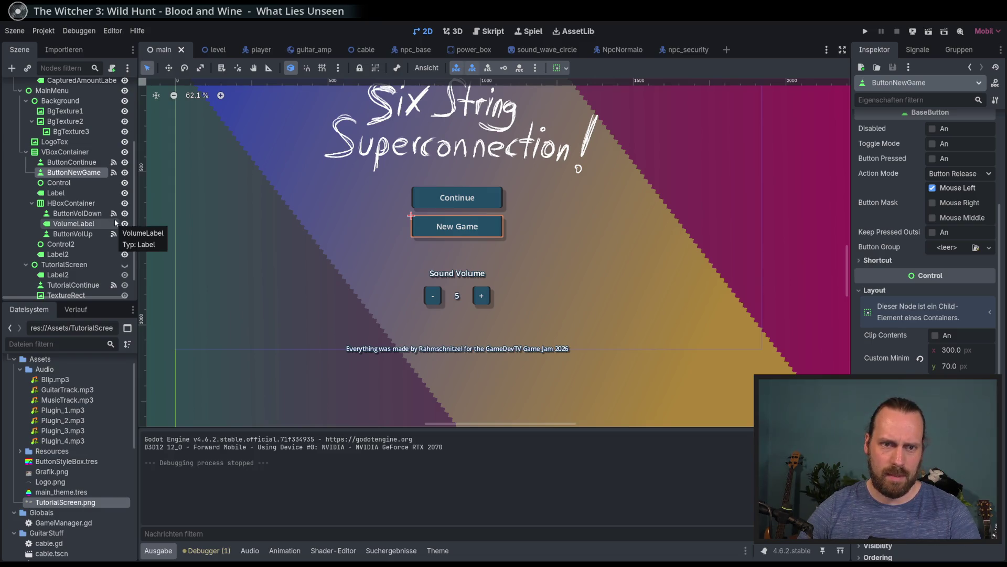
click(83, 212)
click(73, 225)
key(Up)
key(Up)
key(Up)
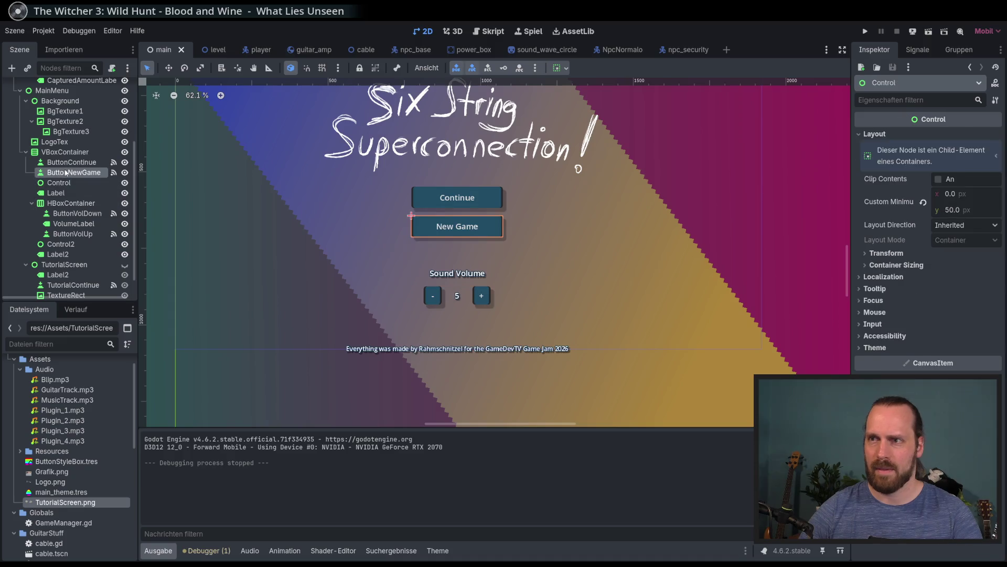
Set the Control2 spacer's minimum height to 20 px and run the project
click(64, 254)
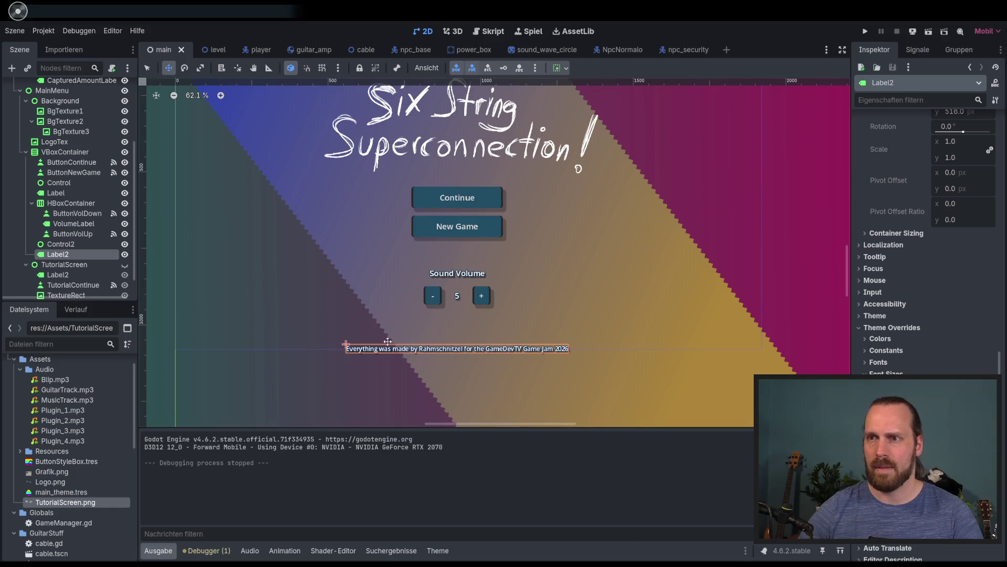
click(69, 244)
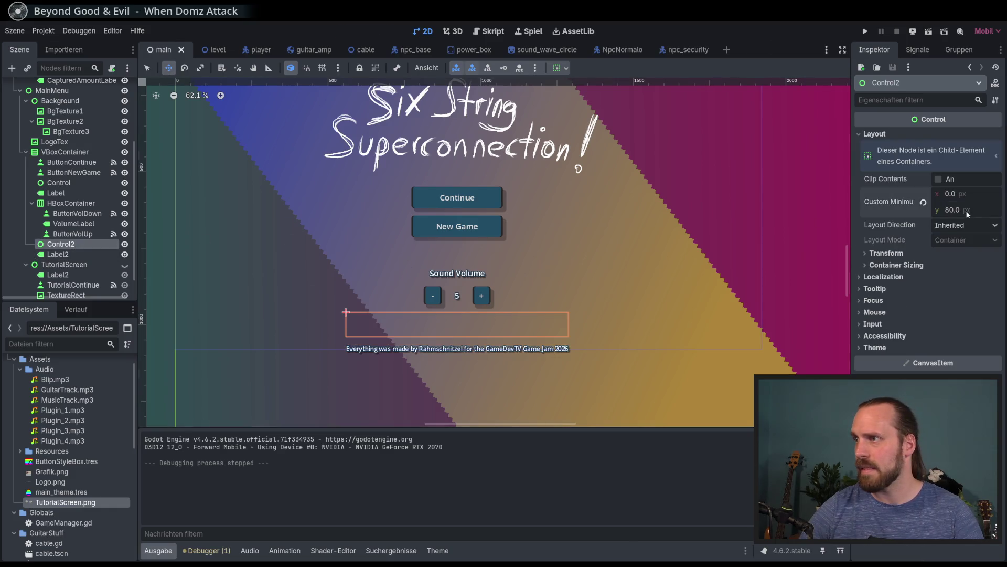
text(20)
key(Return)
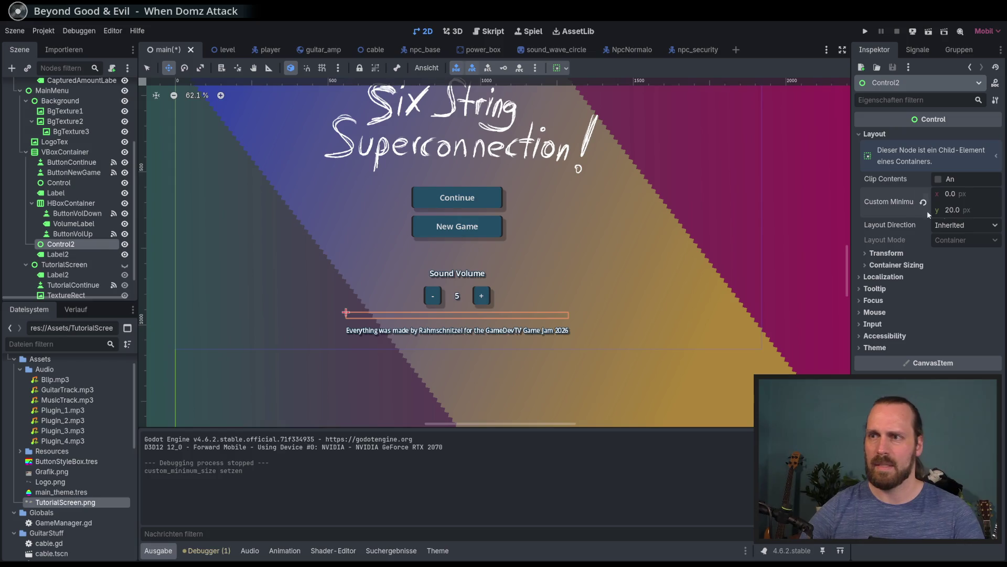
key(F5)
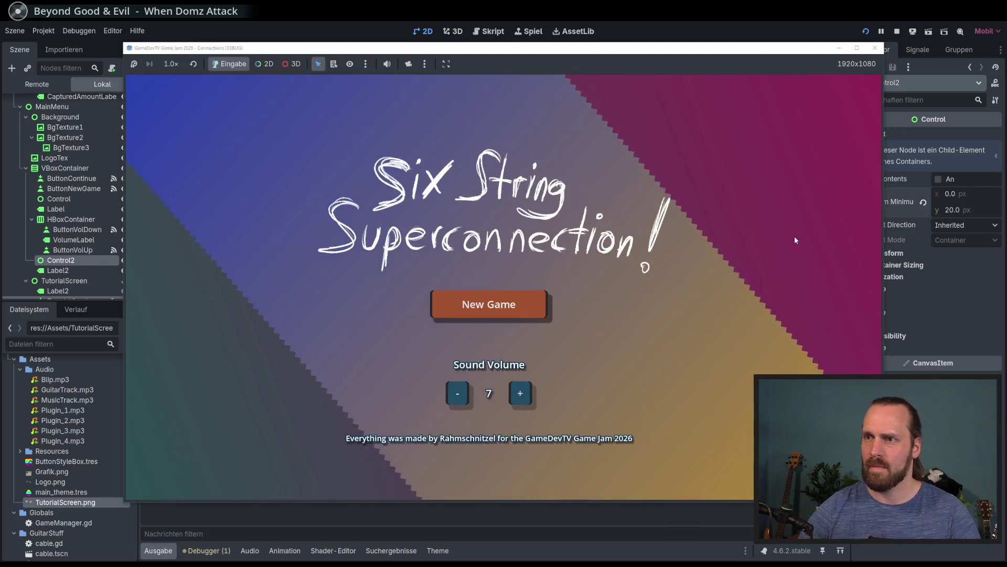
Raise the sound volume from 7 to 8 and back, then start a new game
key(Down)
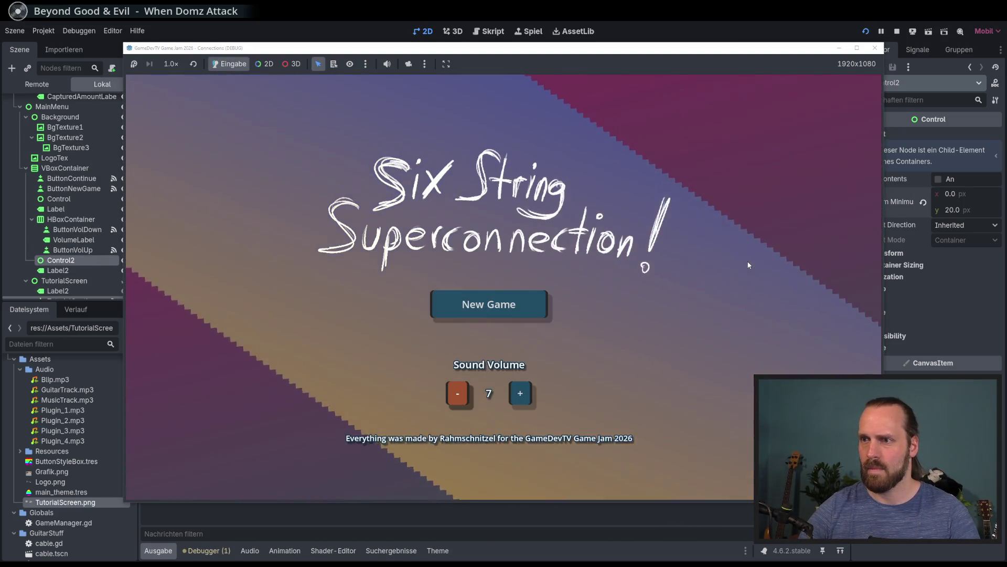
key(Right)
key(Return)
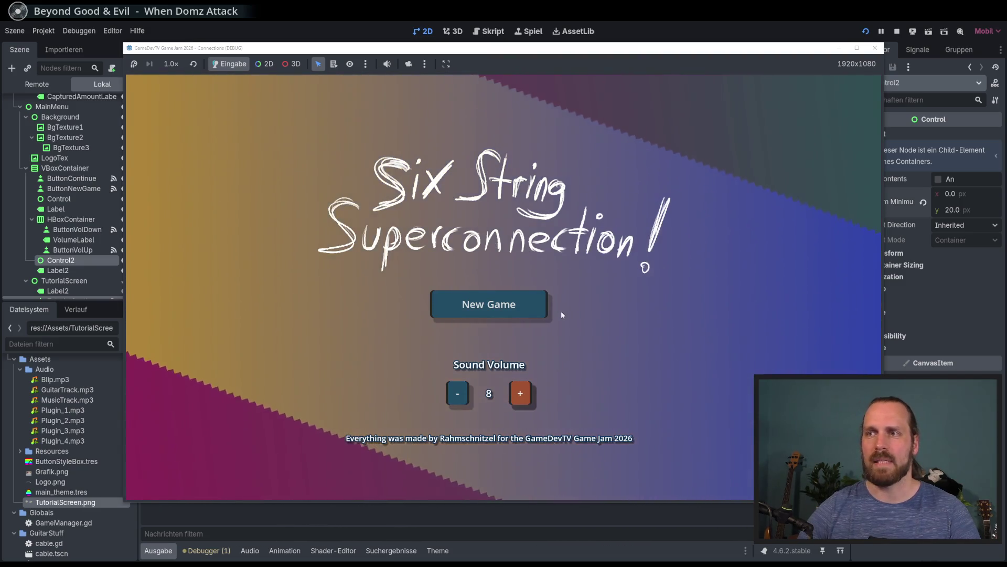
key(Left)
key(Return)
key(Up)
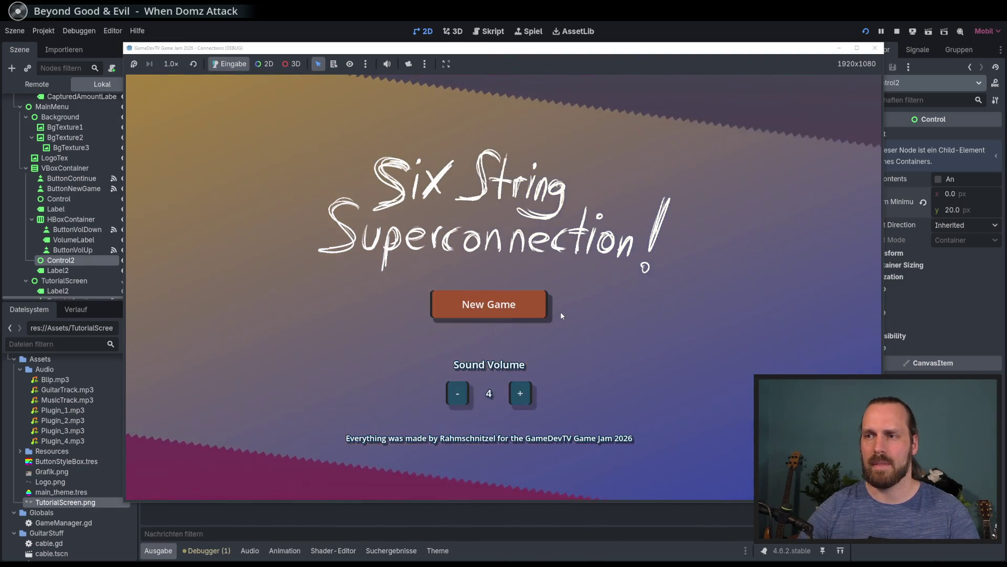
key(Return)
key(Return)
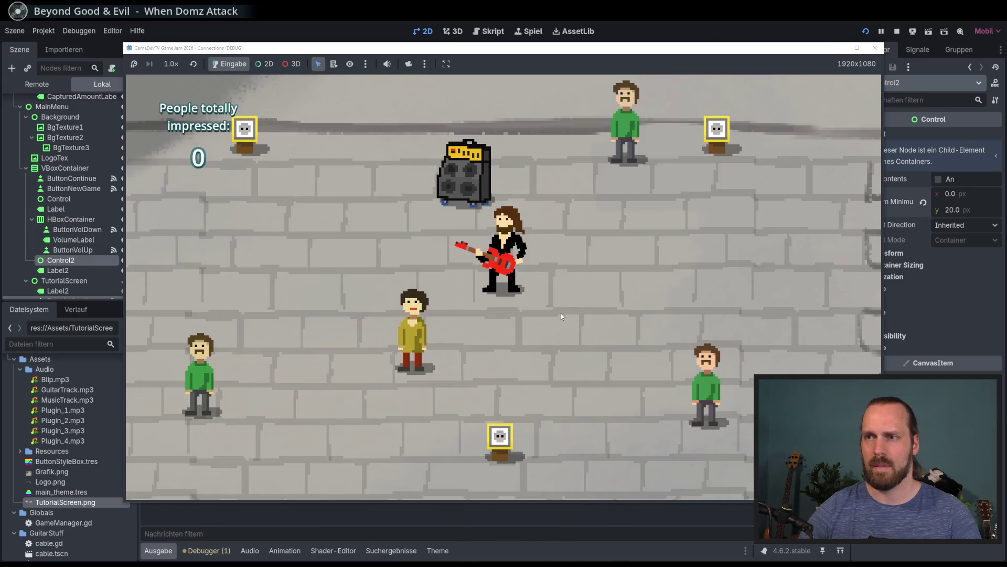
Toggle the menu with Escape during play, restart the game, then stop it
key(Escape)
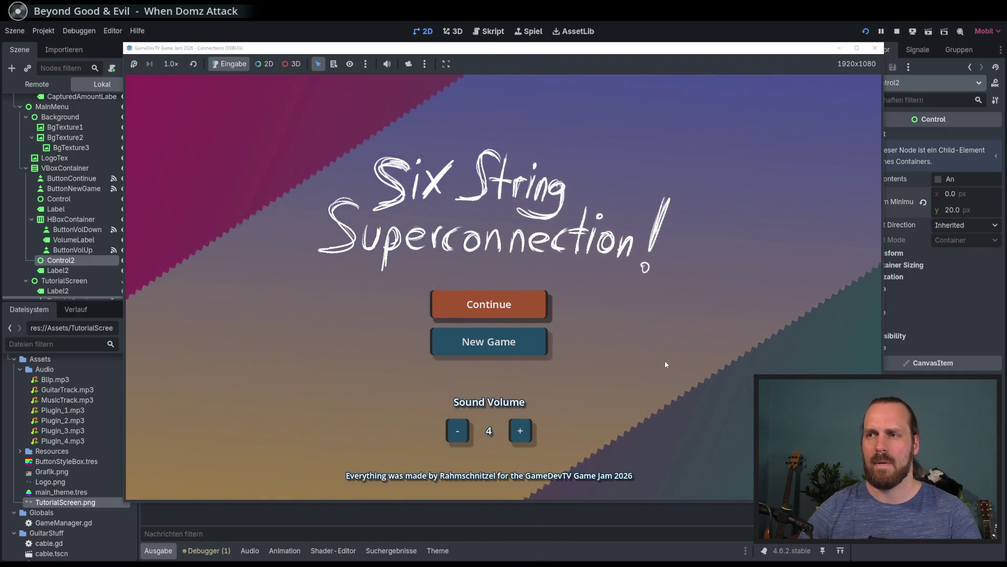
key(Return)
key(Escape)
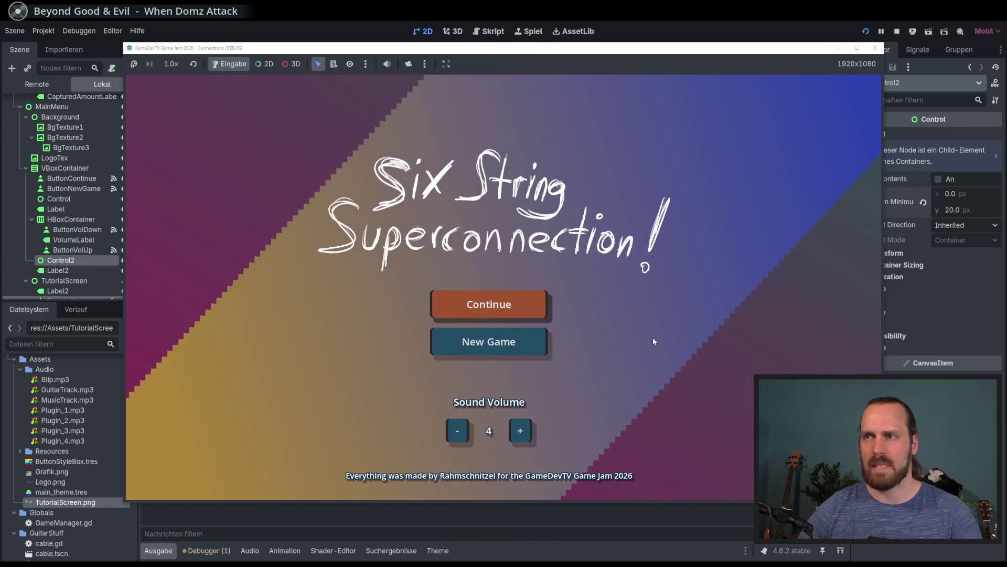
key(F5)
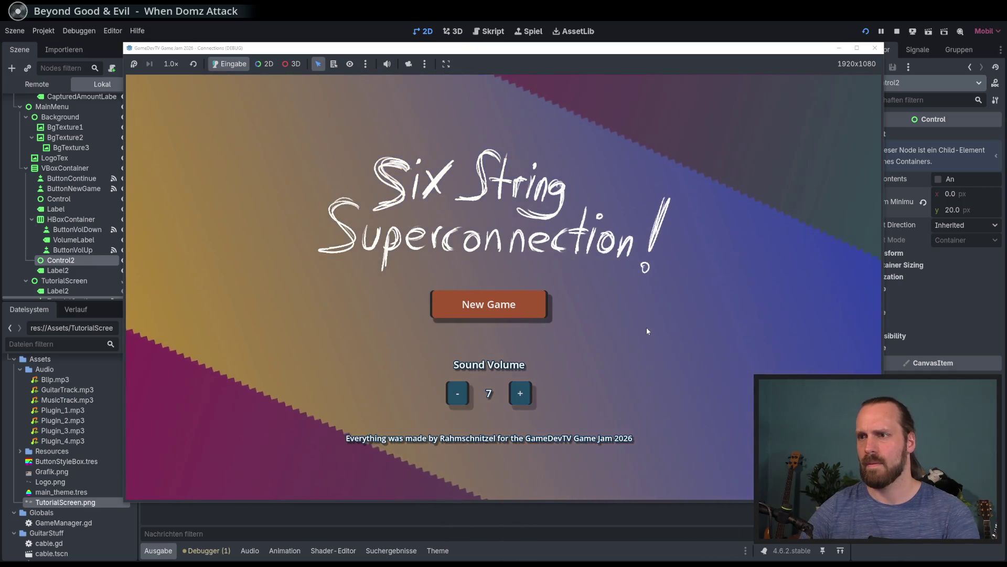
key(F8)
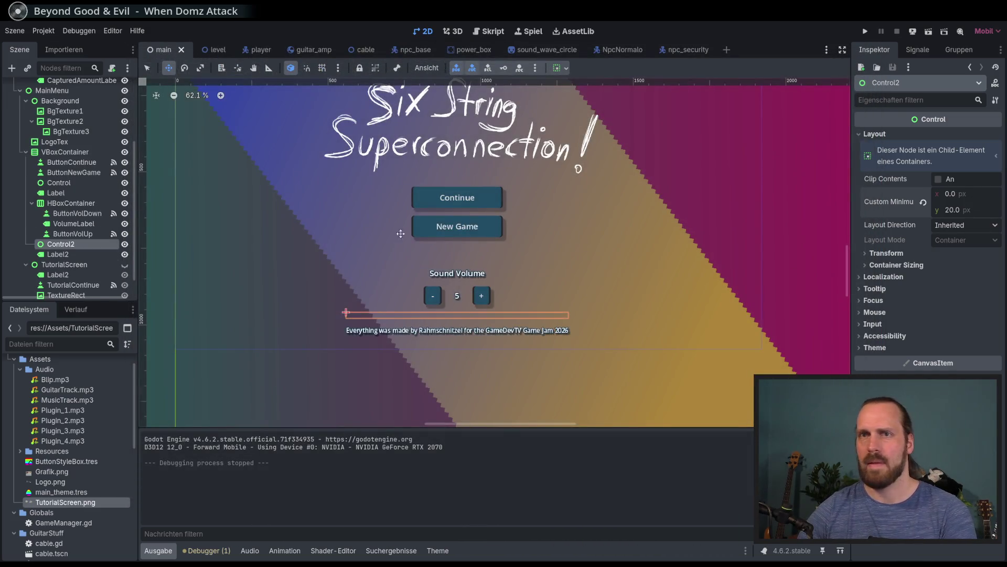
Set Control2's minimum height to 40 px, save the scene, and run the game
text(40)
key(Return)
key(ctrl+s)
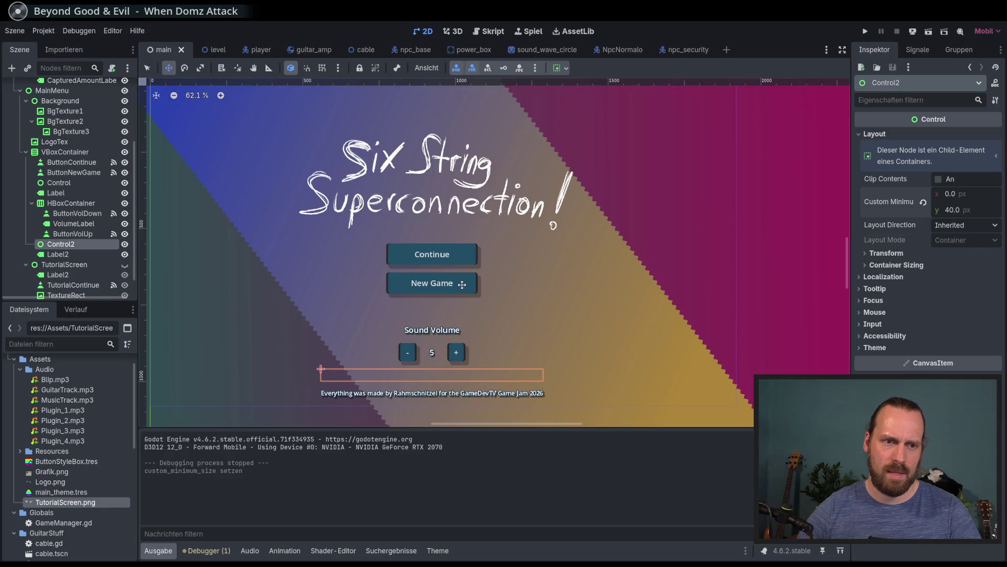
key(F5)
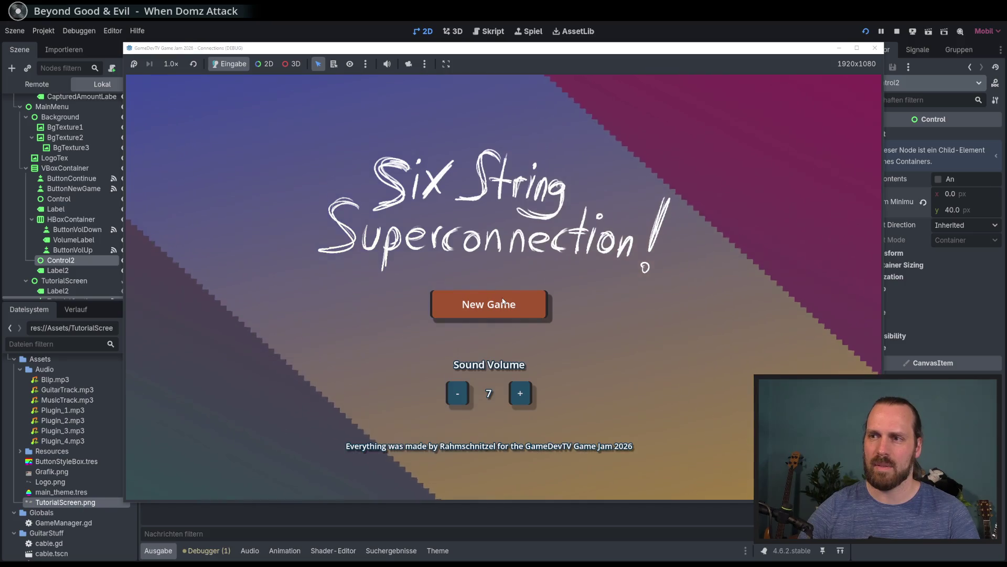
Start a new game, dismiss the tutorial, walk the guitarist to the amp and play, then open the menu
click(467, 297)
click(507, 306)
key(Escape)
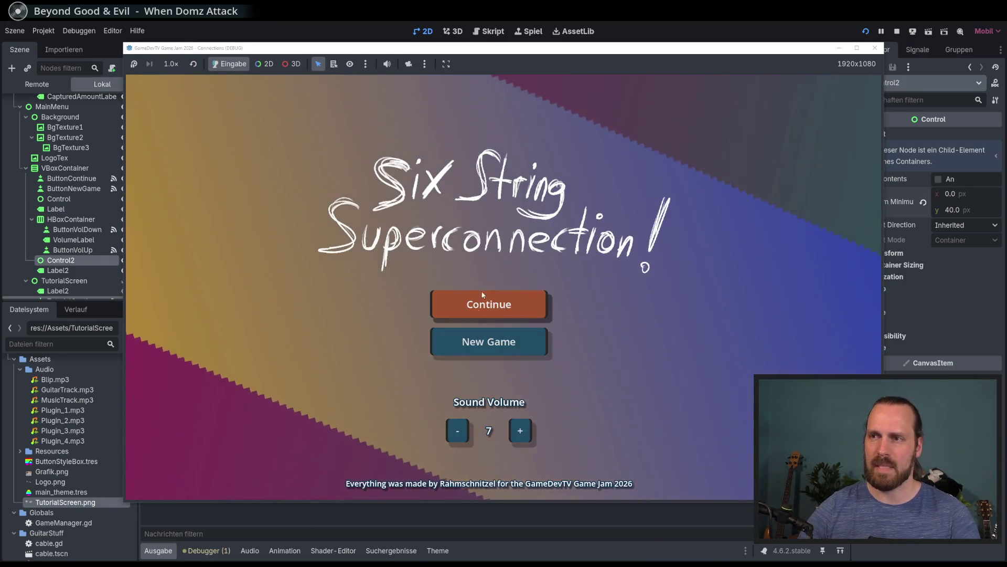
key(Escape)
key(Escape)
key(Escape)
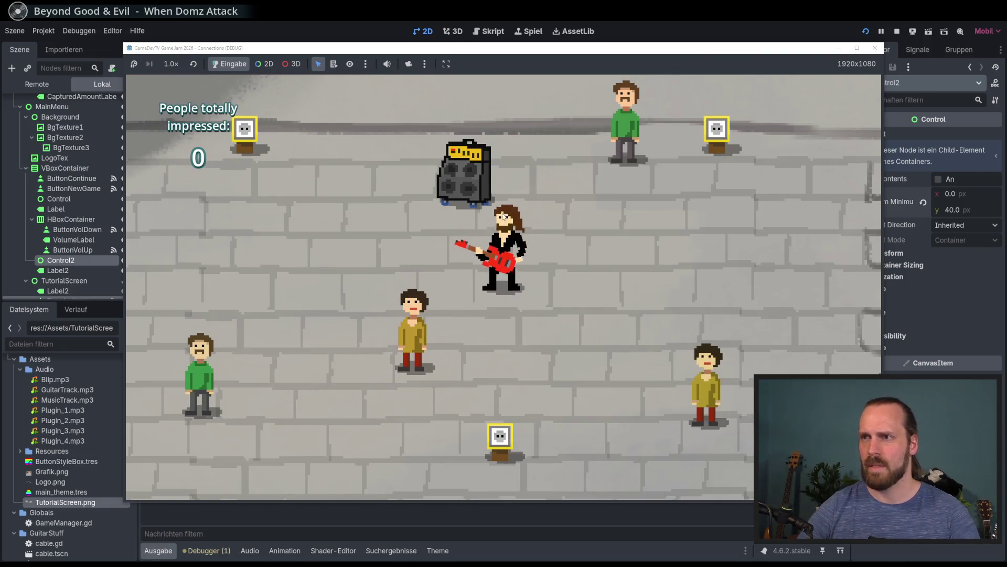
key(w)
key(a)
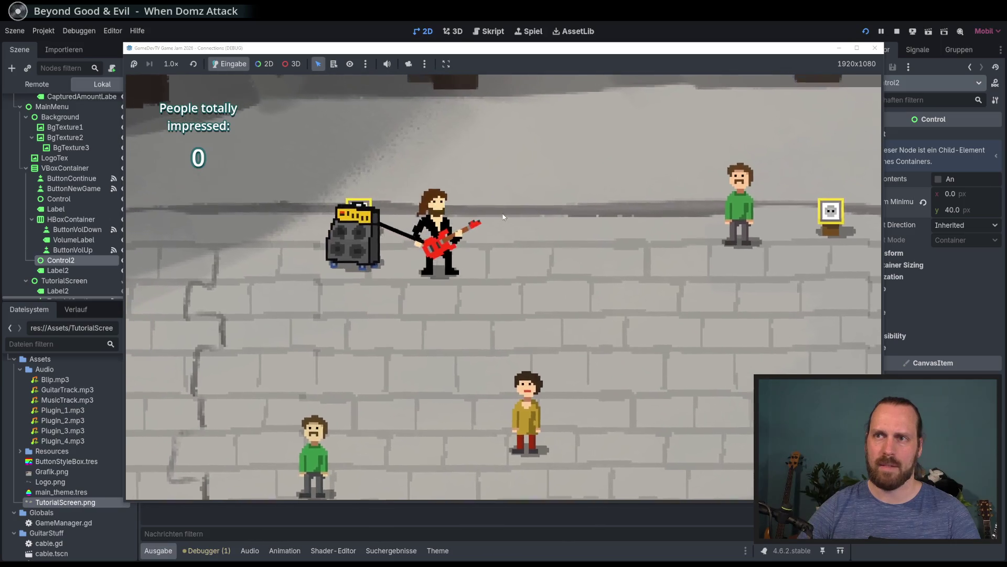
key(space)
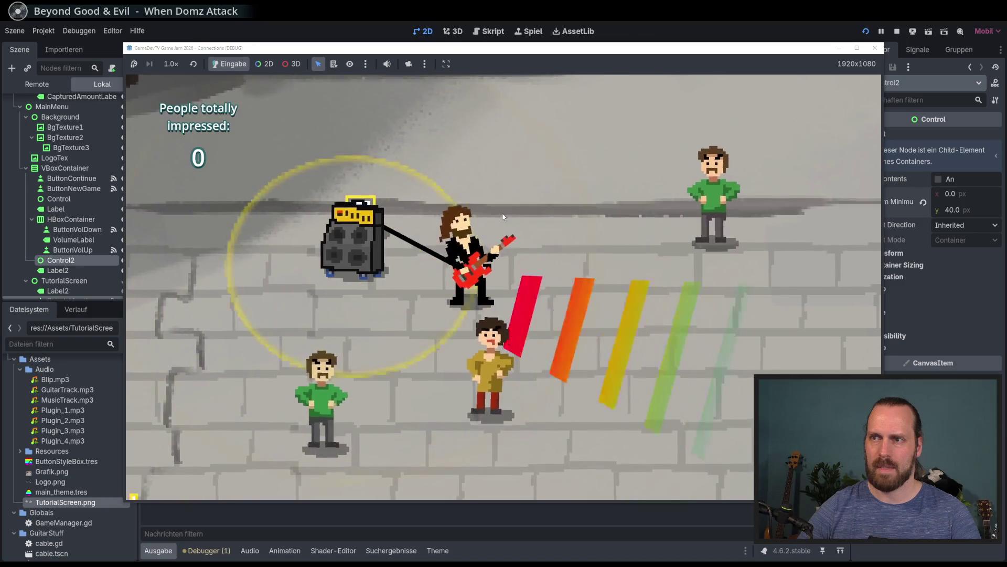
key(Escape)
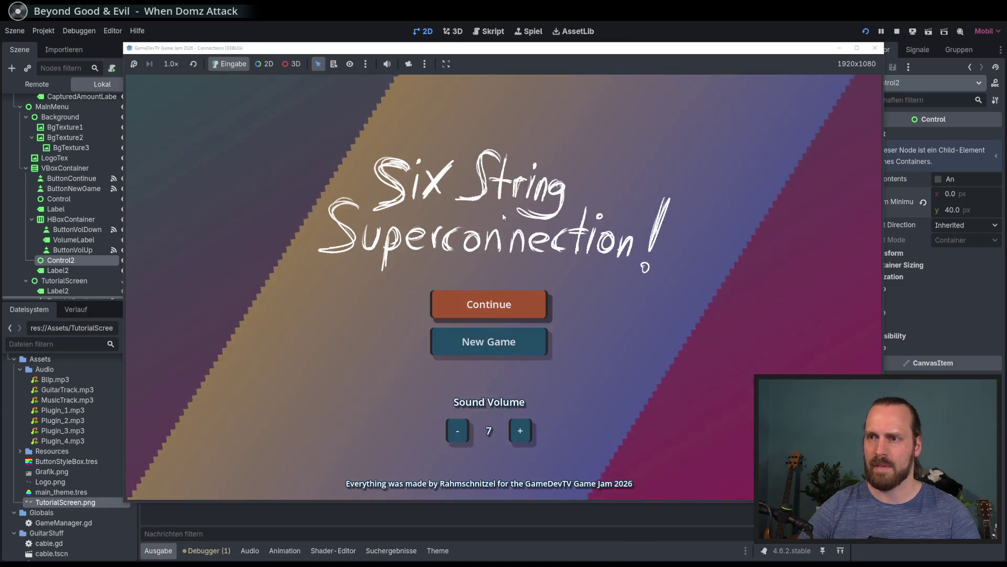
Start new games twice more from the menu, toggle it with Escape, restart, then stop the game
click(546, 352)
click(552, 361)
key(Escape)
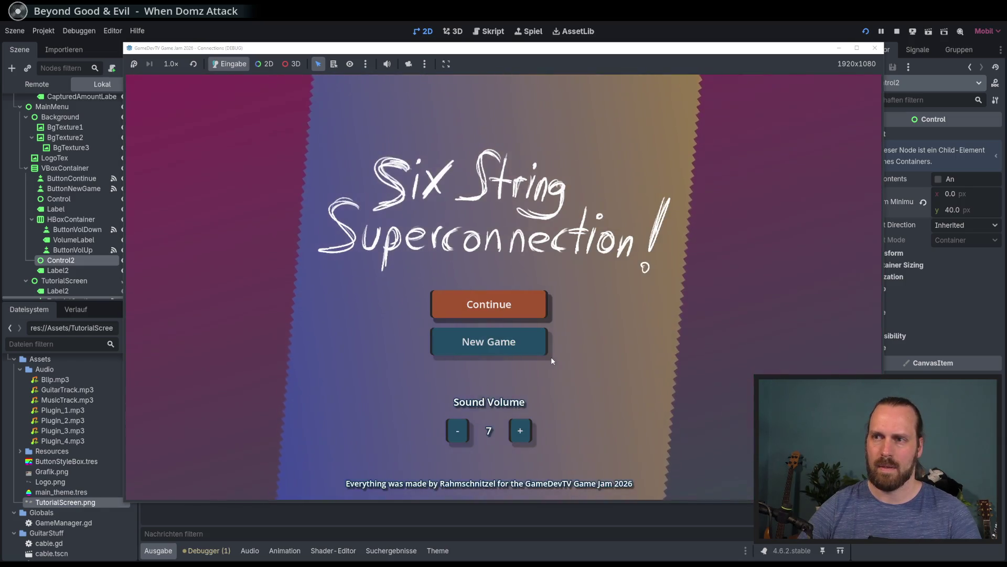
click(551, 357)
click(552, 361)
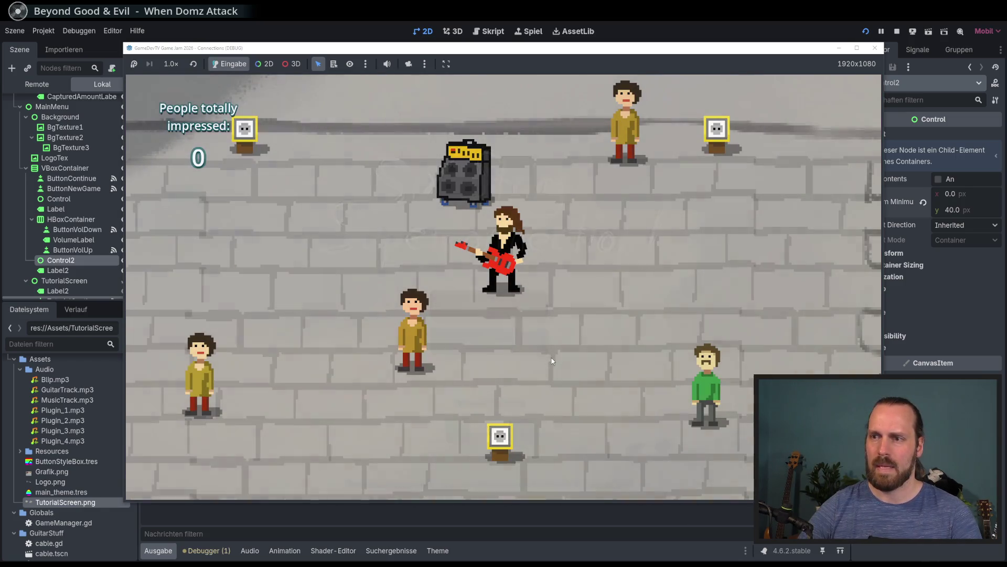
key(Escape)
key(Escape)
key(Escape)
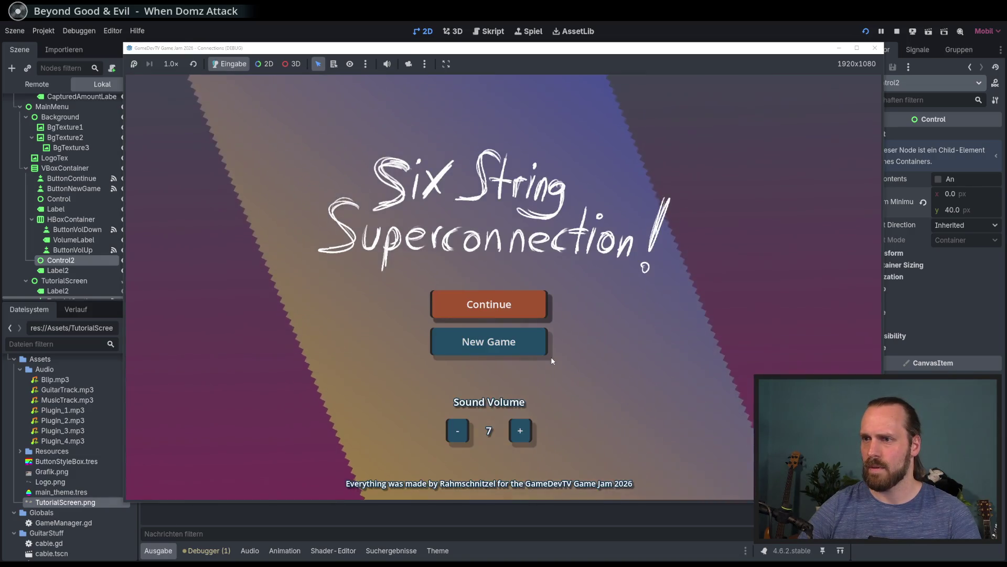
key(F5)
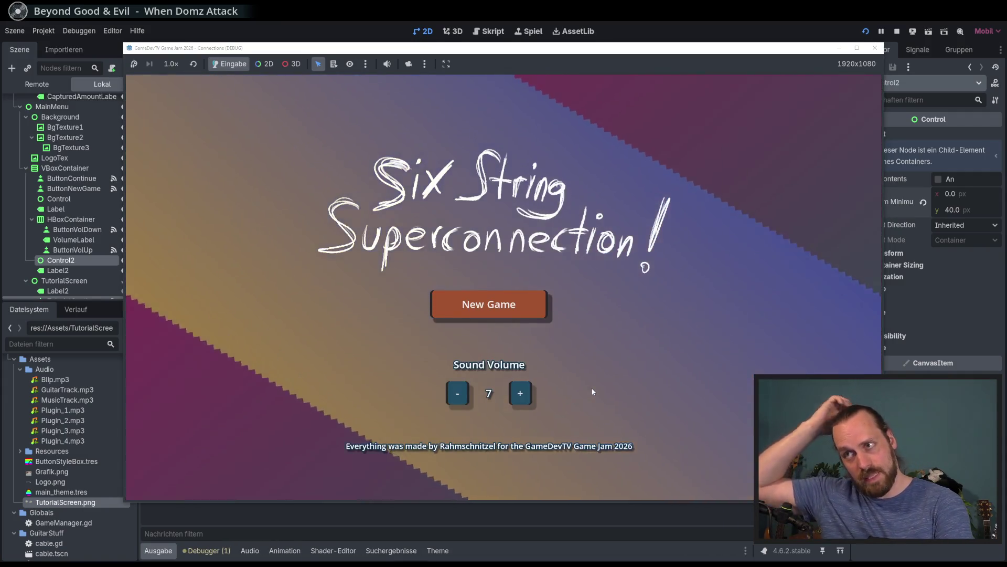
key(F8)
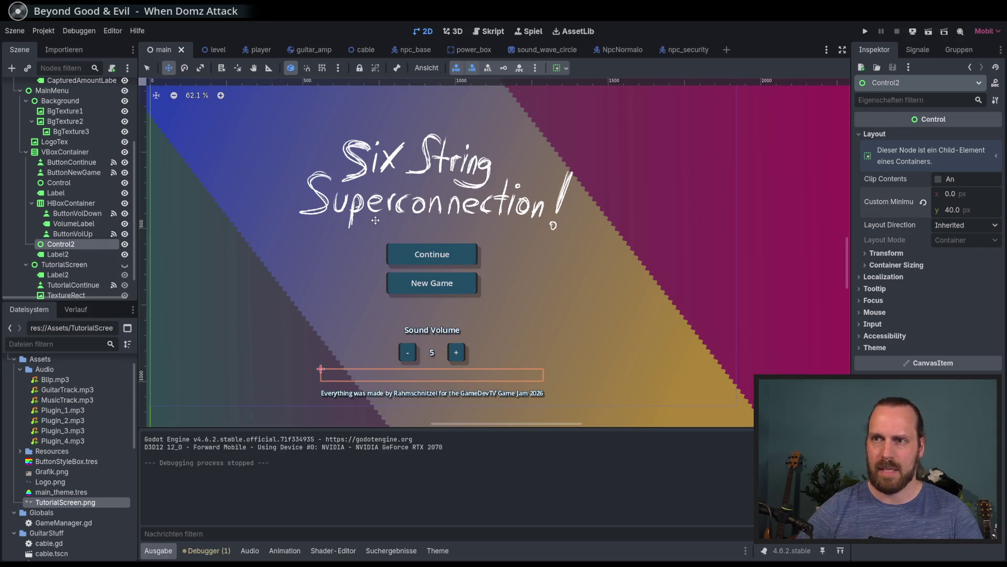
Open main.gd from the script icon beside the Main node in the Scene dock
scroll(94, 196, down, 1)
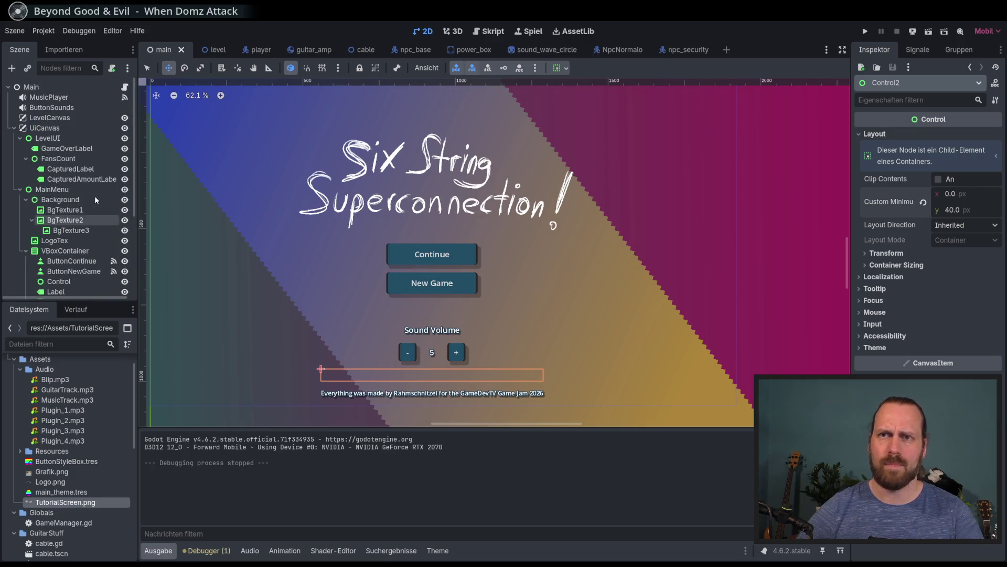
scroll(394, 256, down, 2)
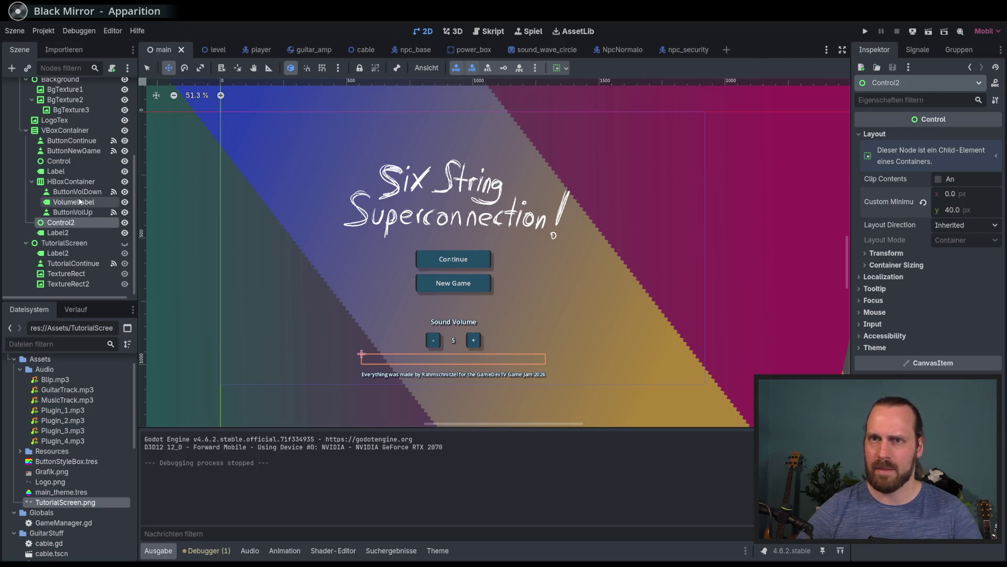
scroll(124, 194, up, 5)
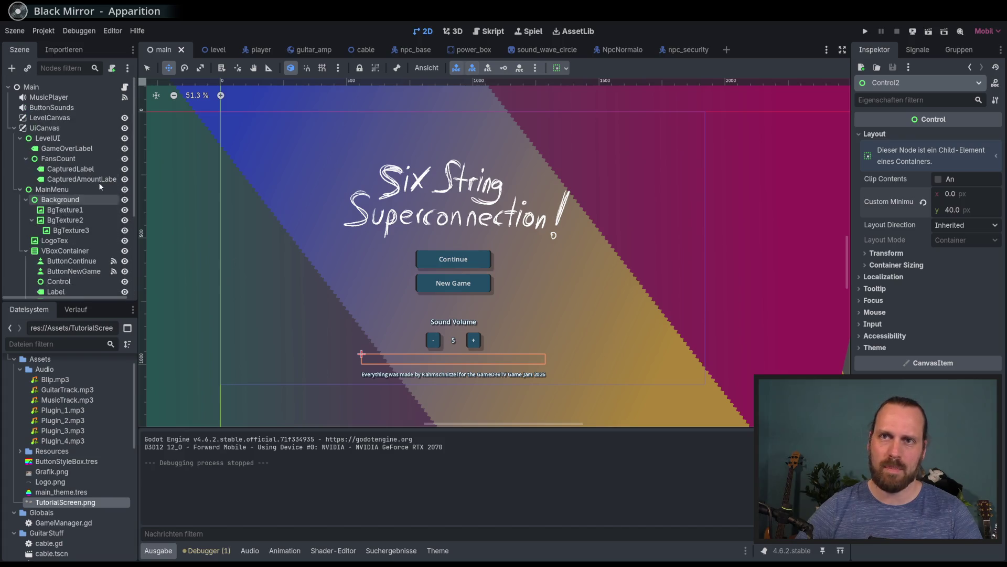
click(125, 88)
scroll(472, 286, up, 15)
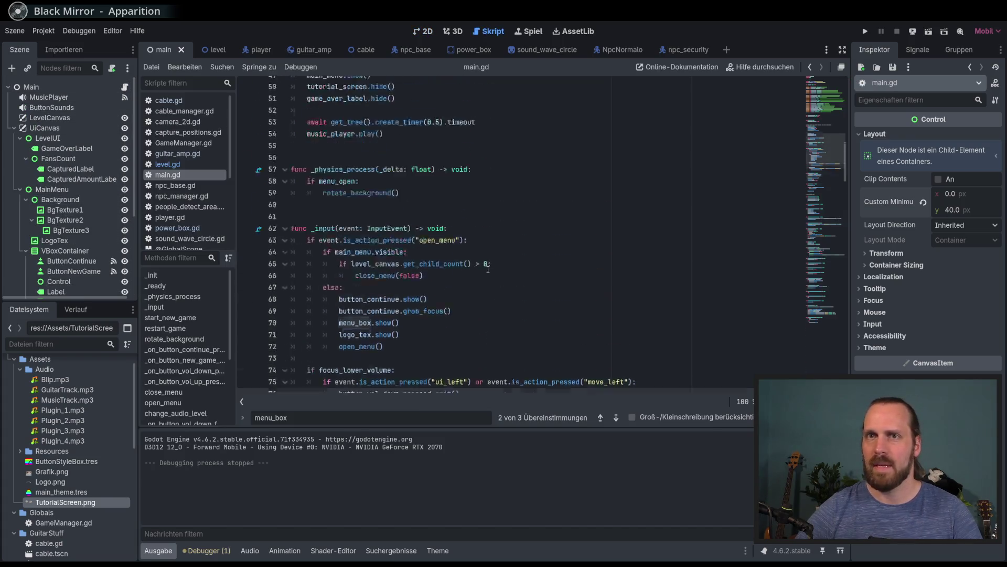
Place the cursor in main.gd on a new line after the node references
scroll(472, 285, down, 4)
click(472, 231)
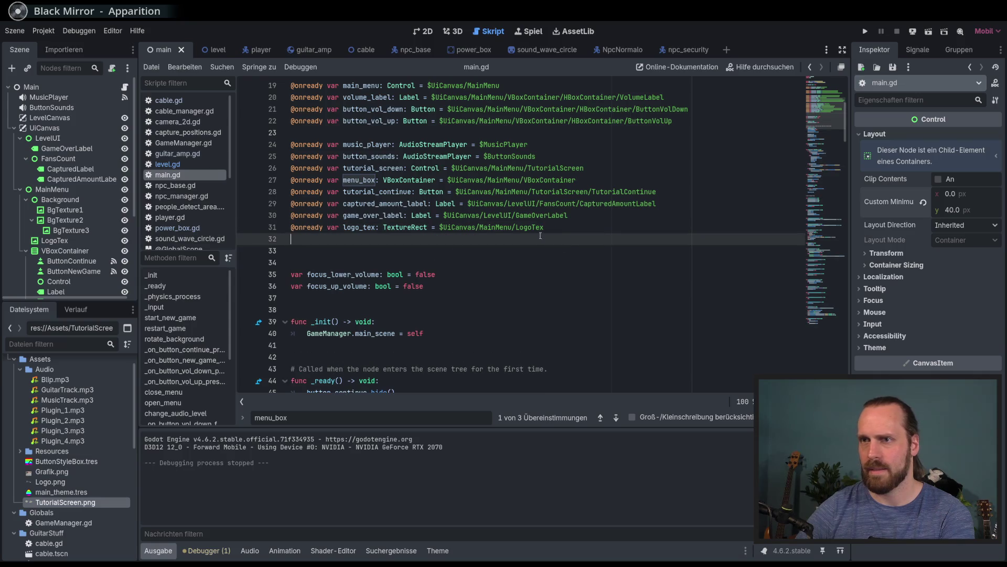
scroll(89, 249, down, 2)
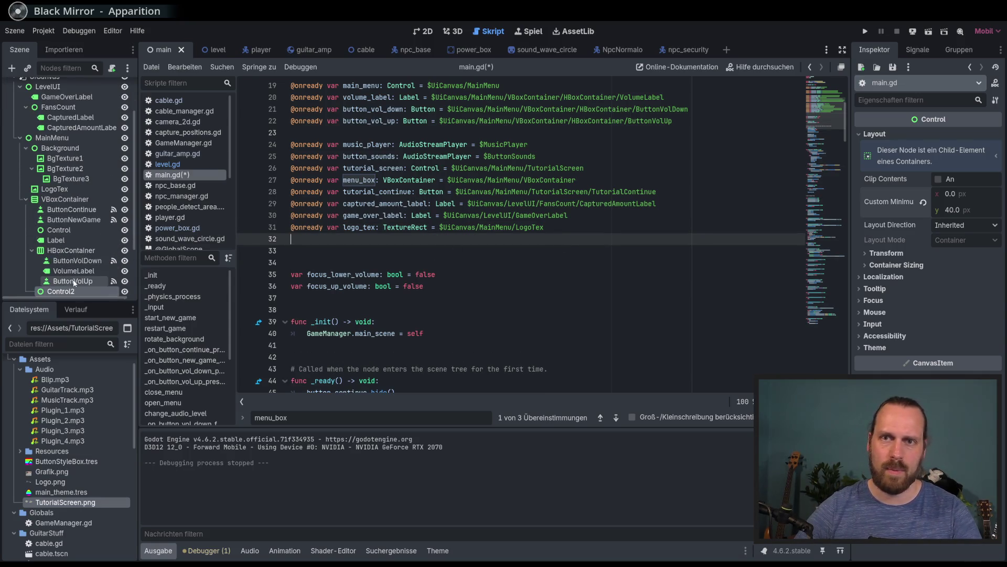
scroll(73, 287, down, 2)
drag(89, 276, 367, 237)
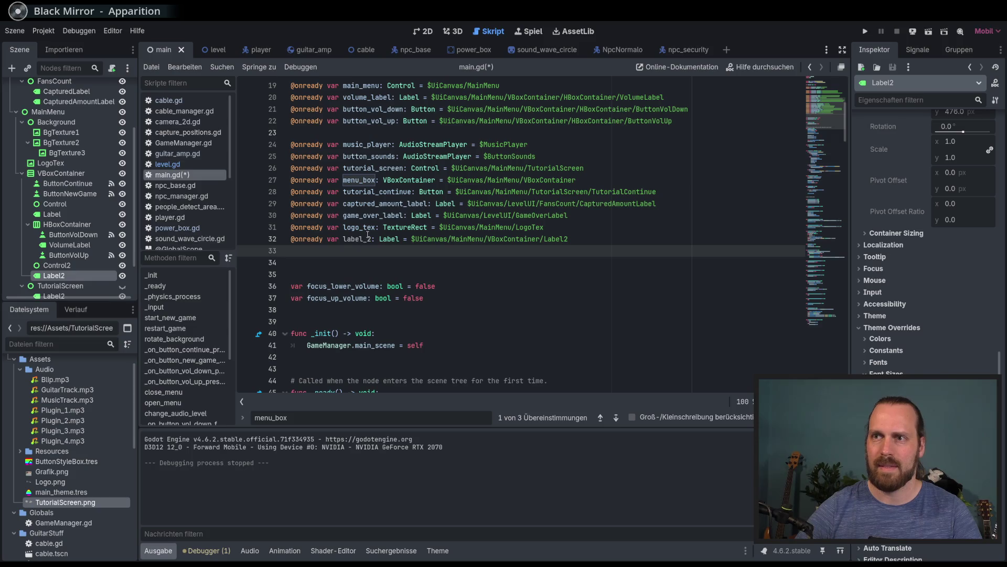
scroll(362, 238, down, 7)
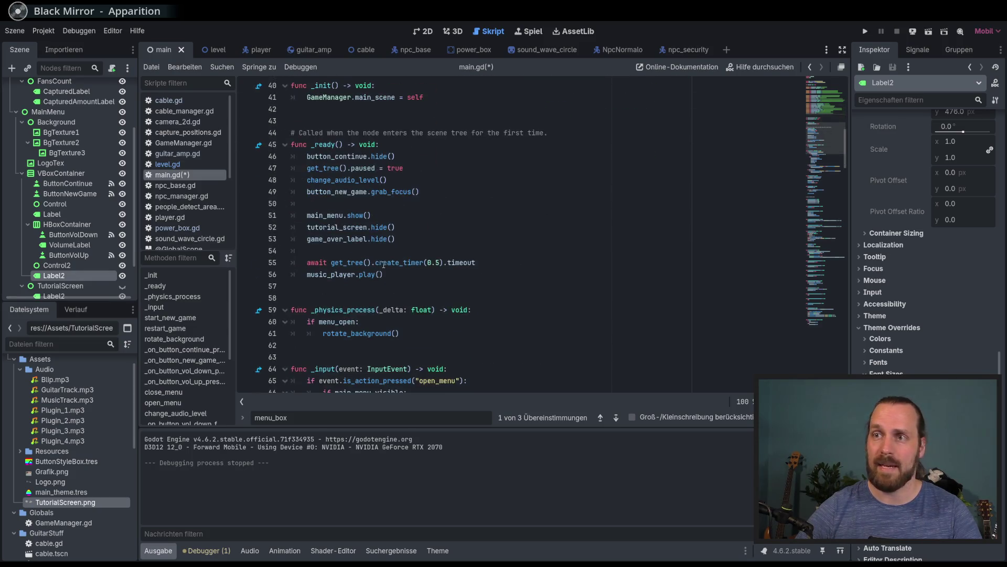
scroll(387, 264, down, 4)
mouse_move(443, 264)
scroll(443, 264, up, 7)
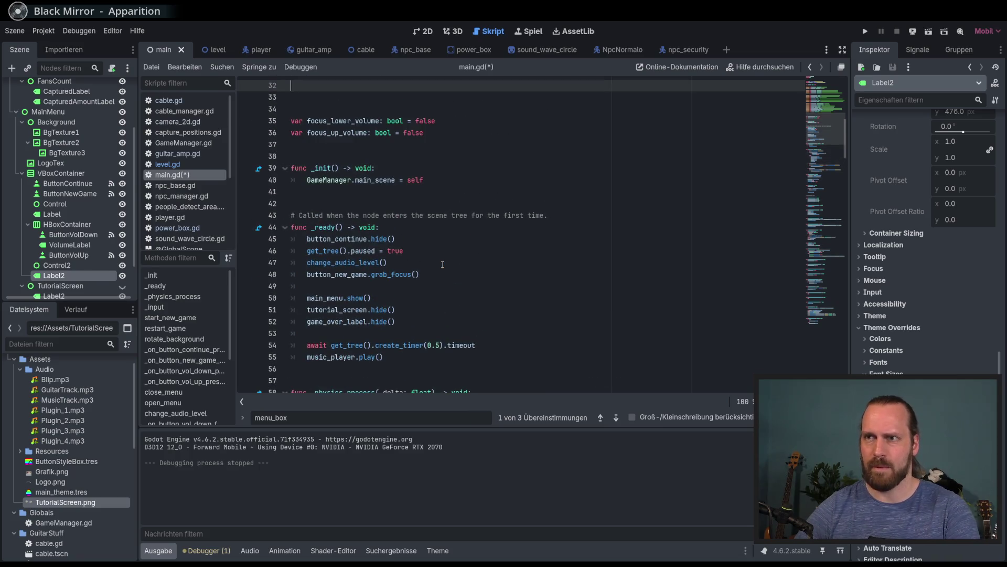
ctrl+scroll(443, 264, up, 2)
ctrl+scroll(411, 267, down, 2)
scroll(411, 268, up, 2)
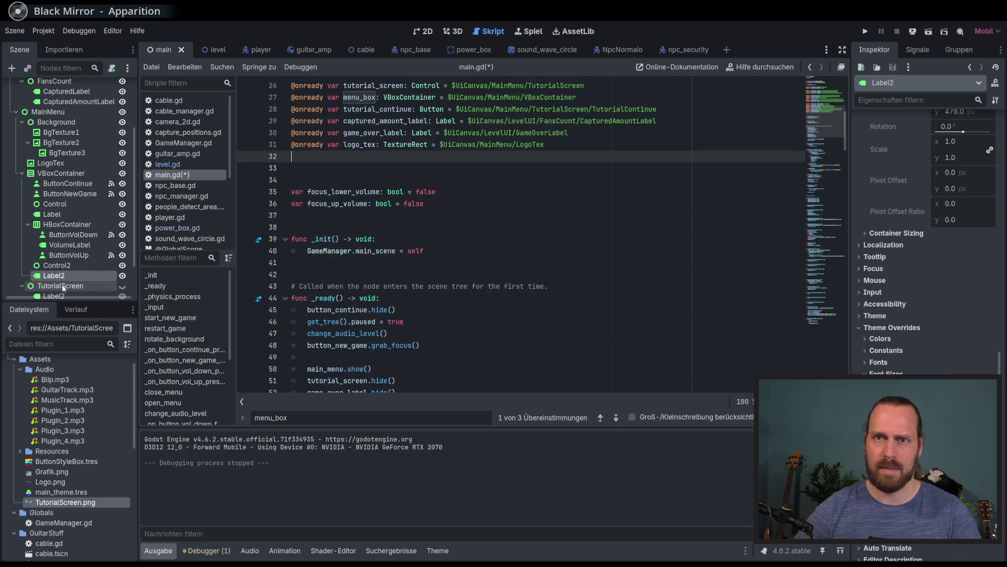
Rename the Label2 node to CreditLabel
double_click(56, 280)
text(Creditr)
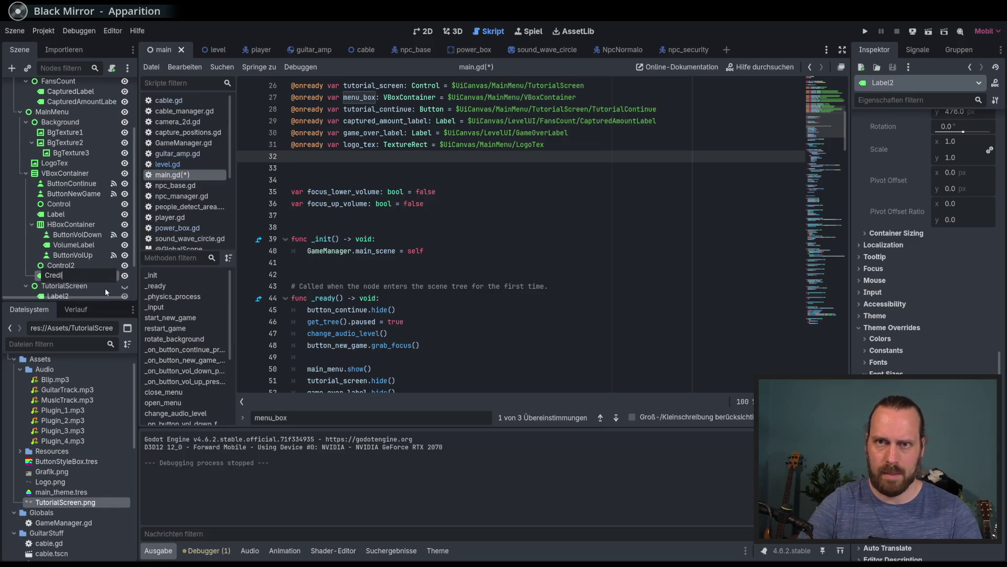
key(BackSpace)
text(a)
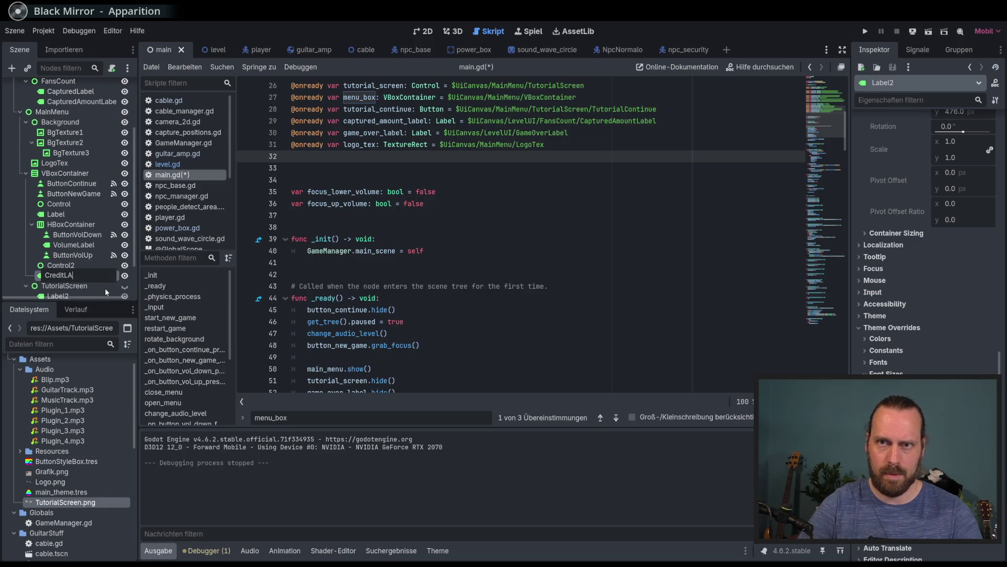
text(bel)
key(Return)
drag(62, 276, 380, 157)
key(Delete)
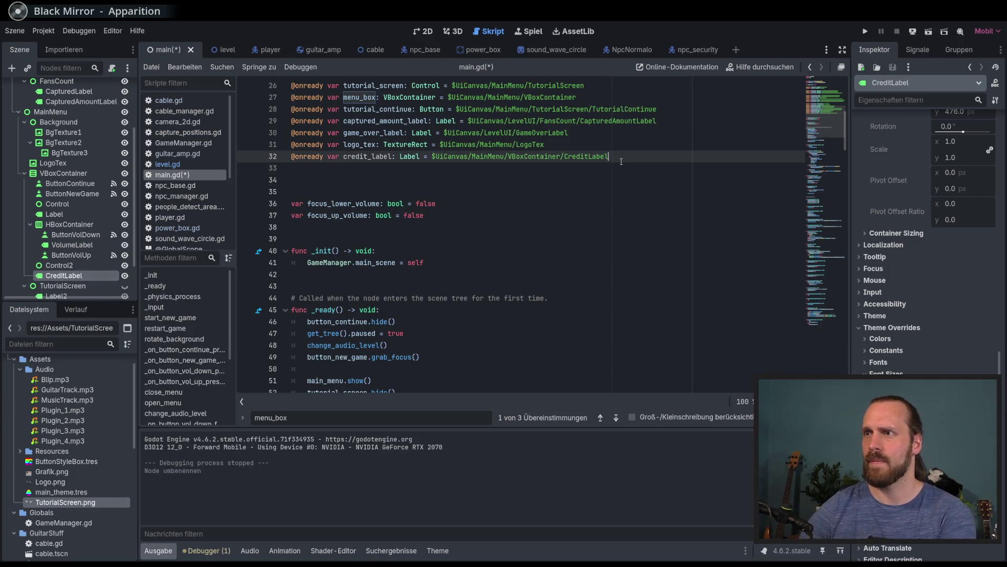
click(611, 181)
key(ctrl+s)
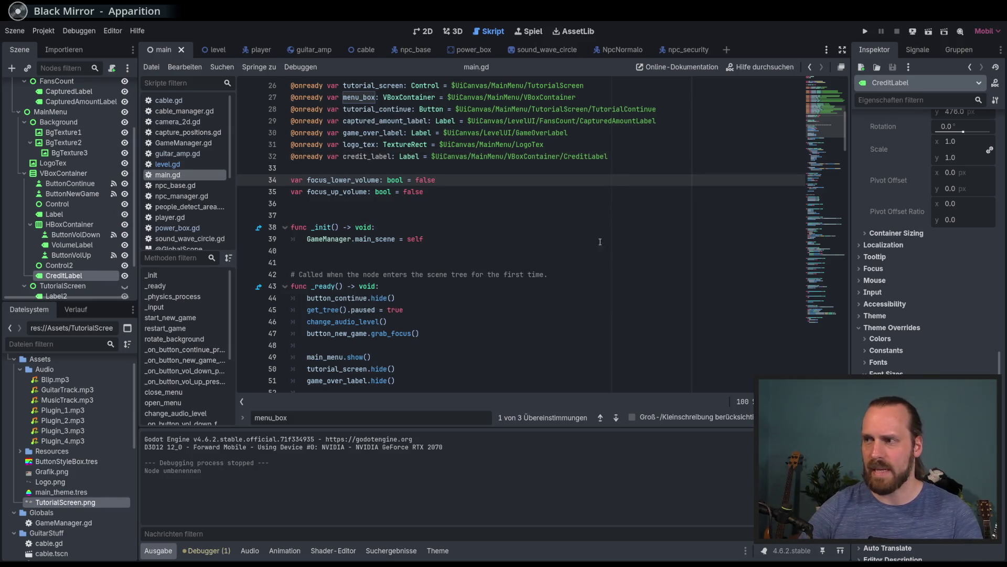
Select credit_label and browse the start_new_game function around line 89
scroll(581, 237, up, 3)
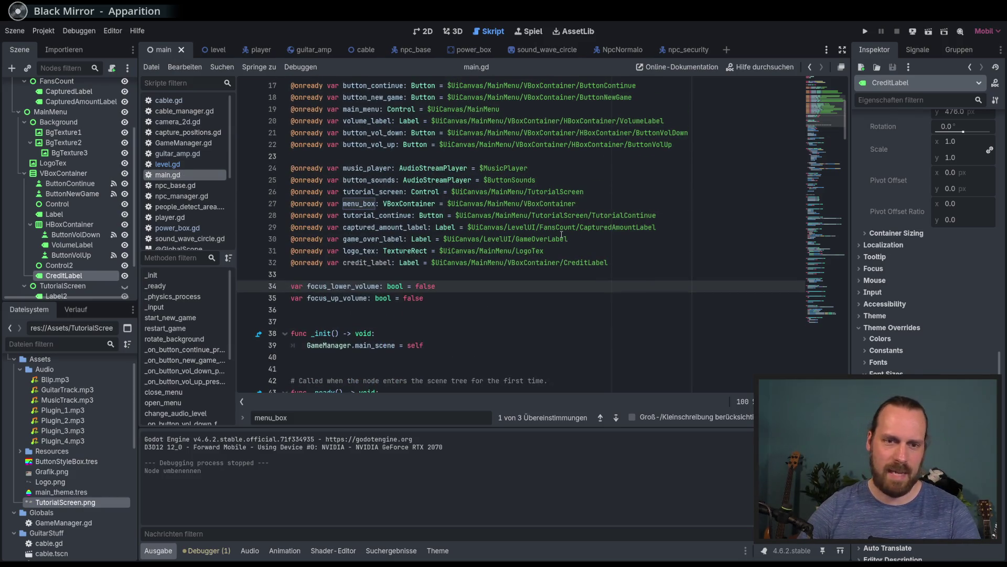
double_click(367, 262)
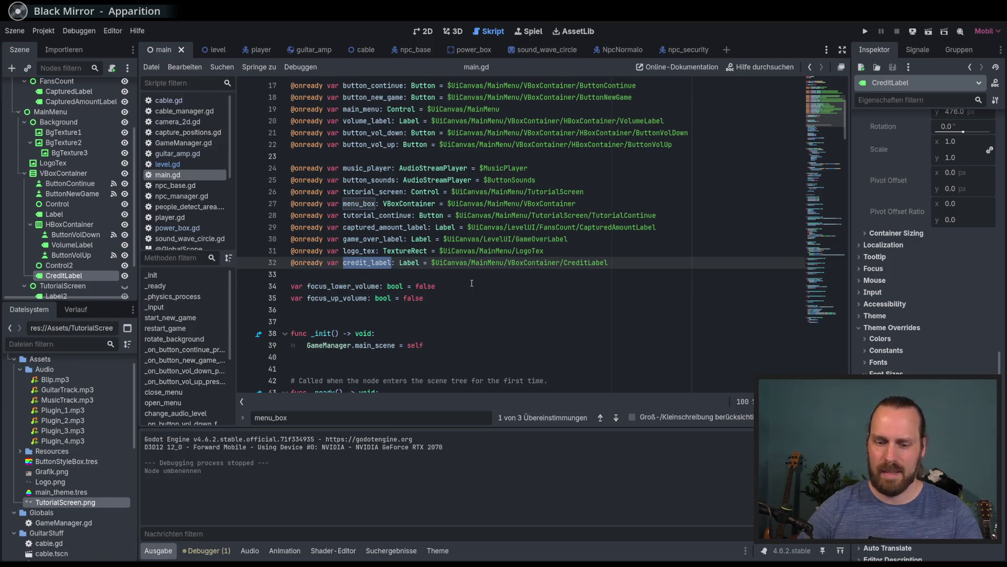
scroll(566, 268, down, 7)
scroll(498, 258, down, 9)
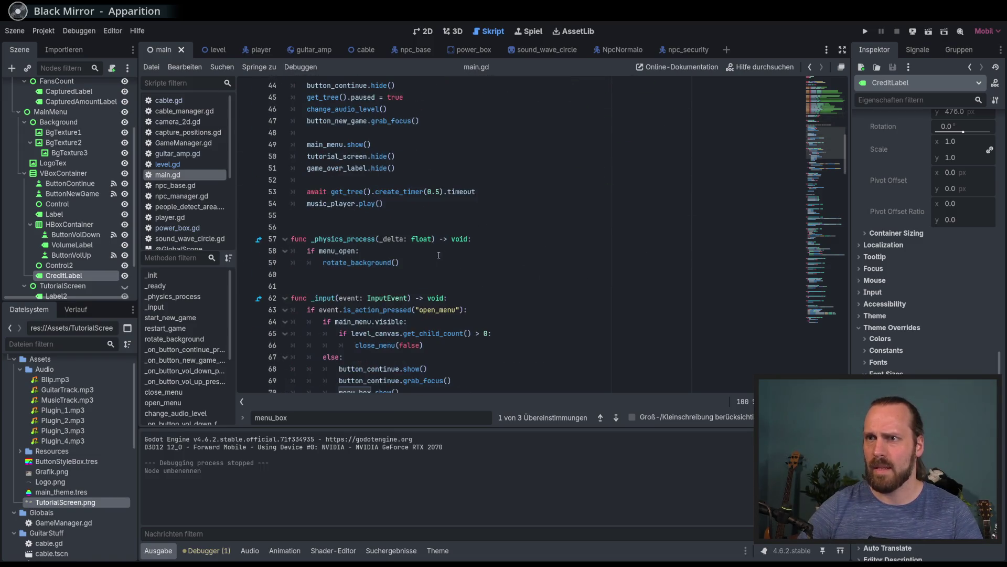
click(452, 298)
scroll(454, 301, down, 2)
key(Down)
key(Down)
key(Down)
scroll(446, 299, down, 3)
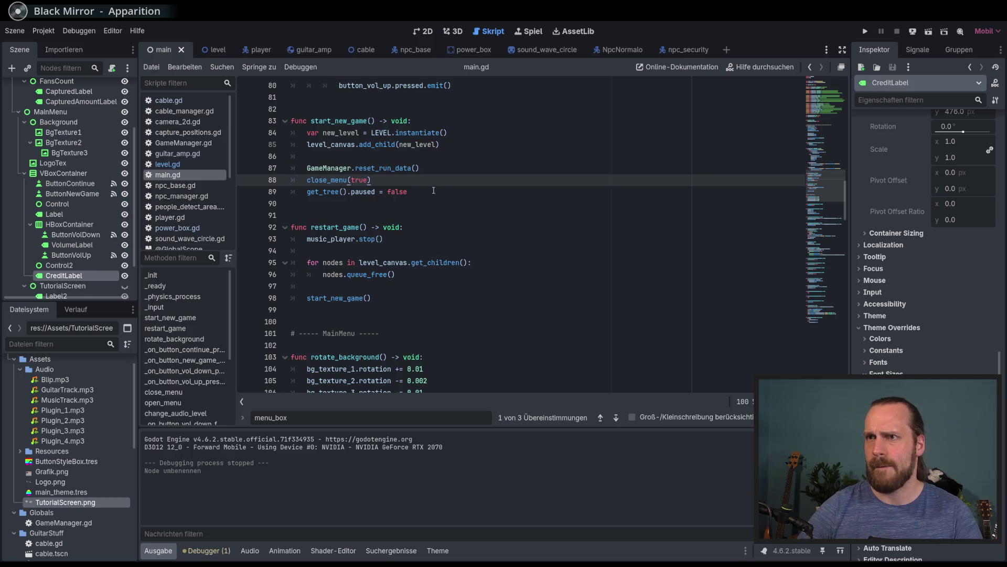
scroll(432, 200, up, 4)
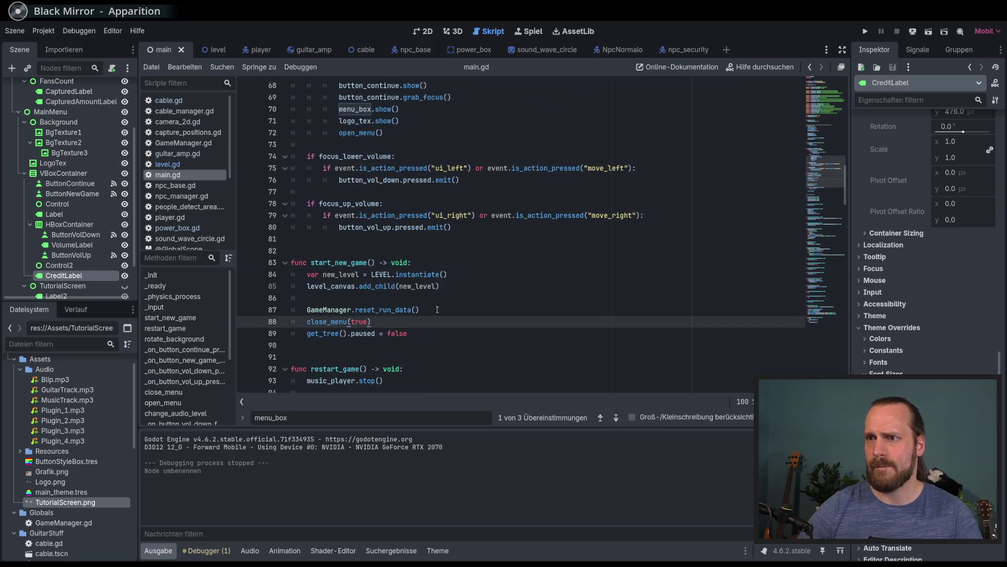
click(440, 332)
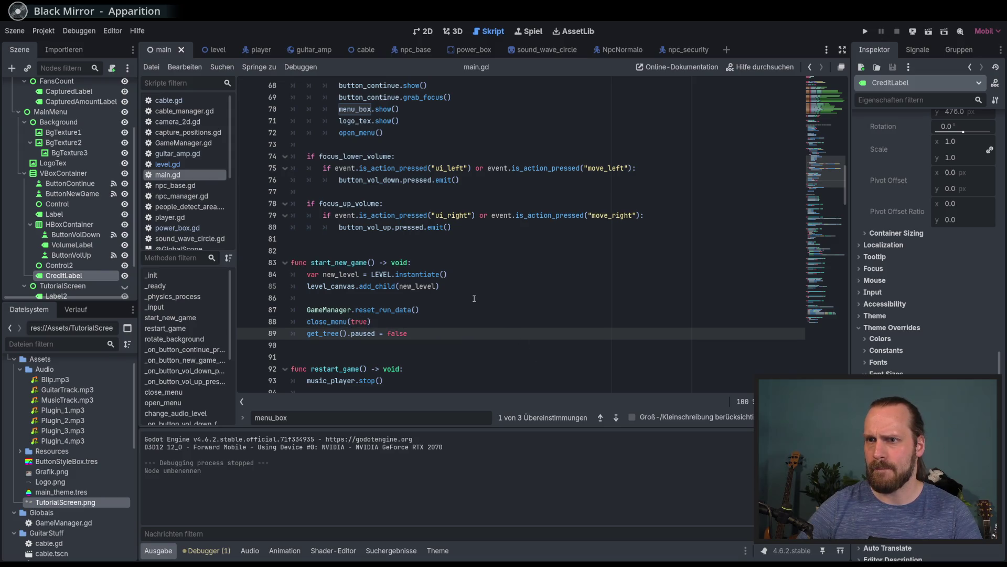
scroll(474, 298, up, 6)
scroll(467, 273, down, 13)
scroll(466, 268, down, 4)
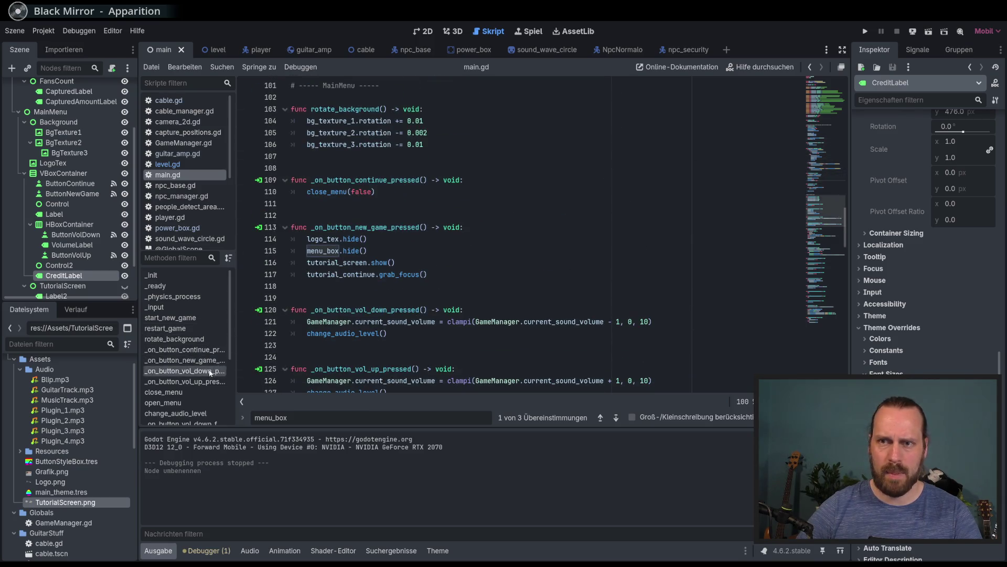
Add credit_label.hide() after grab_focus in _on_button_new_game_pressed, then run the game with F5
click(200, 360)
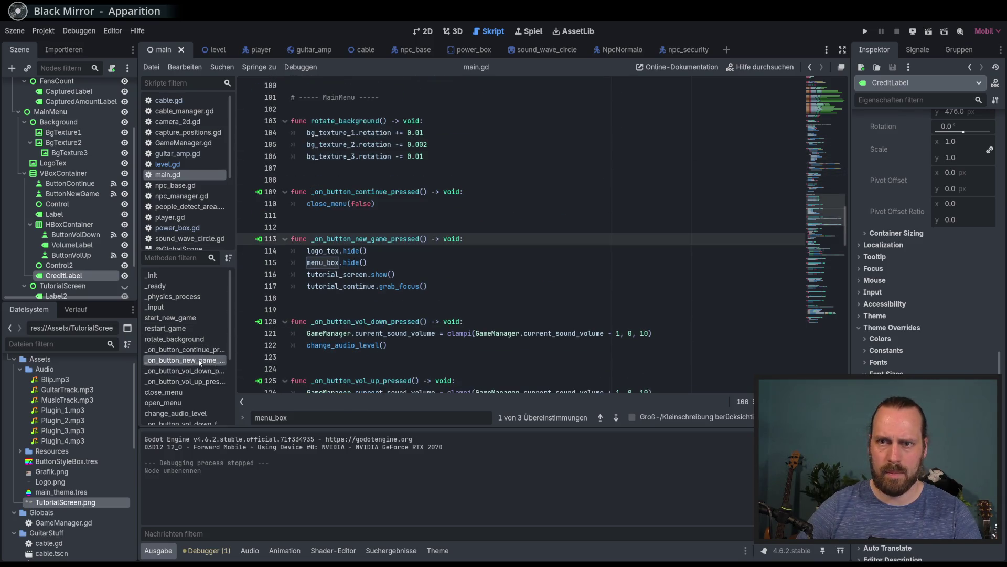
click(451, 290)
key(Return)
text(cred)
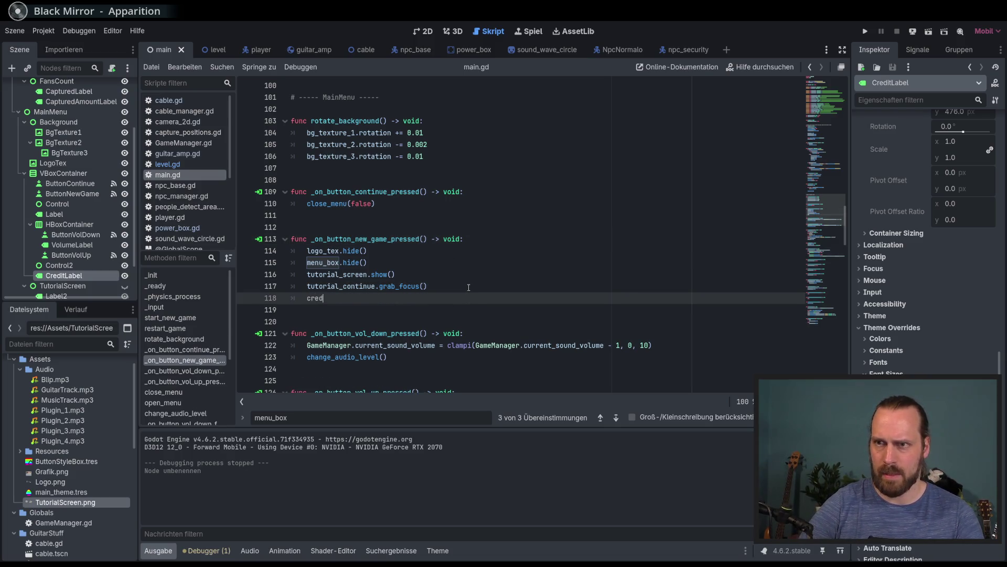
text(it_label,hide)
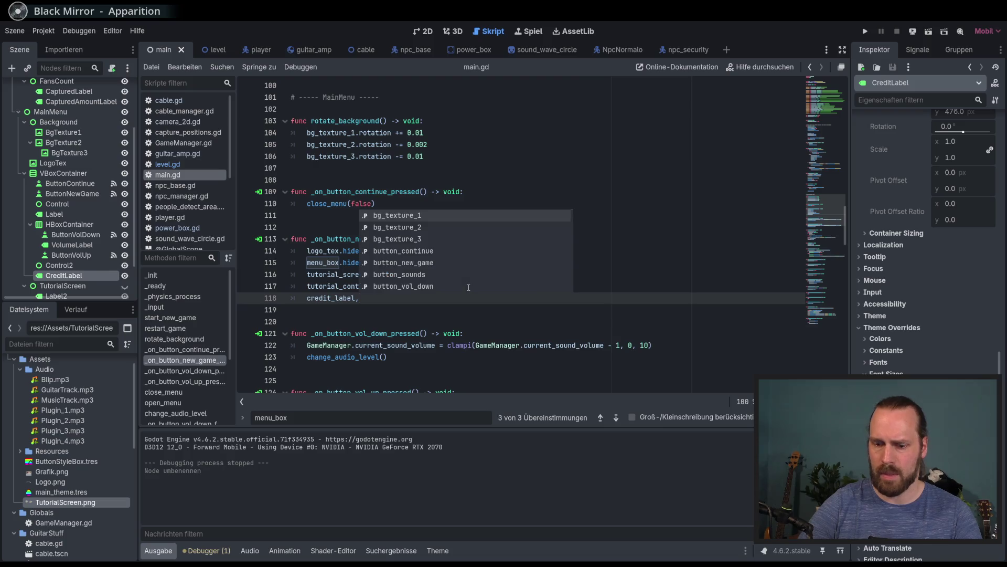
key(Escape)
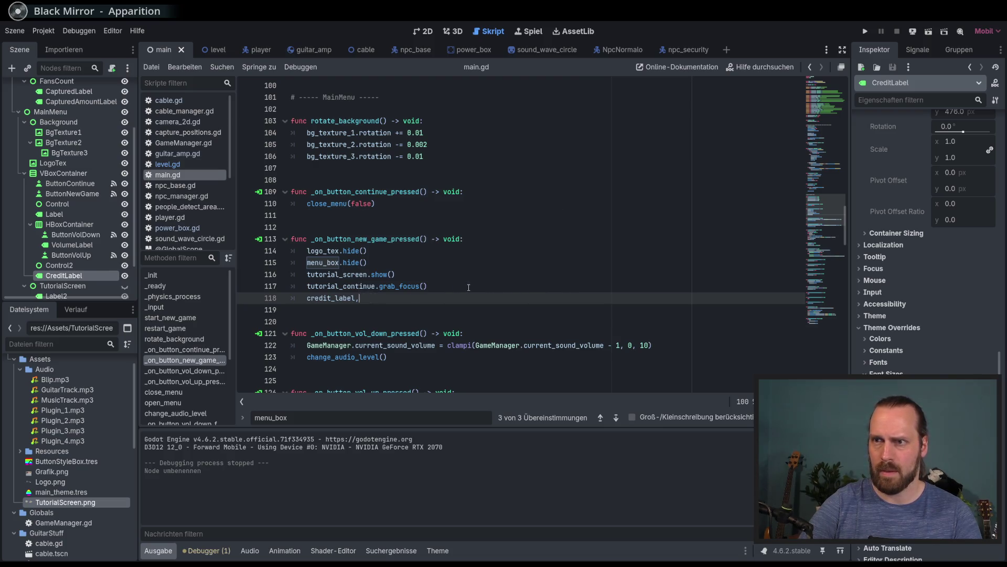
text(.hide)
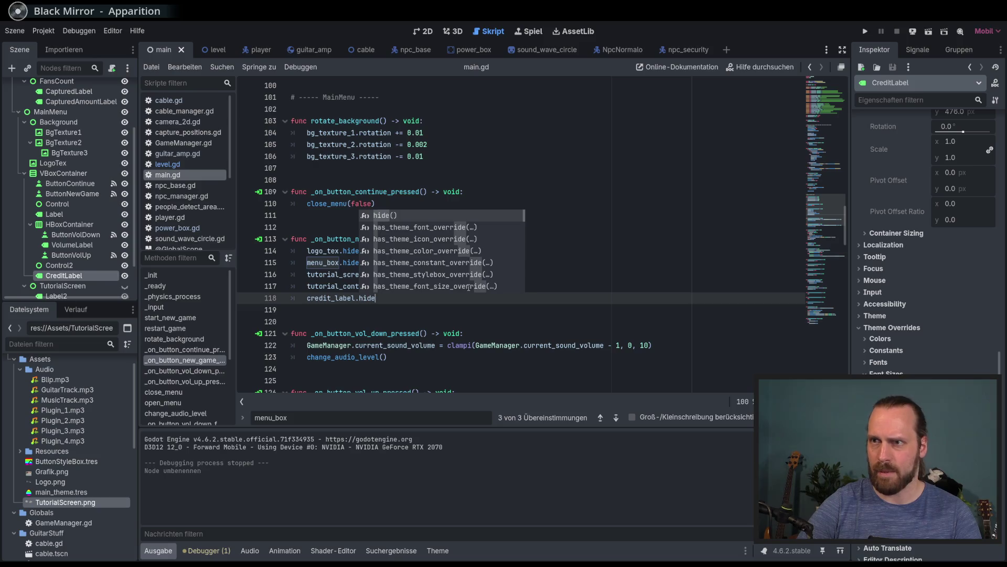
key(Return)
key(F5)
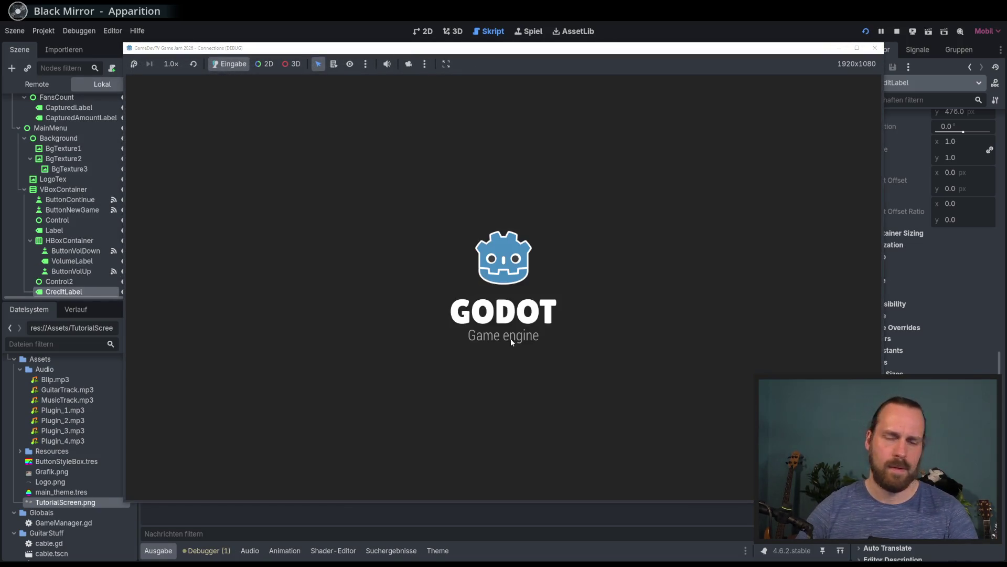
Start New Game past the tutorial, stop with F8, and return to the 2D main menu view
key(Return)
key(Return)
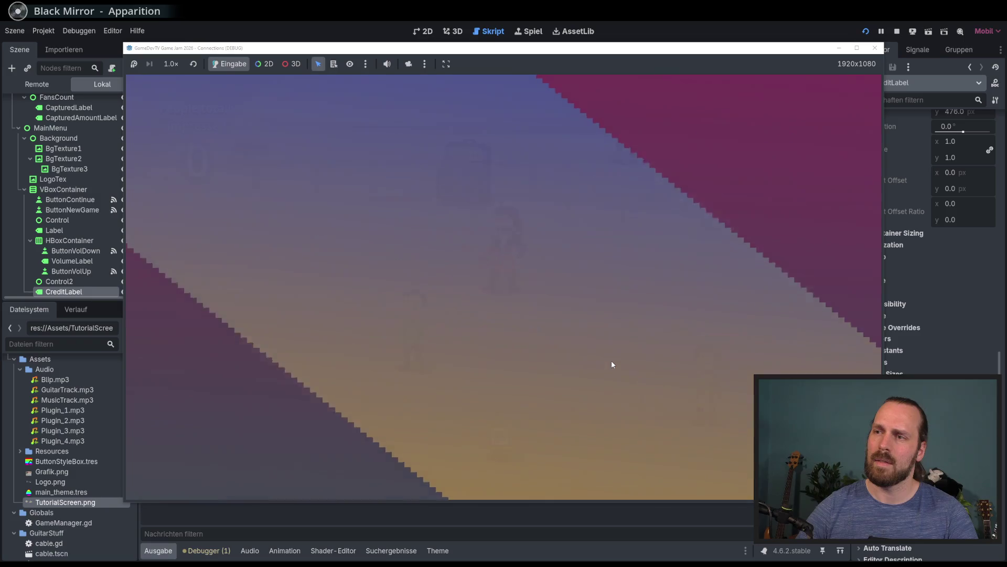
key(Escape)
key(Return)
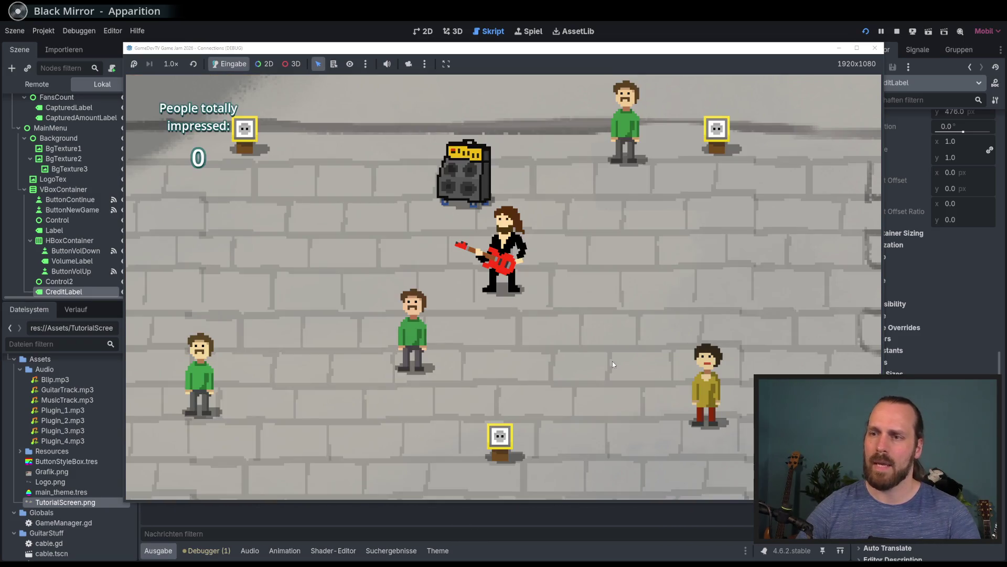
key(F8)
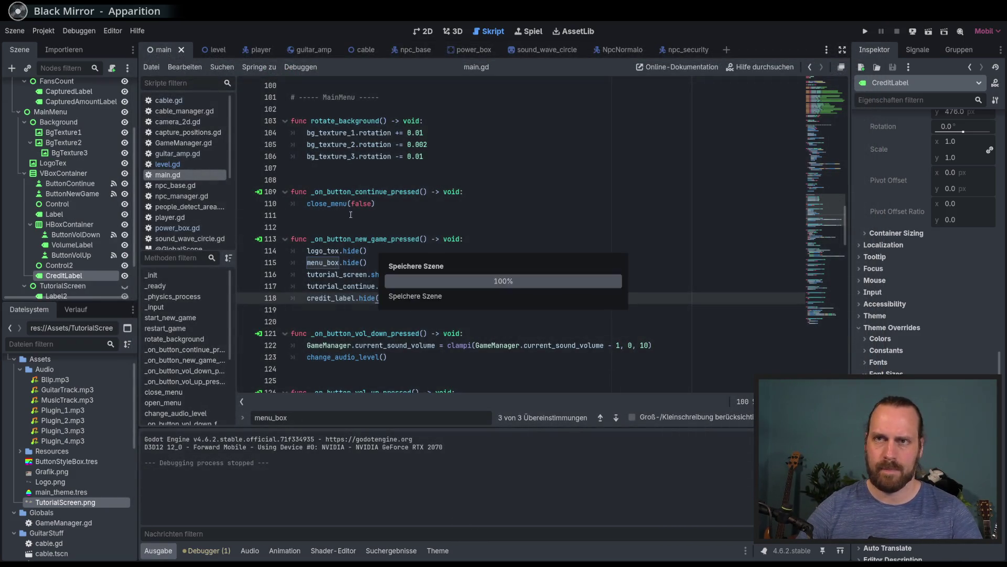
scroll(123, 194, up, 3)
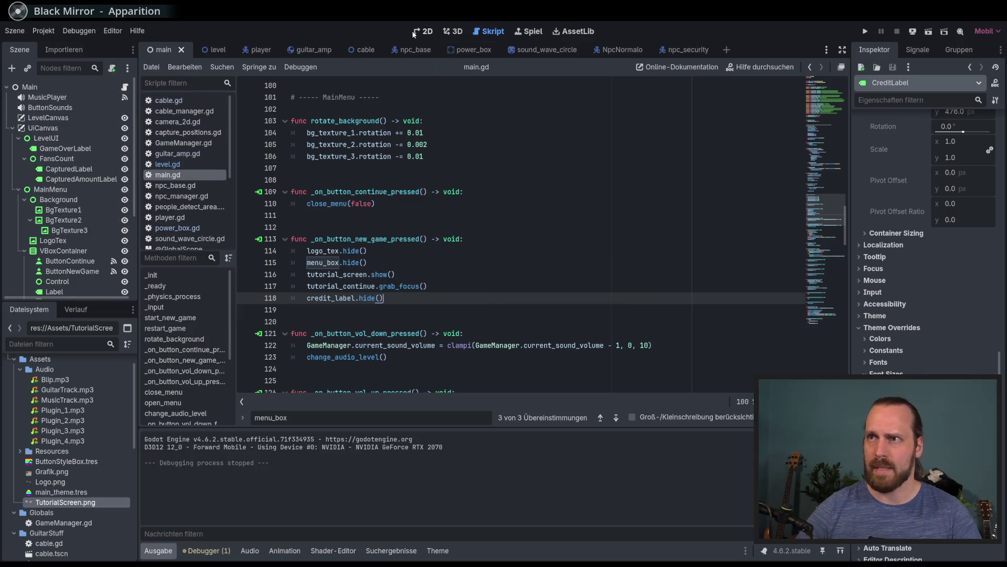
click(414, 32)
scroll(73, 247, down, 4)
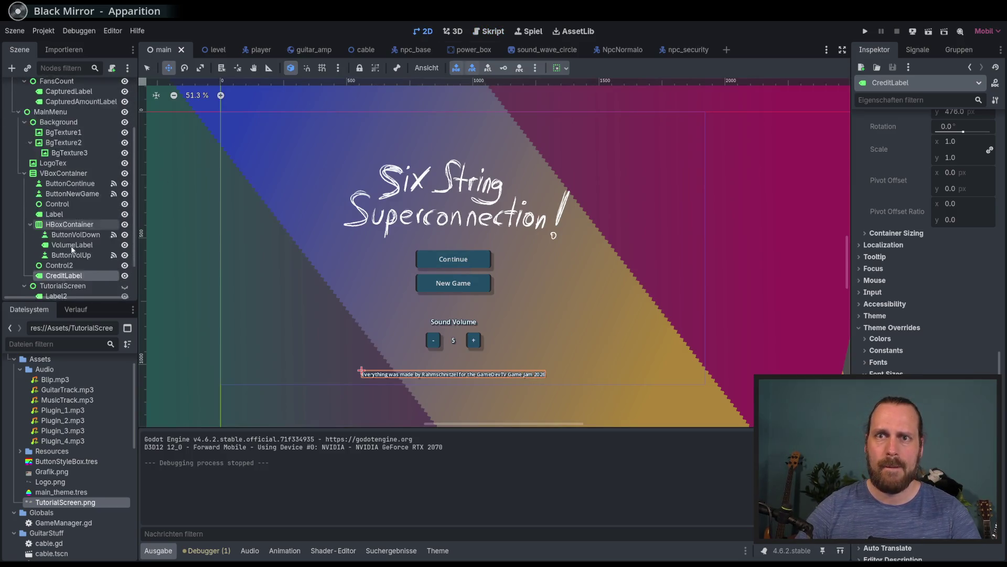
Set the Control2 spacer's minimum height to 80 px, keep New Game visible, and save the scene
scroll(73, 249, down, 2)
click(59, 239)
click(970, 207)
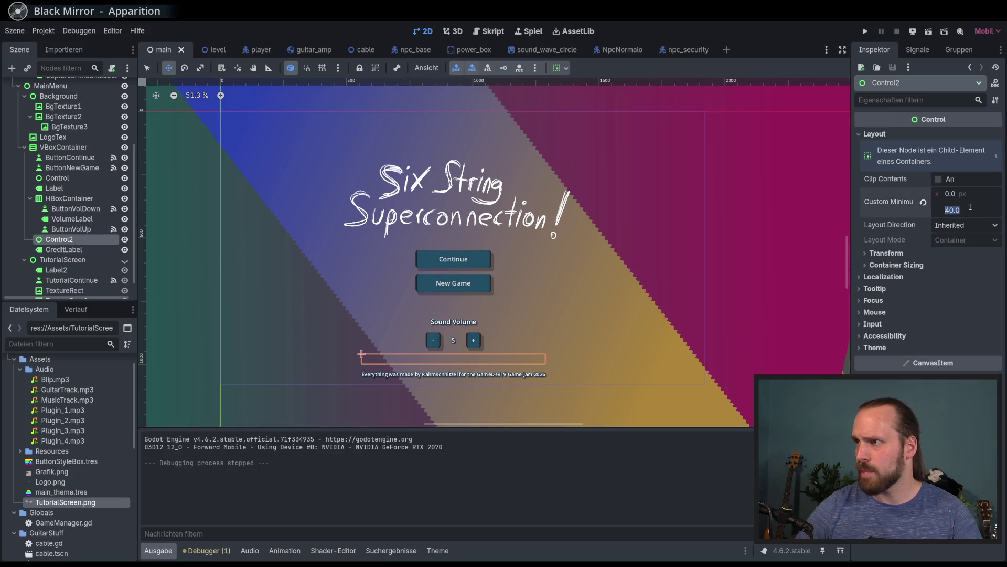
text(0)
key(Return)
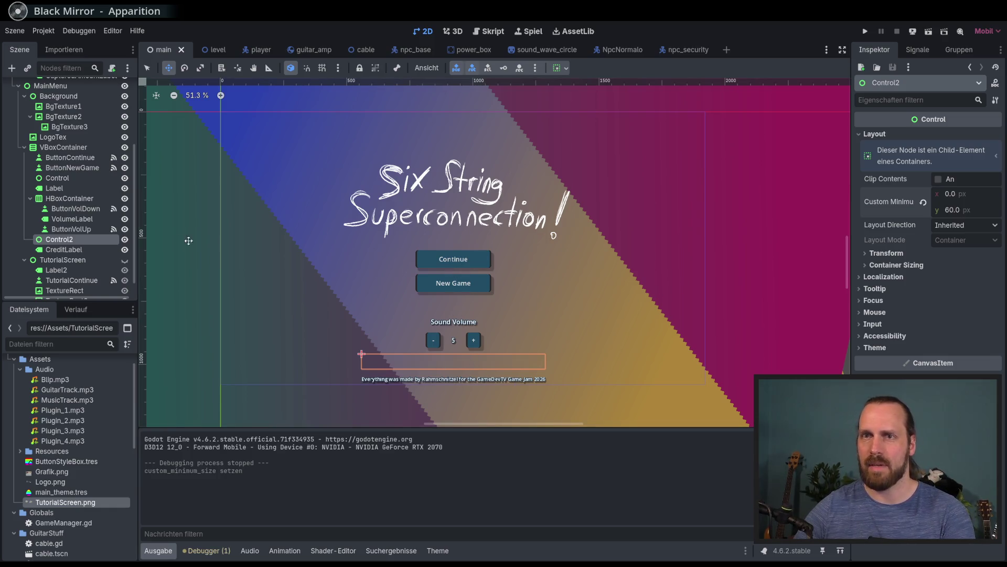
click(125, 167)
click(125, 167)
click(125, 167)
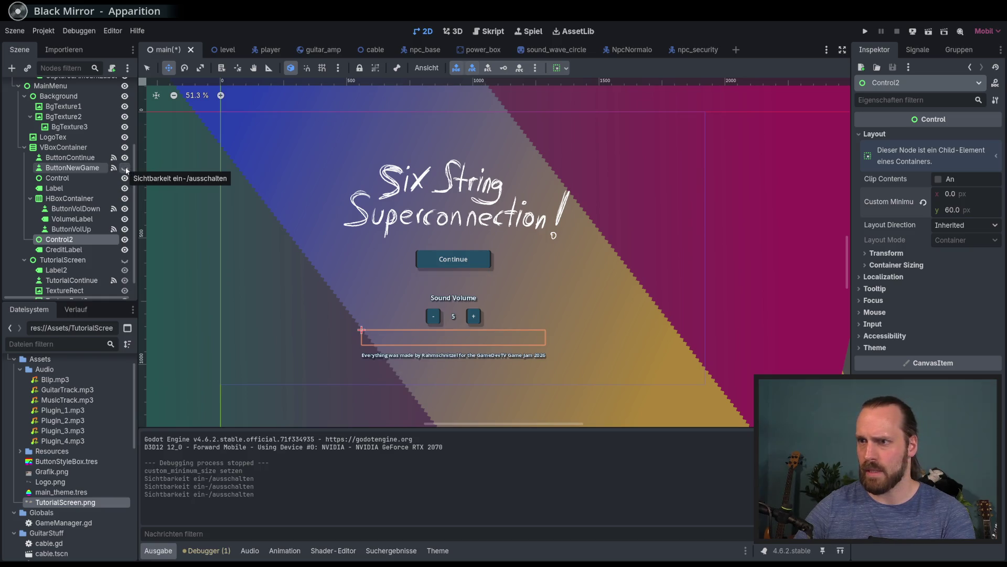
text(80)
key(Return)
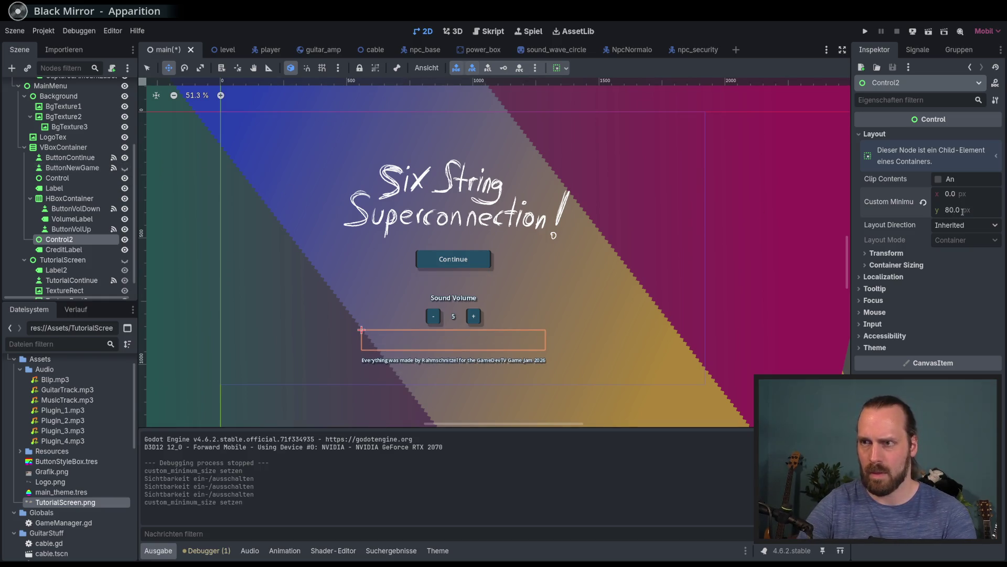
click(125, 167)
key(ctrl+s)
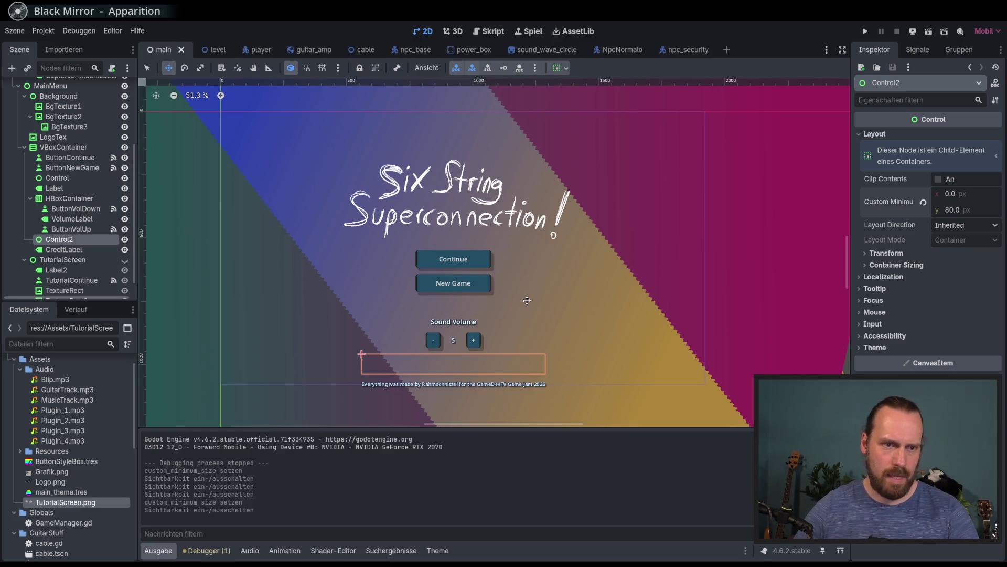
Look through the Project menu without choosing anything, then run the game
click(43, 32)
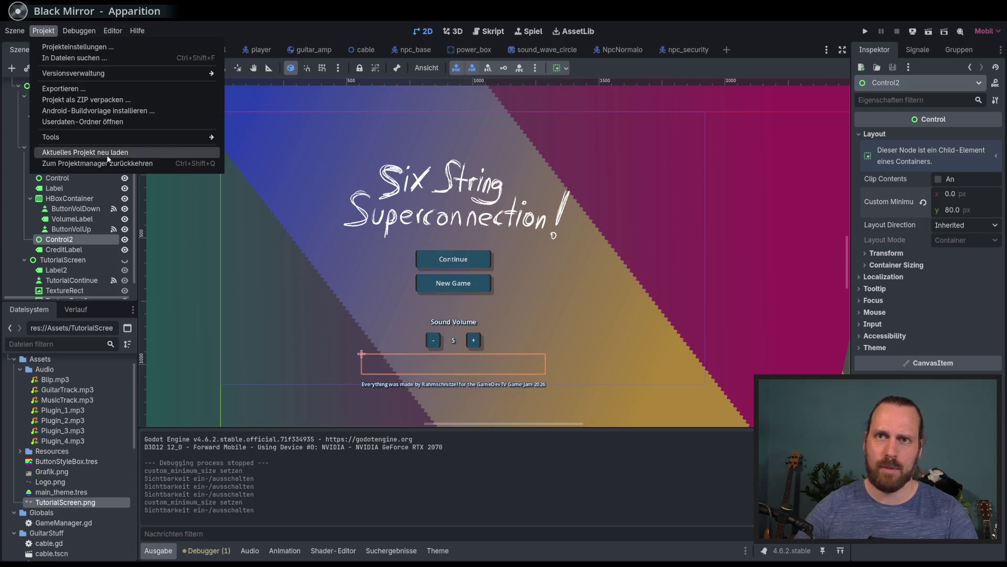
click(251, 20)
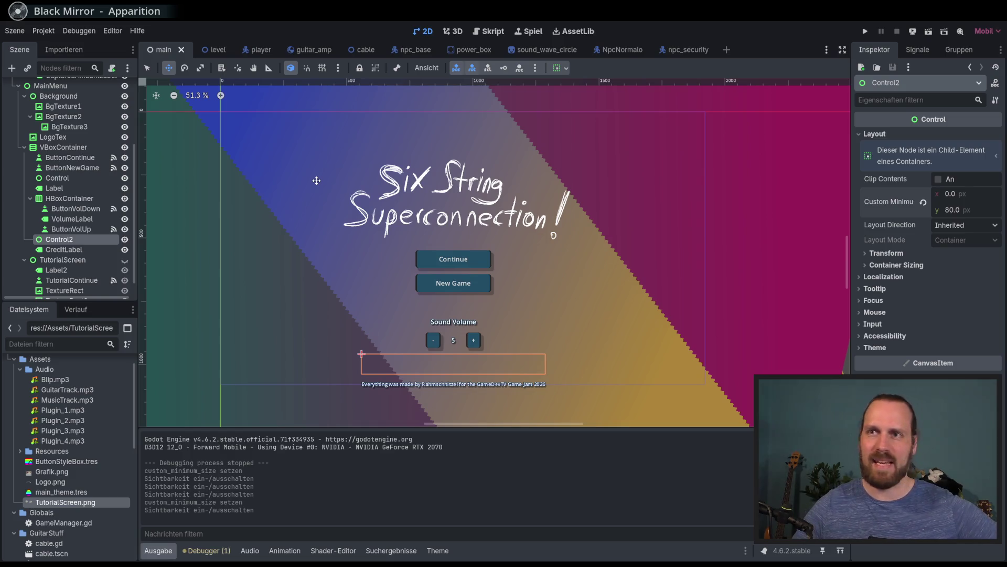
click(866, 34)
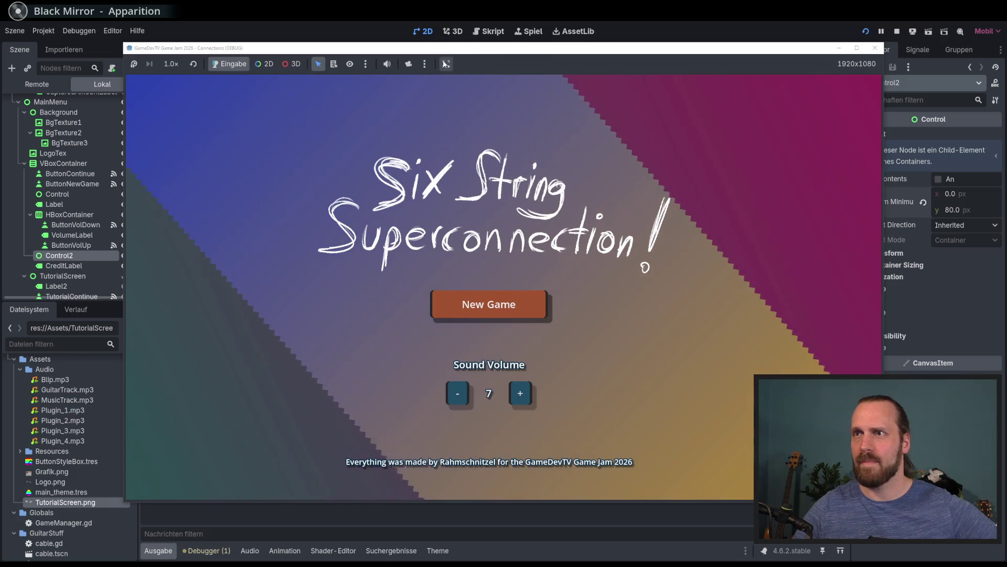
Raise Sound Volume from 7 to 9, start New Game, and skip the tutorial
click(445, 64)
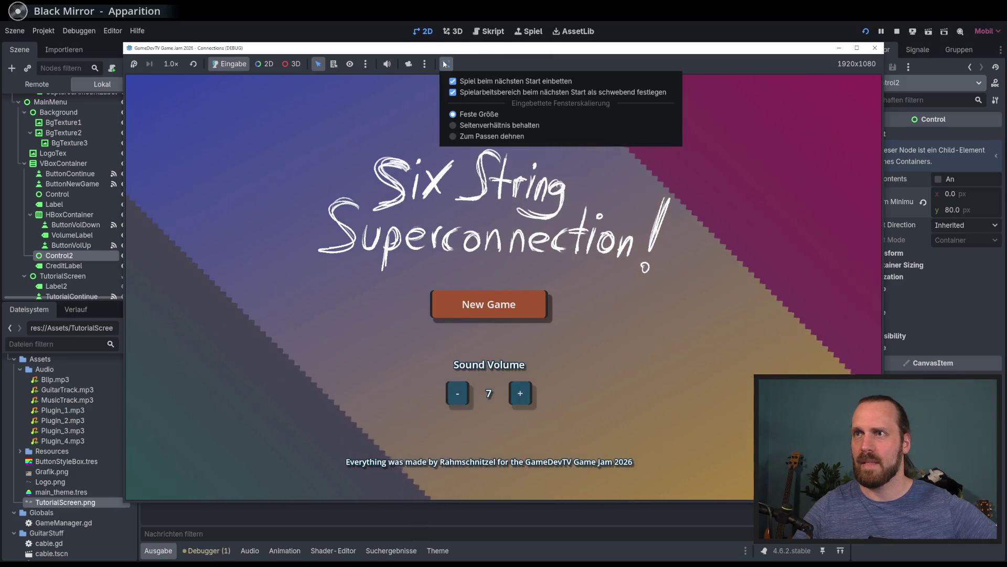
click(488, 114)
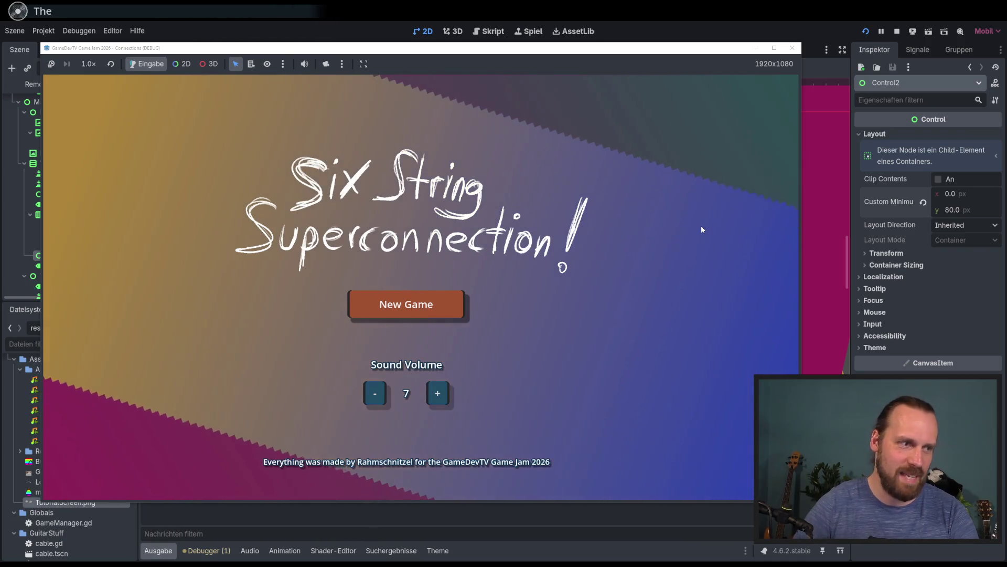
key(Right)
key(Right)
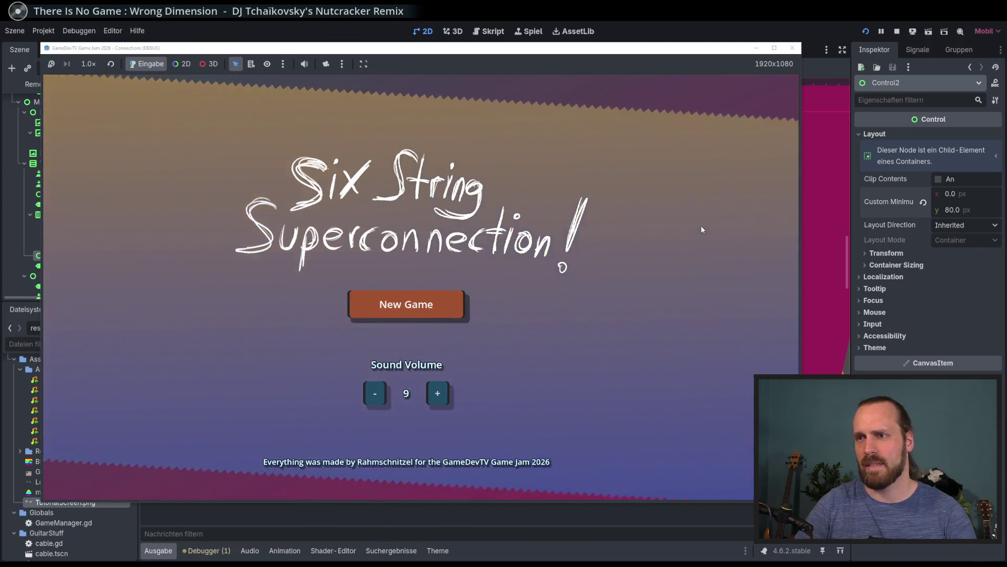
key(Return)
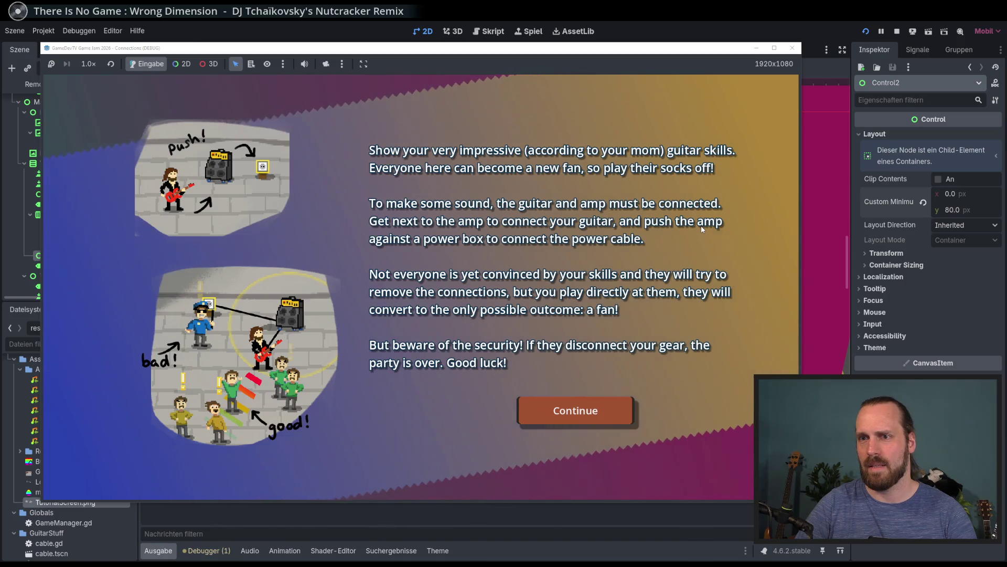
key(Return)
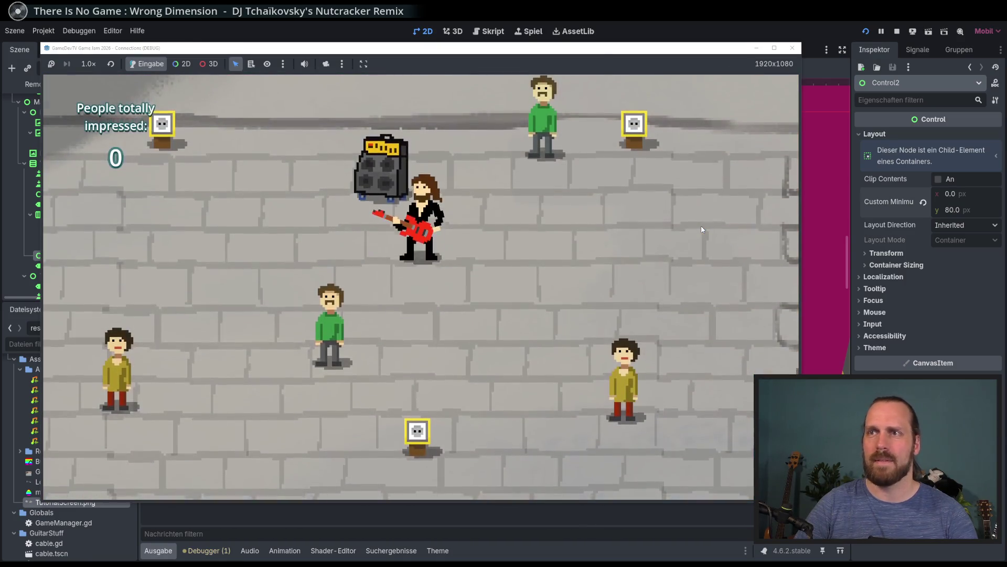
Play the round with the guitarist and amp until Game Over with 10 people impressed
key(Right)
key(Down)
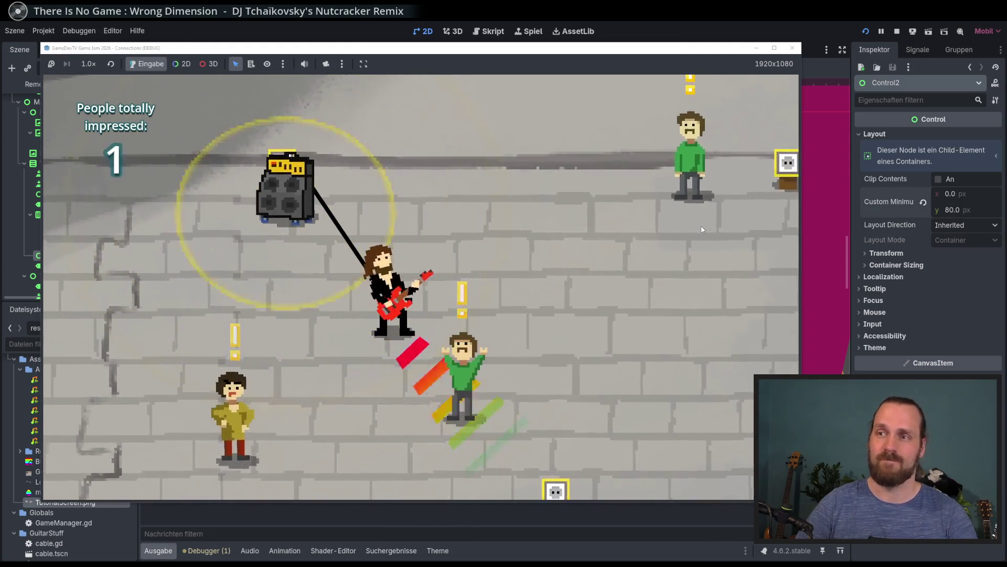
key(Left)
key(Up)
key(Right)
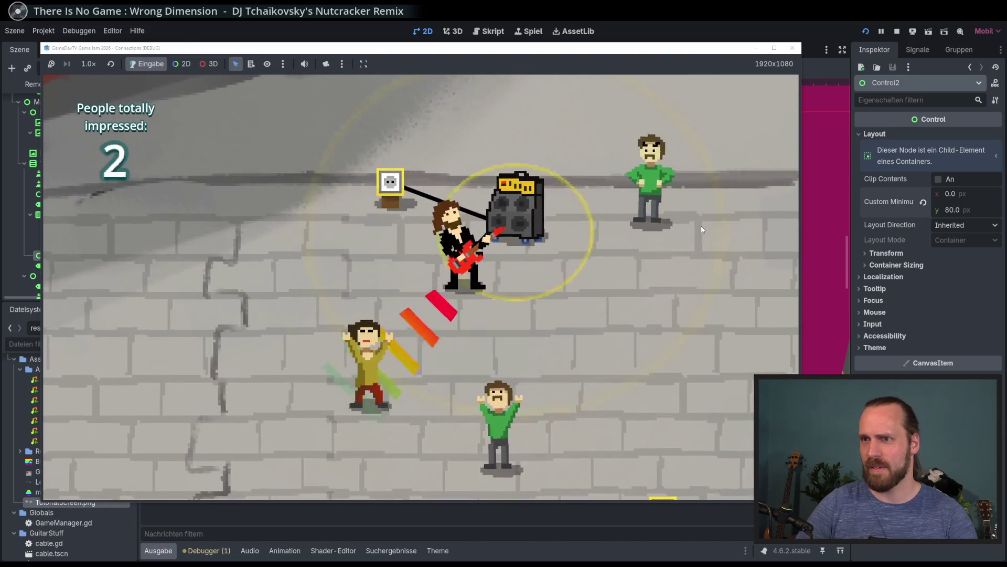
key(Right)
key(Right)
key(Up)
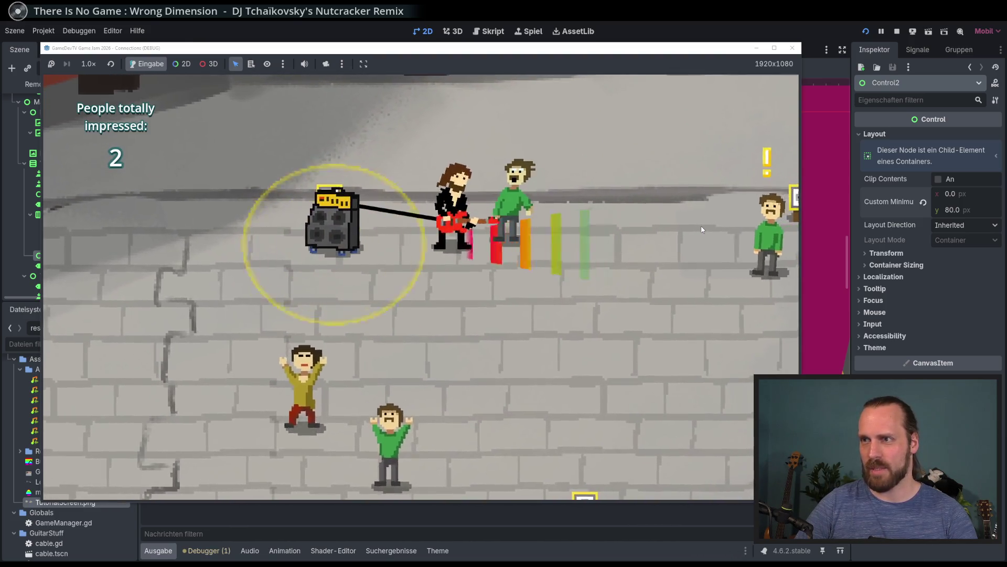
key(Down)
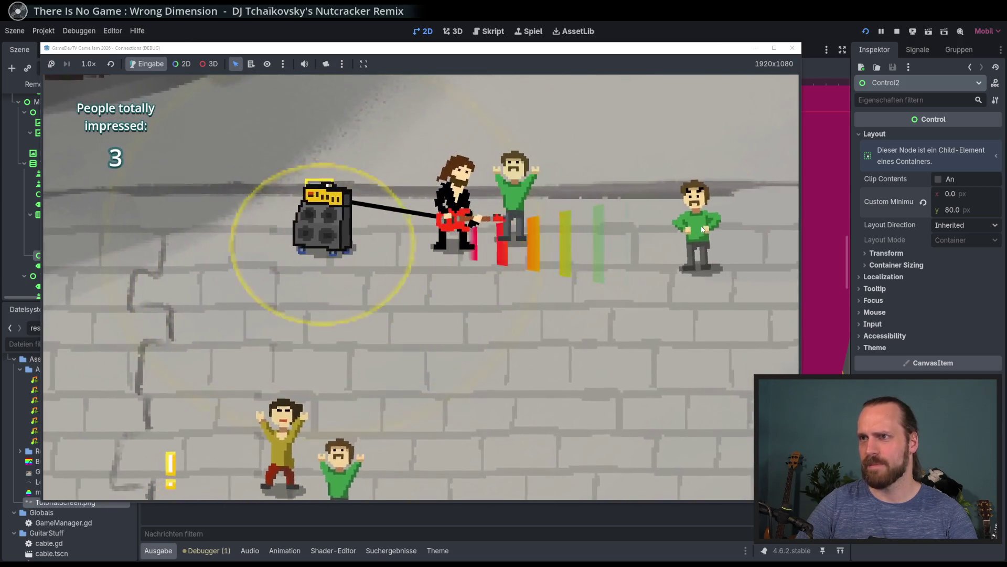
key(Right)
key(Right)
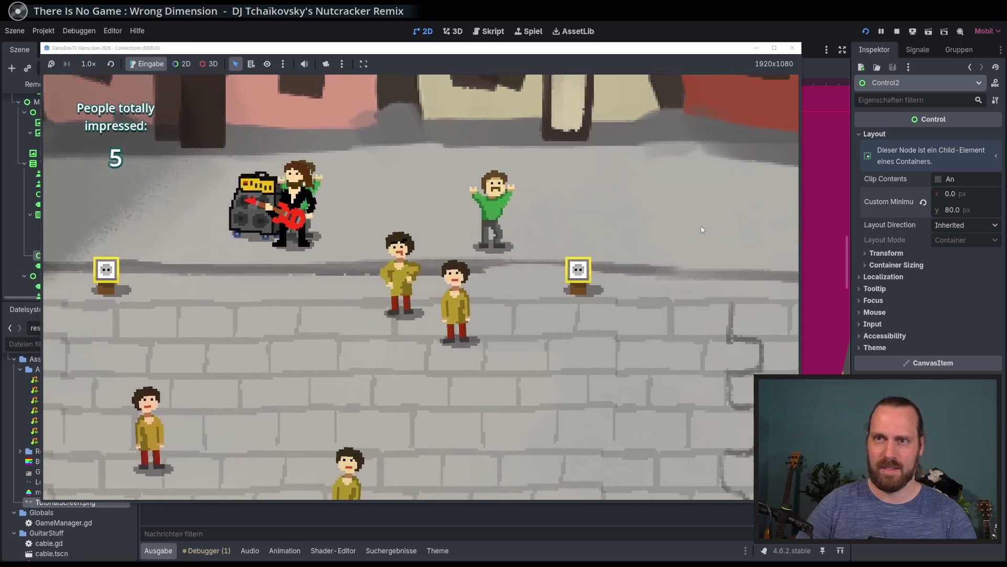
key(Left+Down)
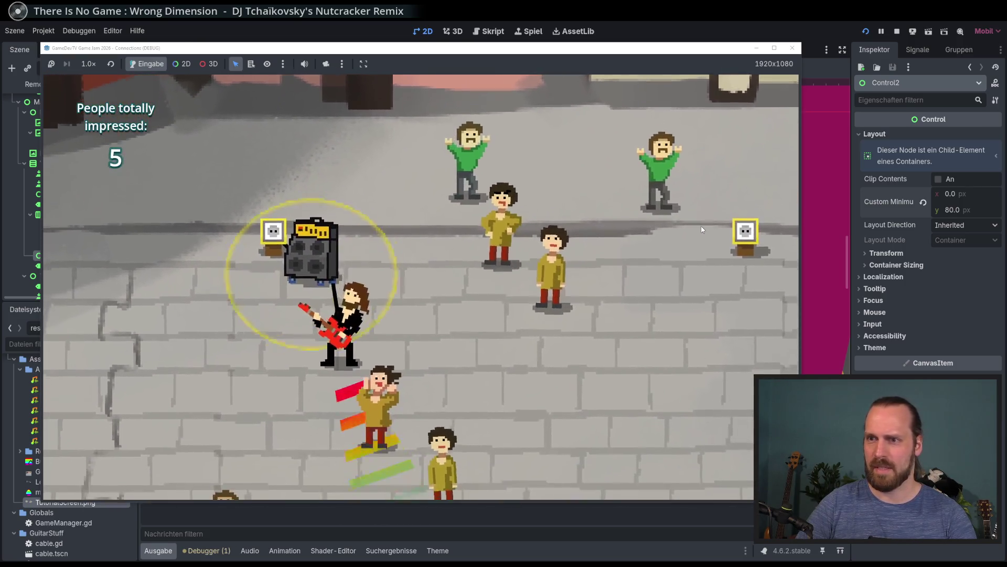
key(Right)
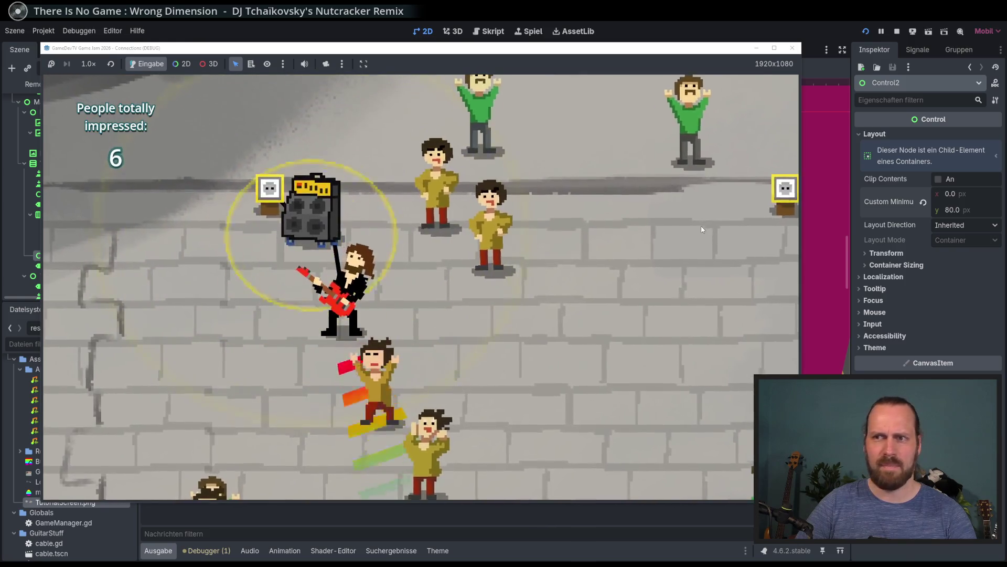
key(Up)
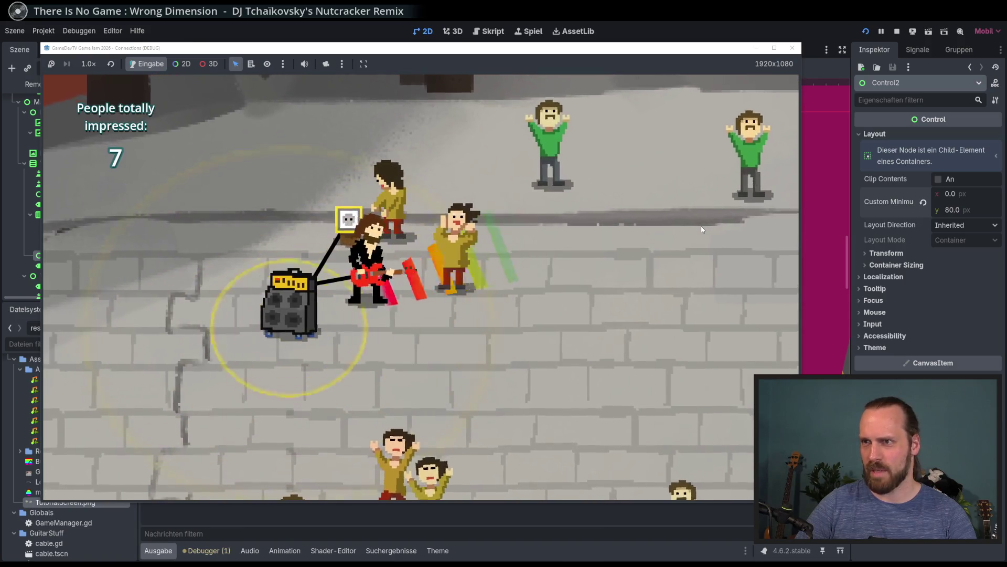
key(Down)
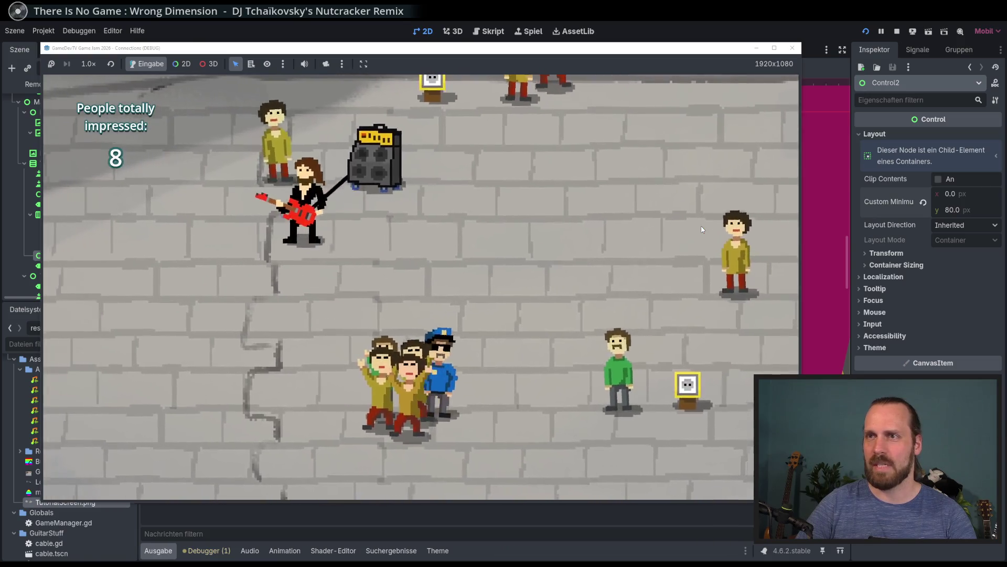
key(Right)
key(Up)
key(Down)
key(Right)
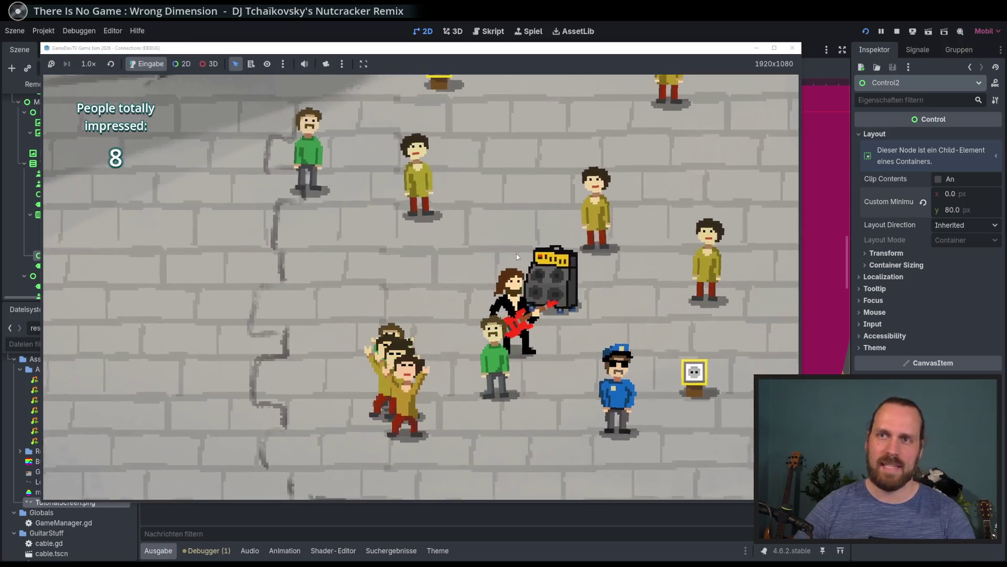
key(Up)
key(Down)
key(Left)
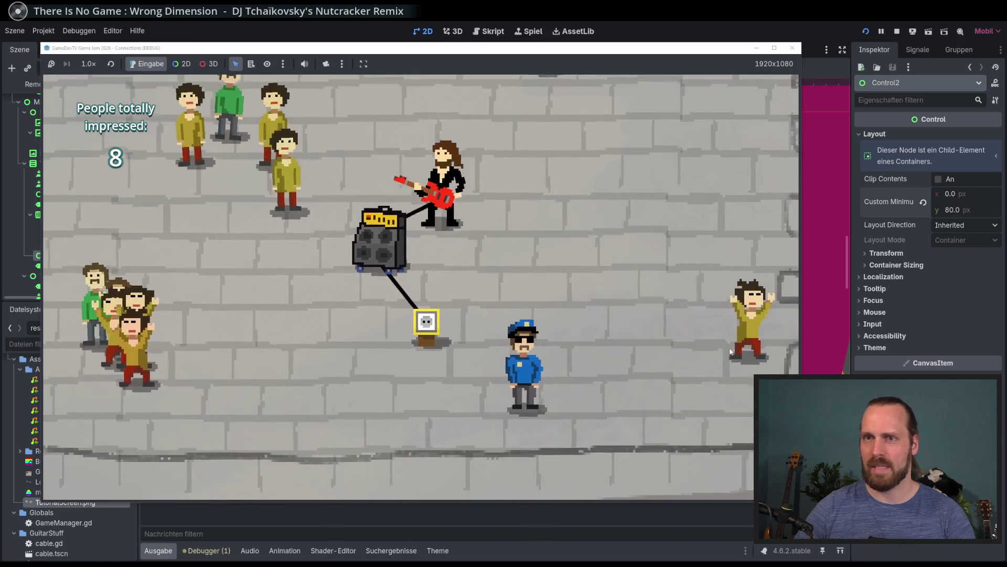
key(Left)
key(Down)
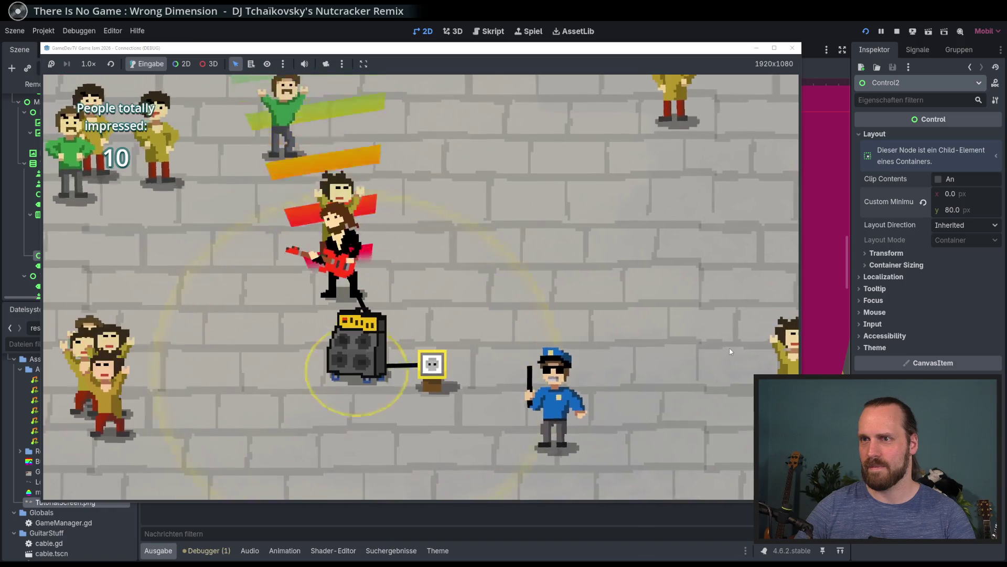
key(Down)
key(Left)
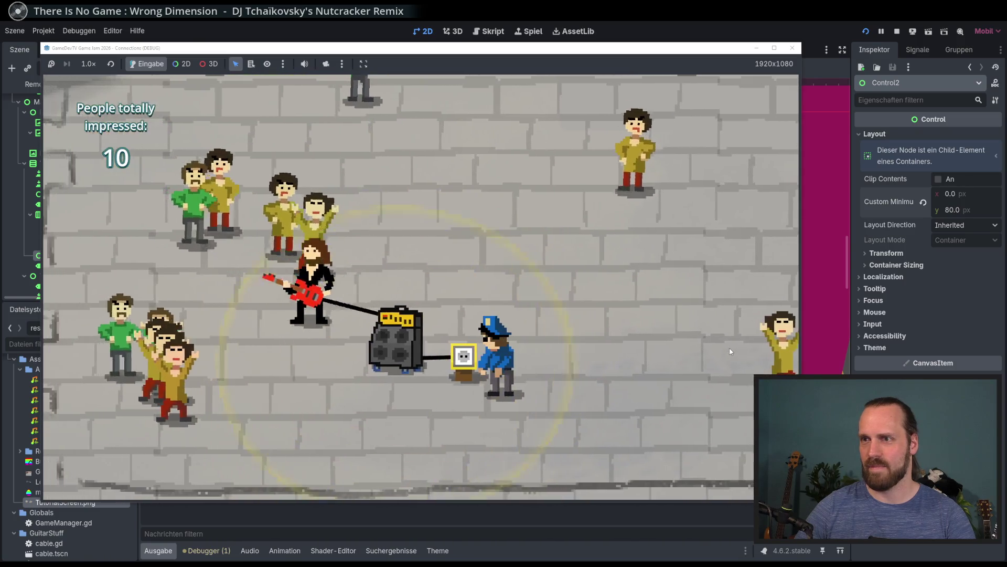
key(Right)
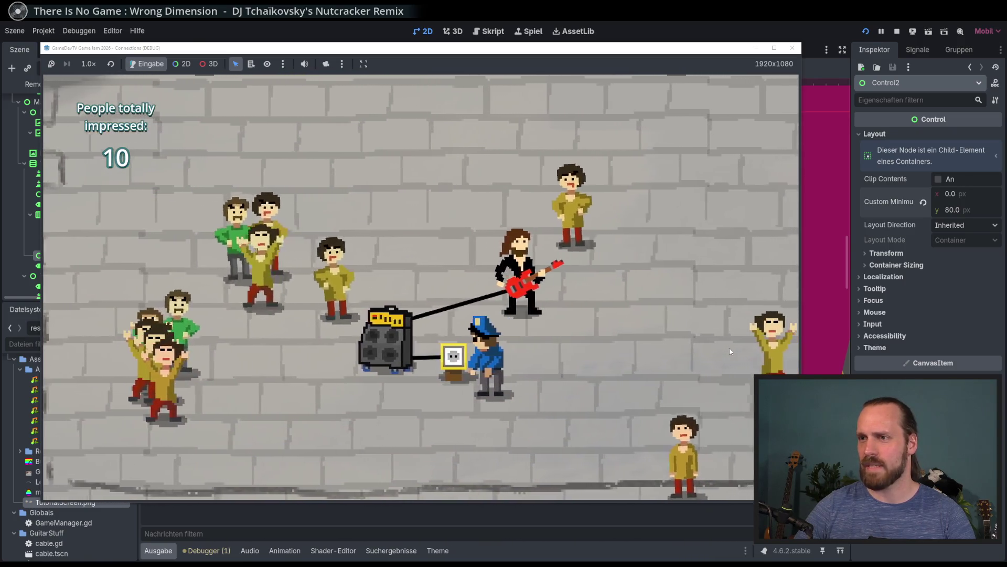
key(Up)
key(Left)
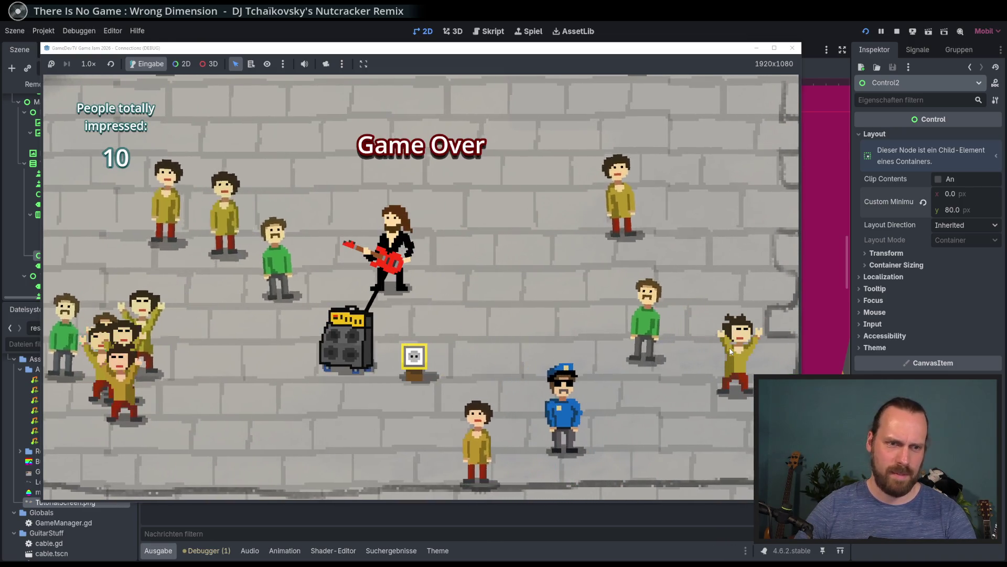
Return to the title menu, start another game, then stop it with F8
key(Down)
key(Return)
key(Return)
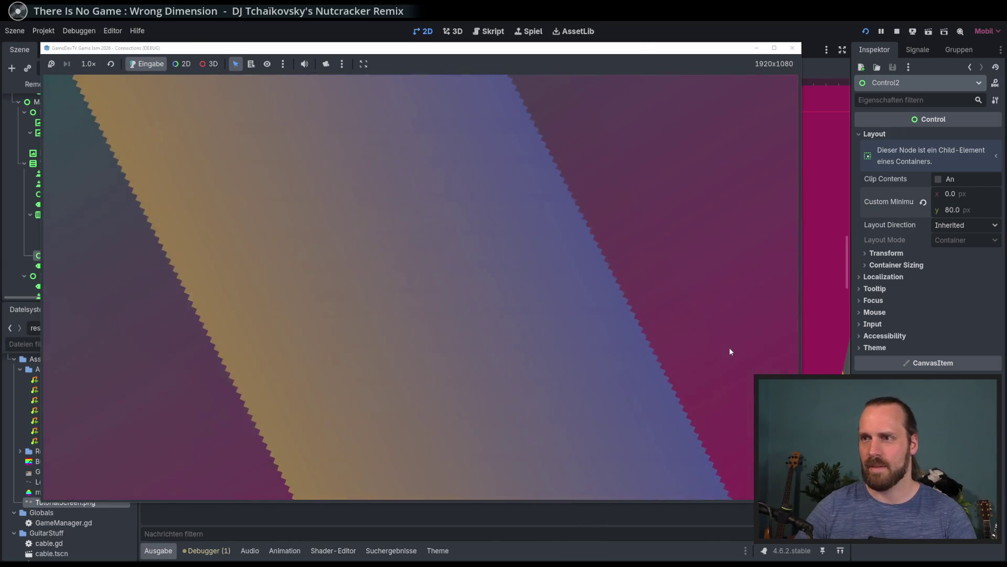
key(F8)
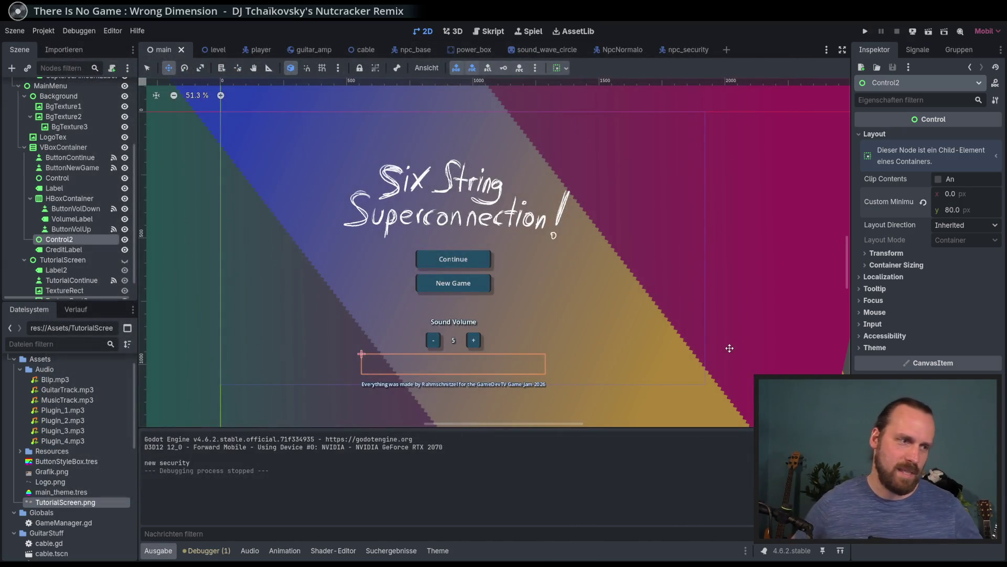